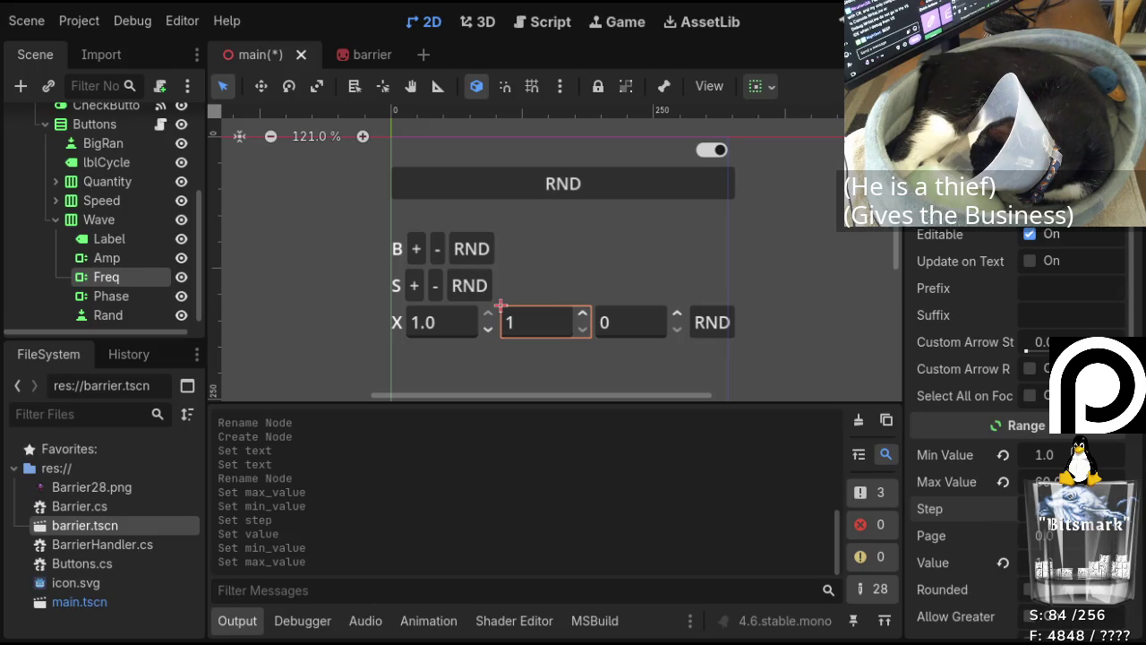
# Set the Freq spin box's Range Max Value to 15.
pyautogui.click(1043, 480)
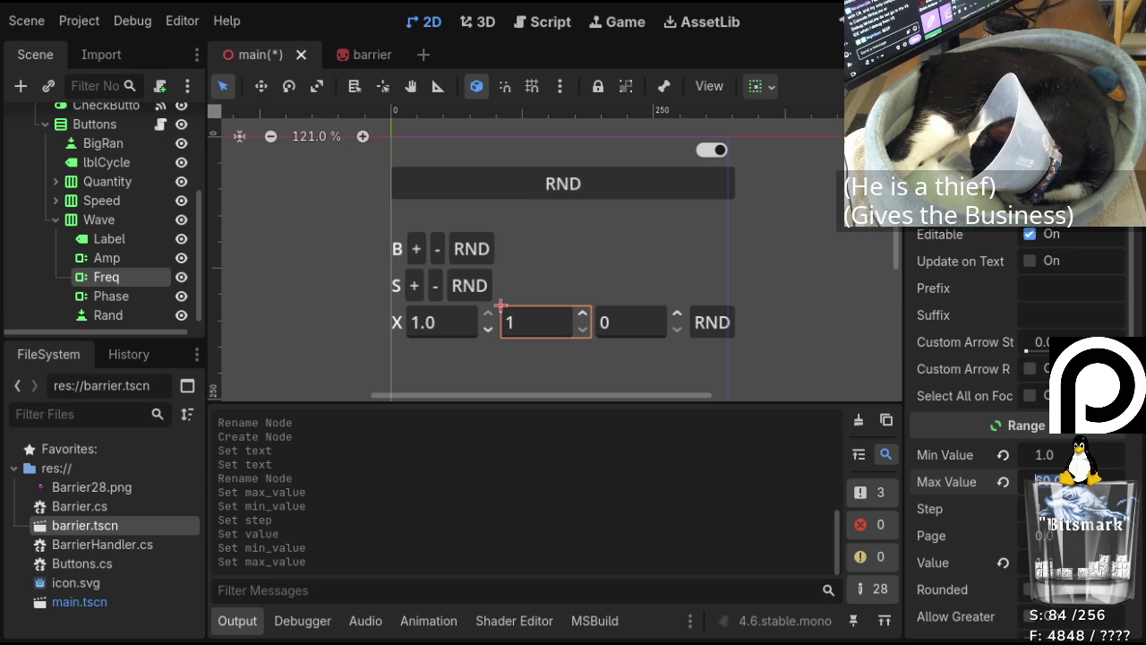
pyautogui.write('15')
pyautogui.press('Return')
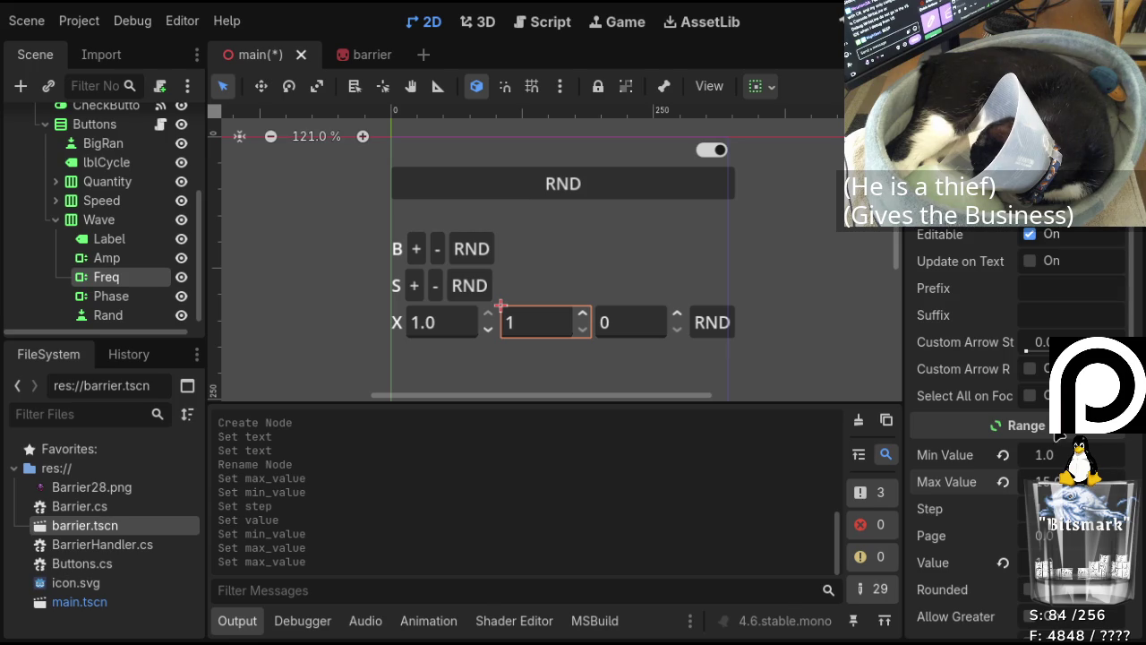
pyautogui.scroll(-1, 1017, 448)
pyautogui.scroll(-1, 1016, 430)
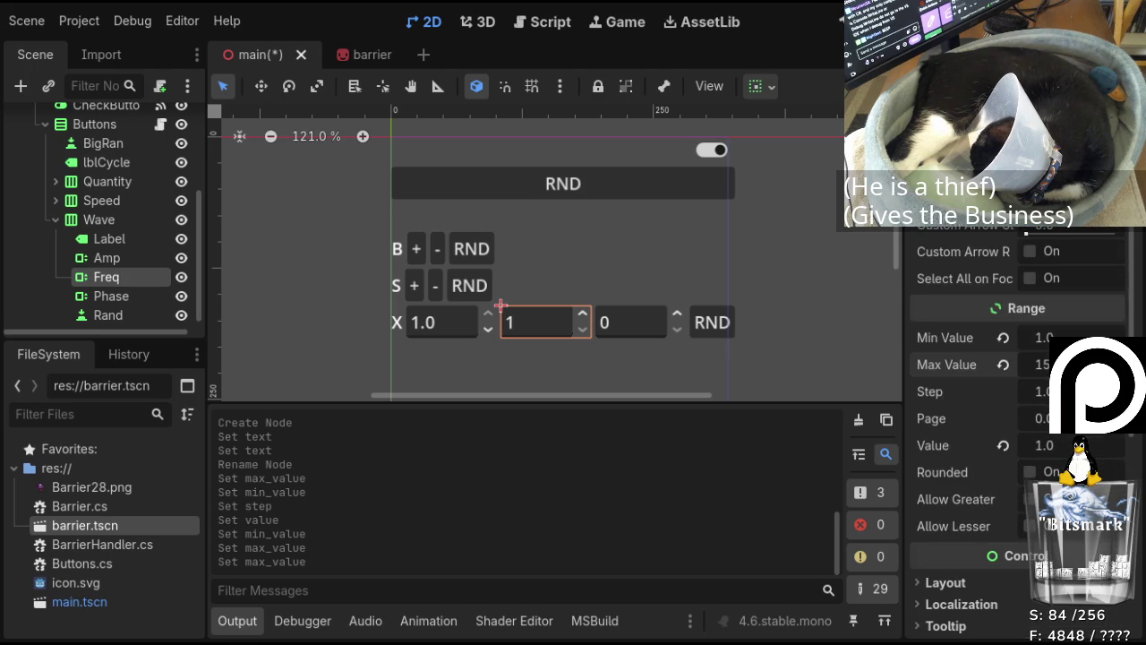
pyautogui.scroll(2, 1016, 429)
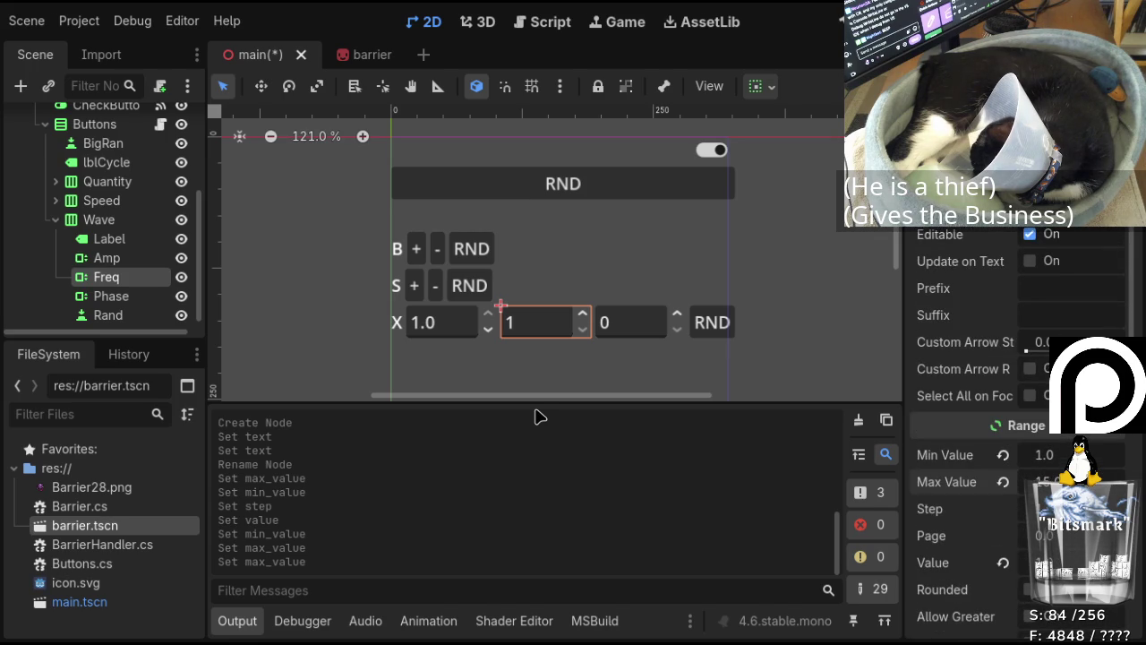
# Set the Phase spin box's Max Value to 360 and change its Step.
pyautogui.click(639, 326)
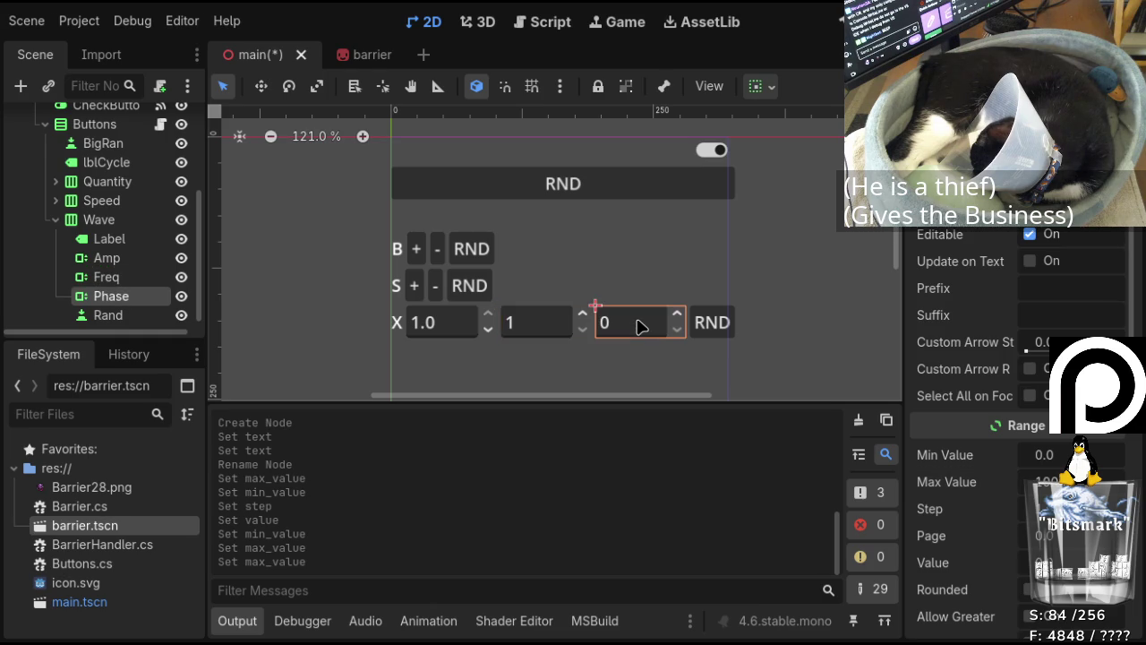
pyautogui.click(1043, 482)
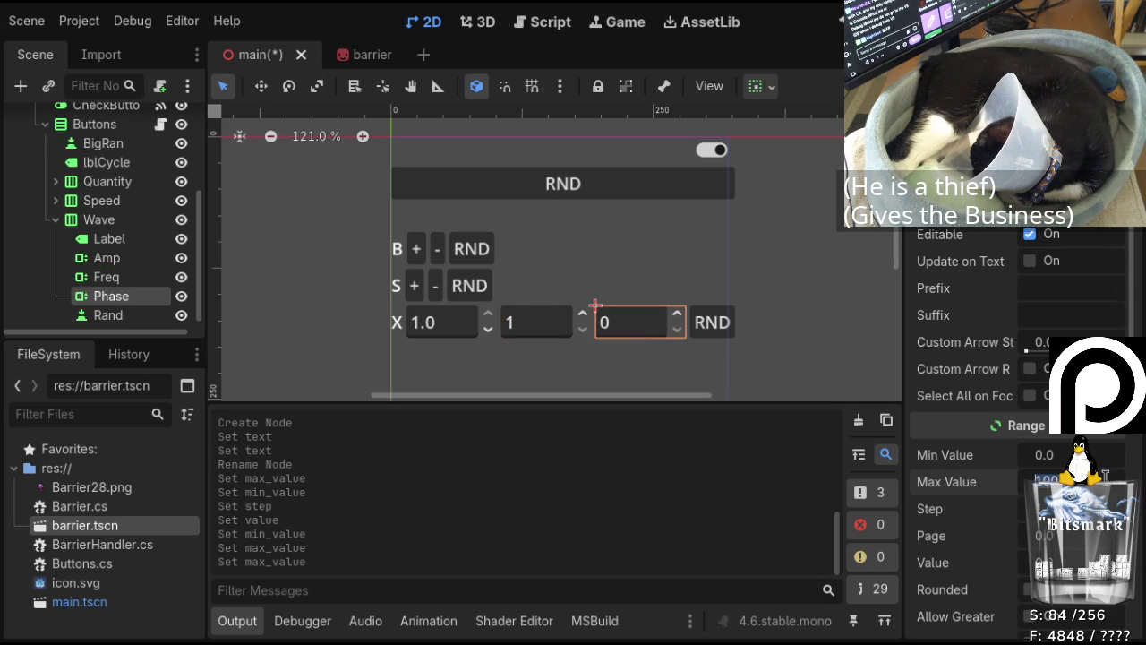
pyautogui.write('360')
pyautogui.press('Tab')
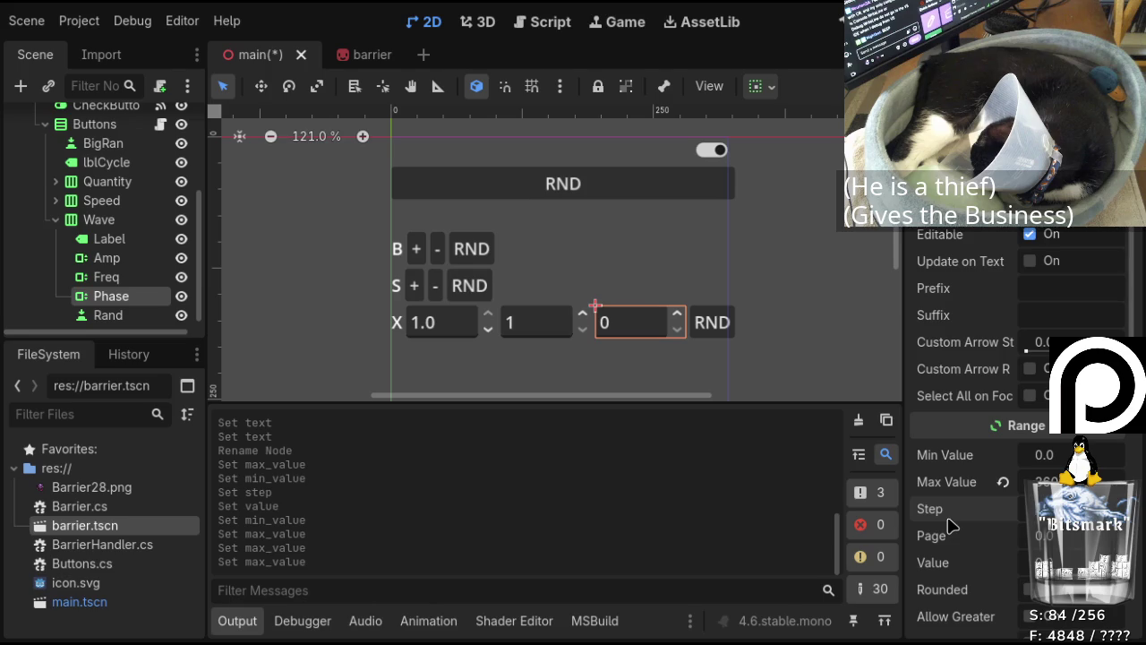
pyautogui.click(1004, 508)
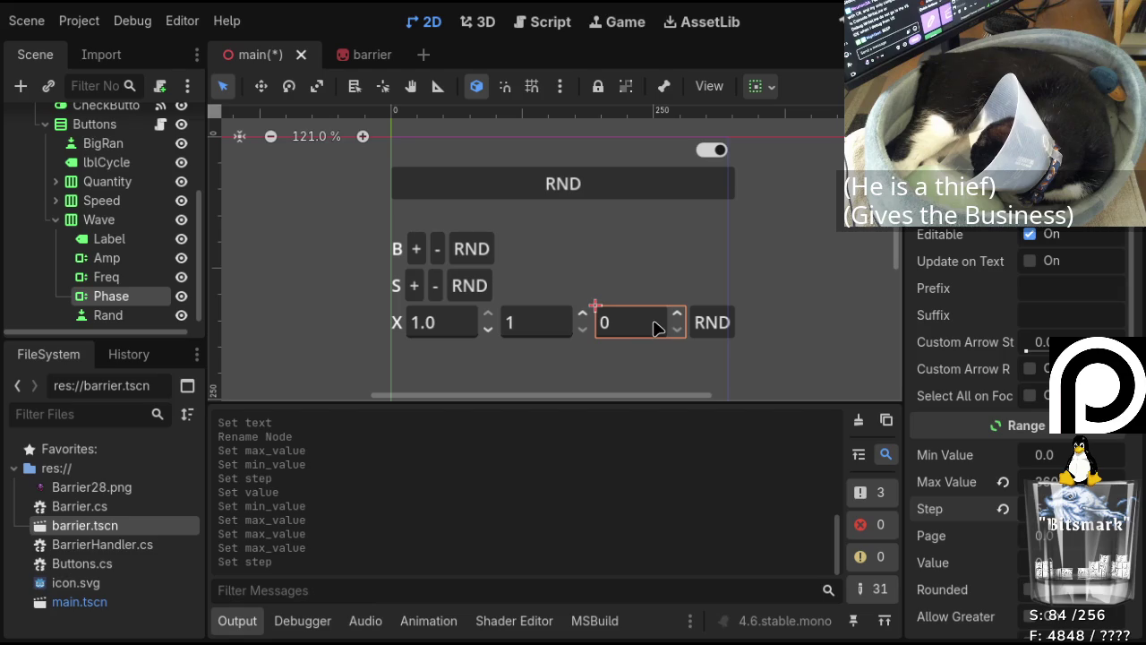
pyautogui.click(139, 223)
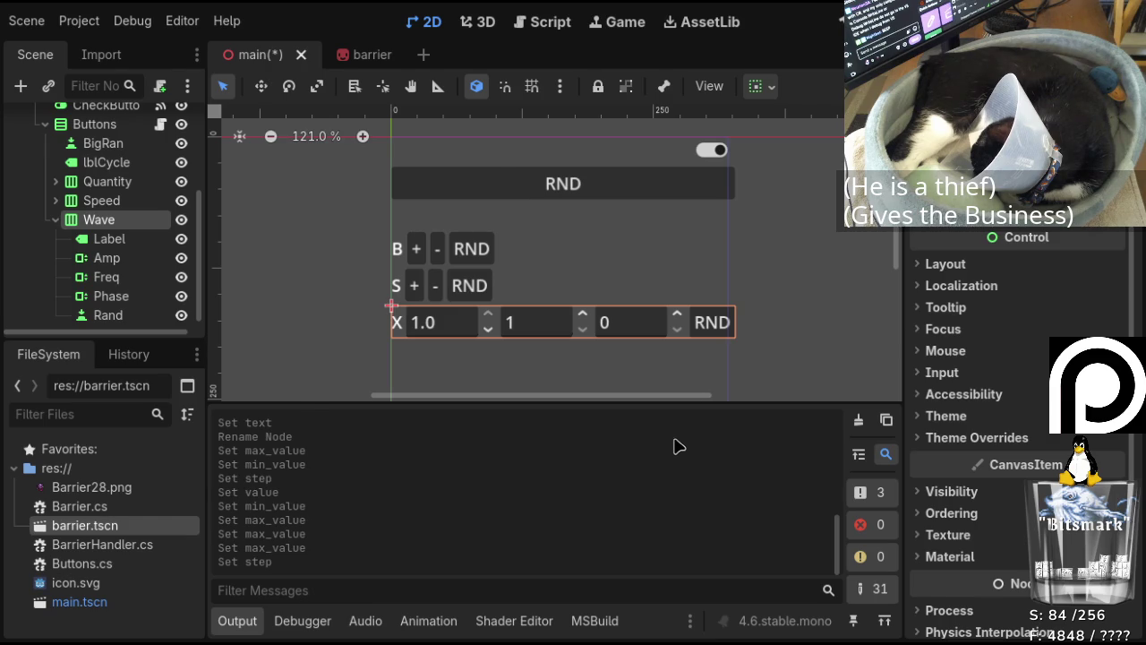
# Attach Wave.cs to the Wave node and start a 'public' member line inside the Wave class.
pyautogui.click(676, 458)
pyautogui.click(510, 202)
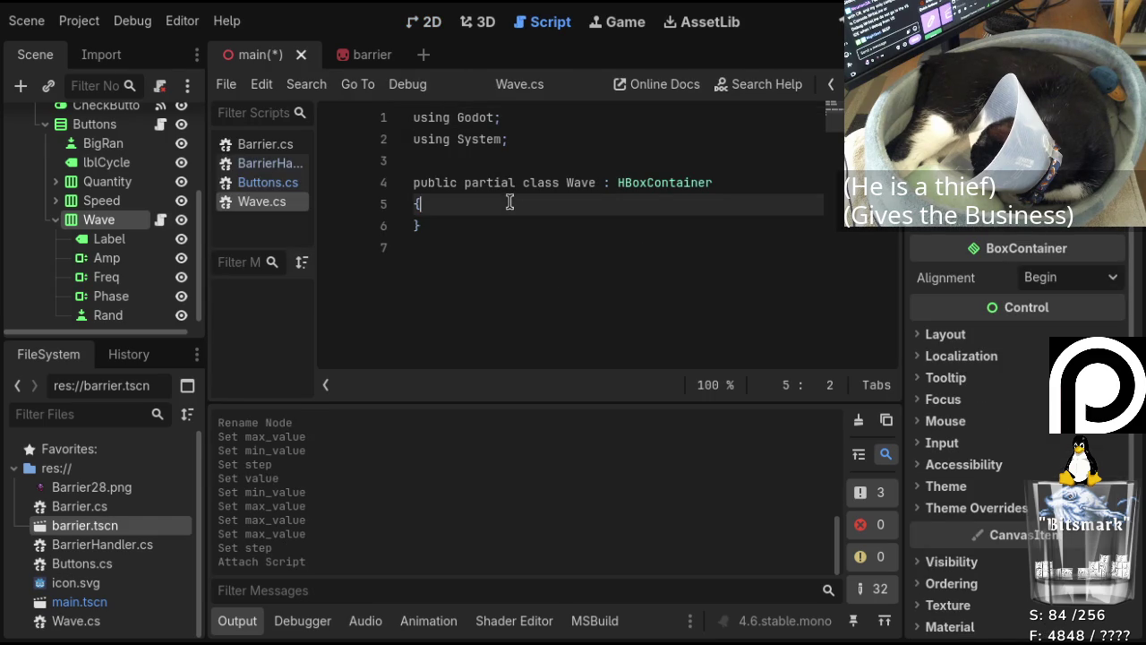
pyautogui.press('Return')
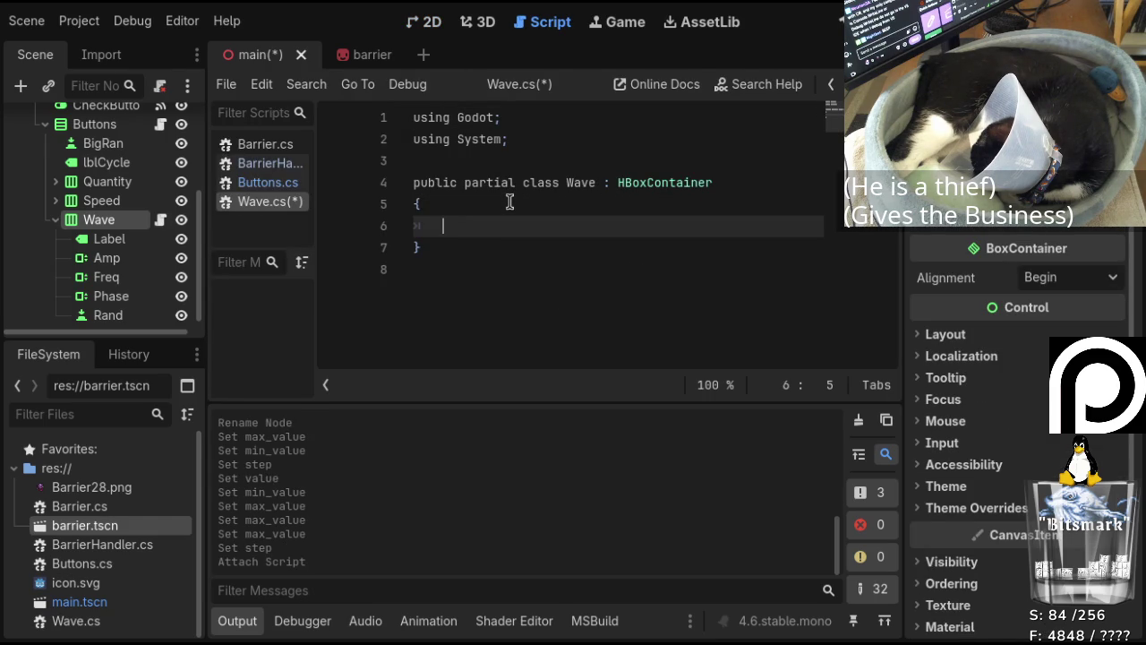
pyautogui.write('public ')
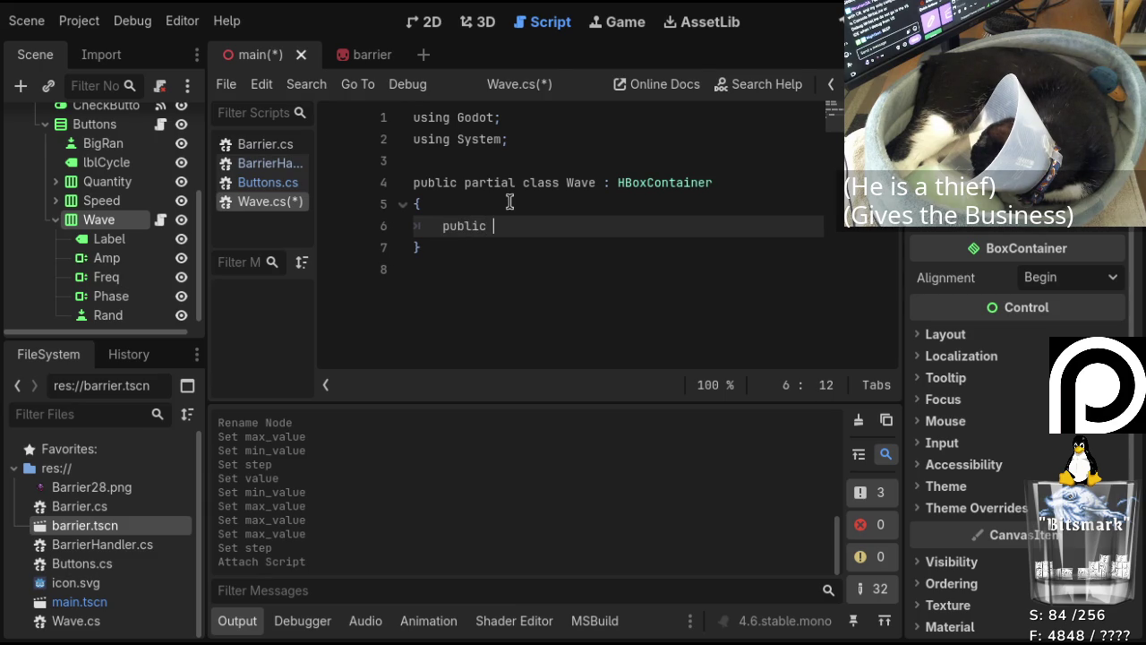
pyautogui.write('Vector')
pyautogui.press('BackSpace')
pyautogui.press('BackSpace')
pyautogui.press('BackSpace')
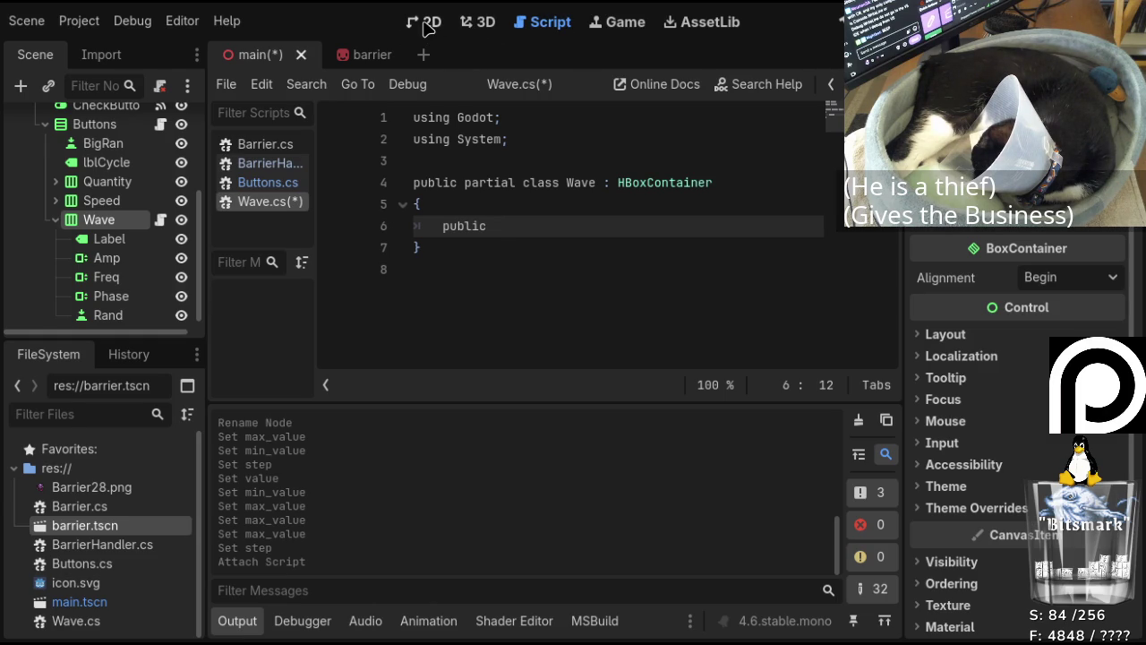
# Switch to the 2D view and scroll around the ManualControl panel's Wave row.
pyautogui.click(424, 25)
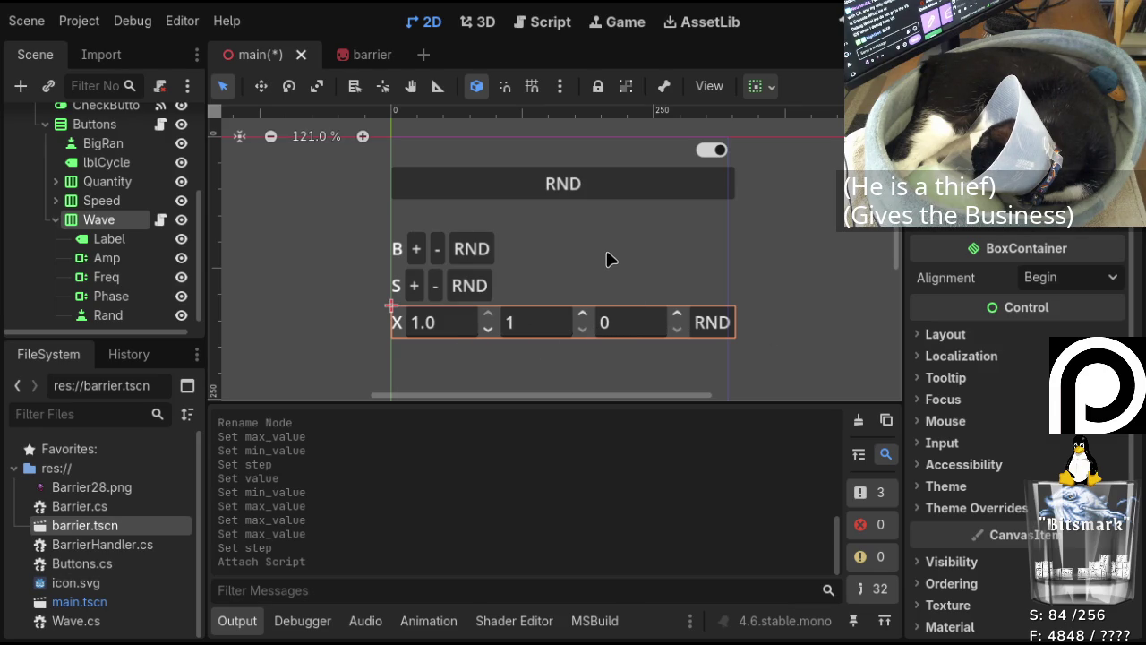
pyautogui.scroll(-1, 608, 248)
pyautogui.scroll(1, 608, 248)
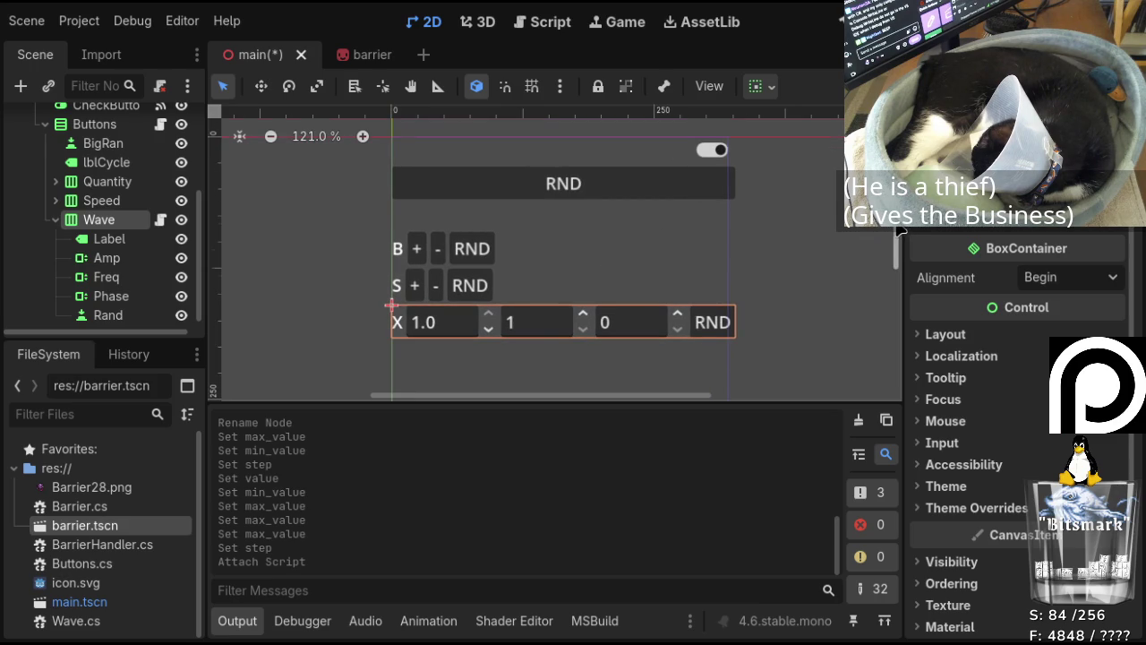
pyautogui.scroll(-1, 896, 231)
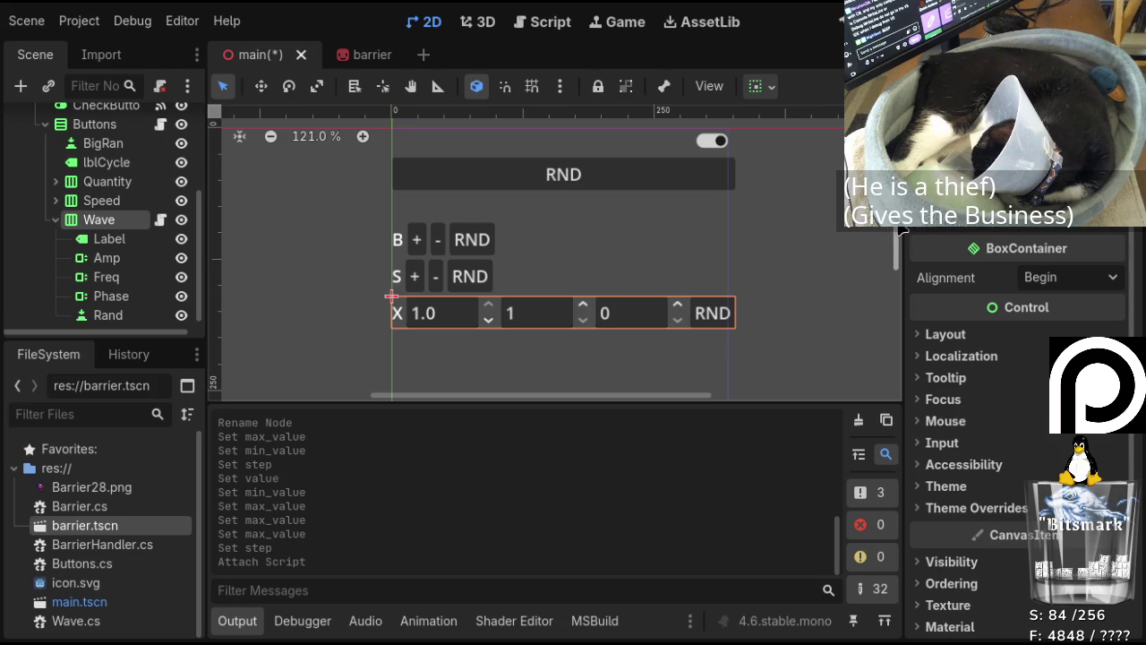
pyautogui.scroll(2, 894, 230)
pyautogui.scroll(-4, 894, 230)
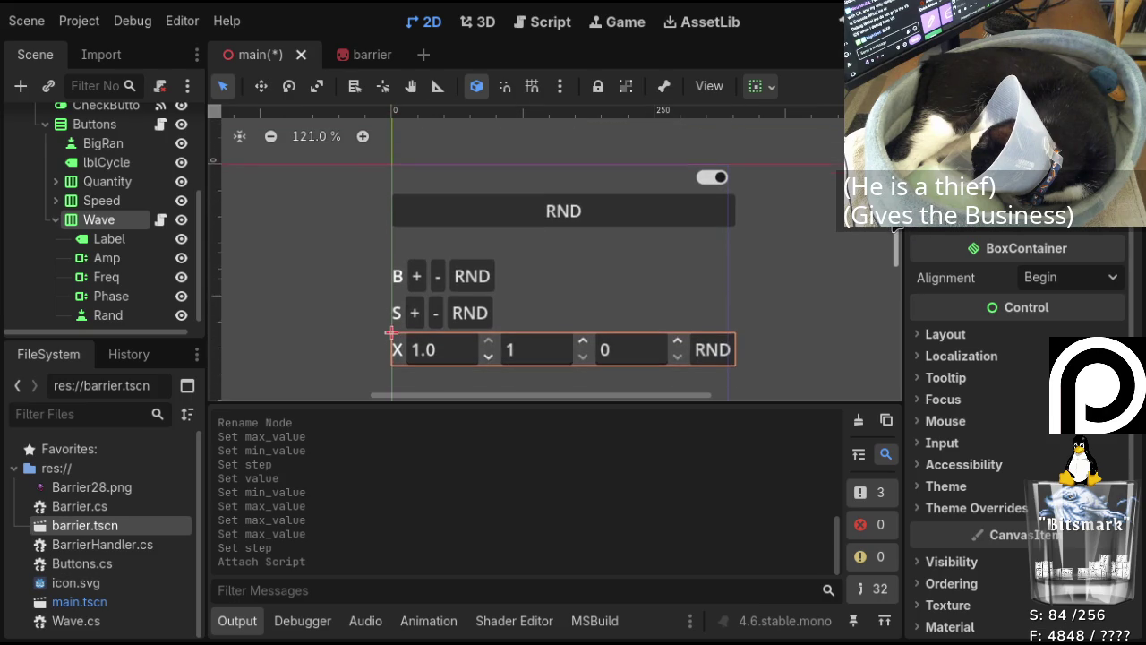
pyautogui.scroll(2, 896, 231)
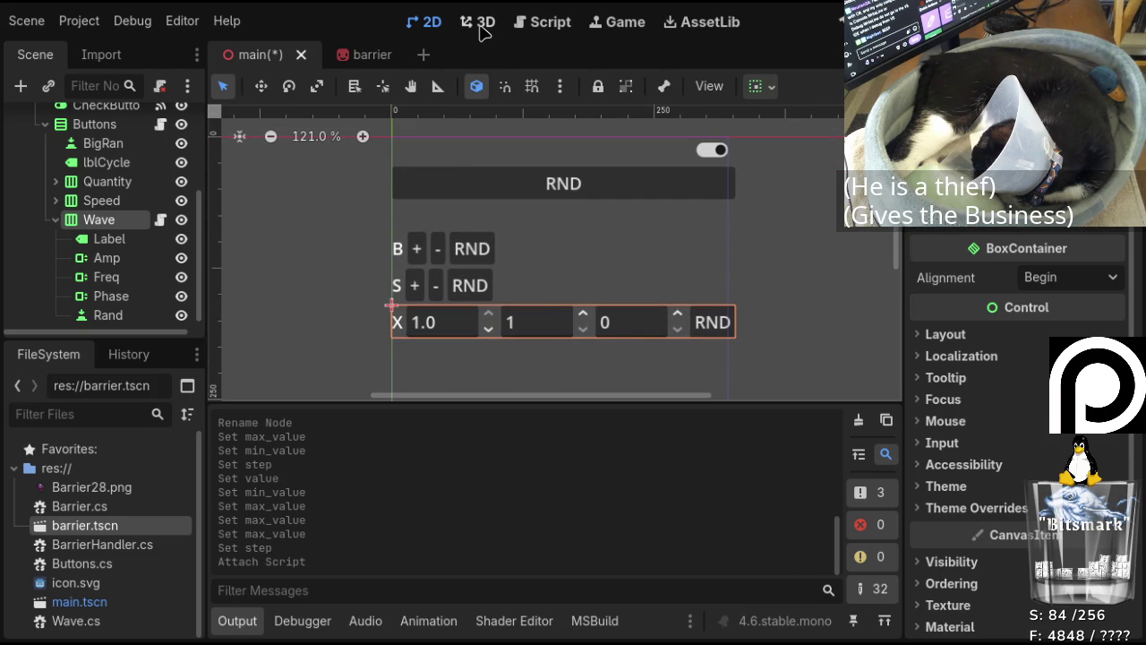
# In Wave.cs, write 'public float GetWave(float ' on line 6.
pyautogui.click(564, 27)
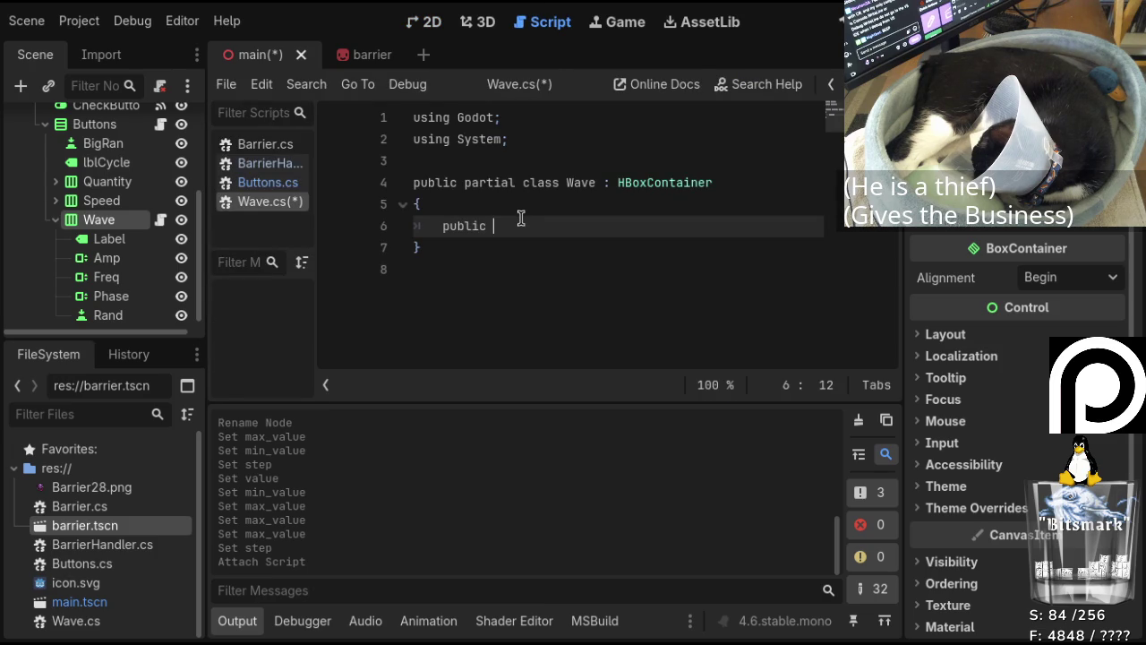
pyautogui.write('float')
pyautogui.write(' get')
pyautogui.press('BackSpace')
pyautogui.press('BackSpace')
pyautogui.press('BackSpace')
pyautogui.write('GetWave(')
pyautogui.write('float')
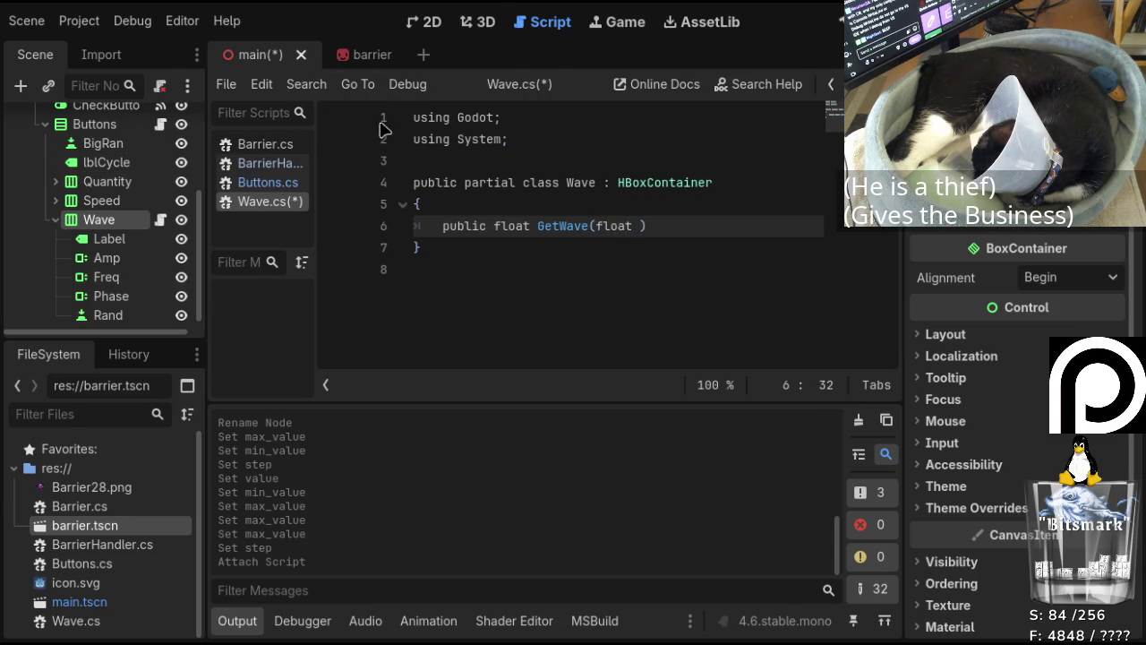
# Open BarrierHandler.cs, collapse the Output panel and scroll to the Constellation loop.
pyautogui.click(270, 161)
pyautogui.moveTo(567, 360); pyautogui.dragTo(270, 369)
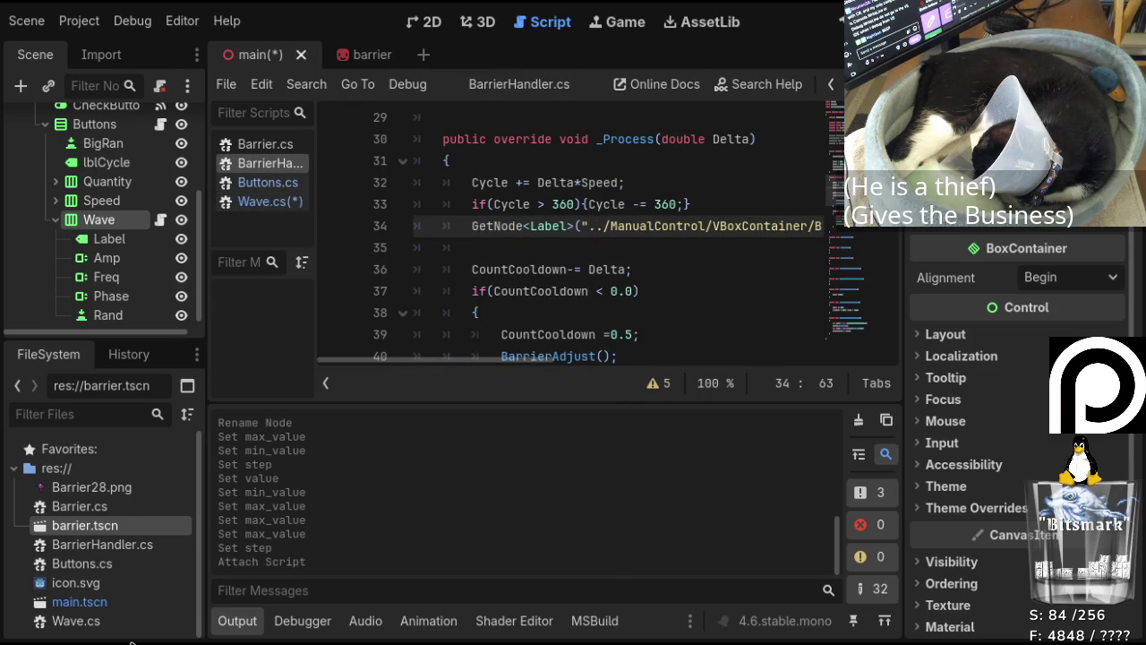
pyautogui.click(224, 632)
pyautogui.scroll(-2, 694, 311)
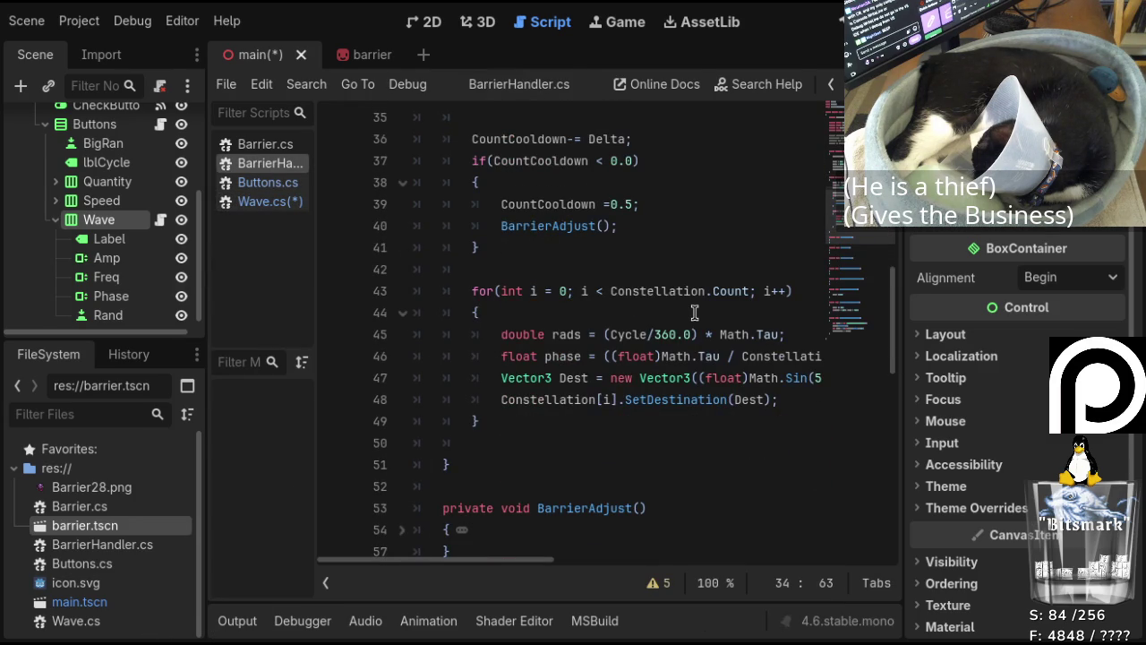
pyautogui.moveTo(529, 562)
pyautogui.mouseDown()
pyautogui.moveTo(553, 569)
pyautogui.moveTo(542, 570)
pyautogui.mouseUp()
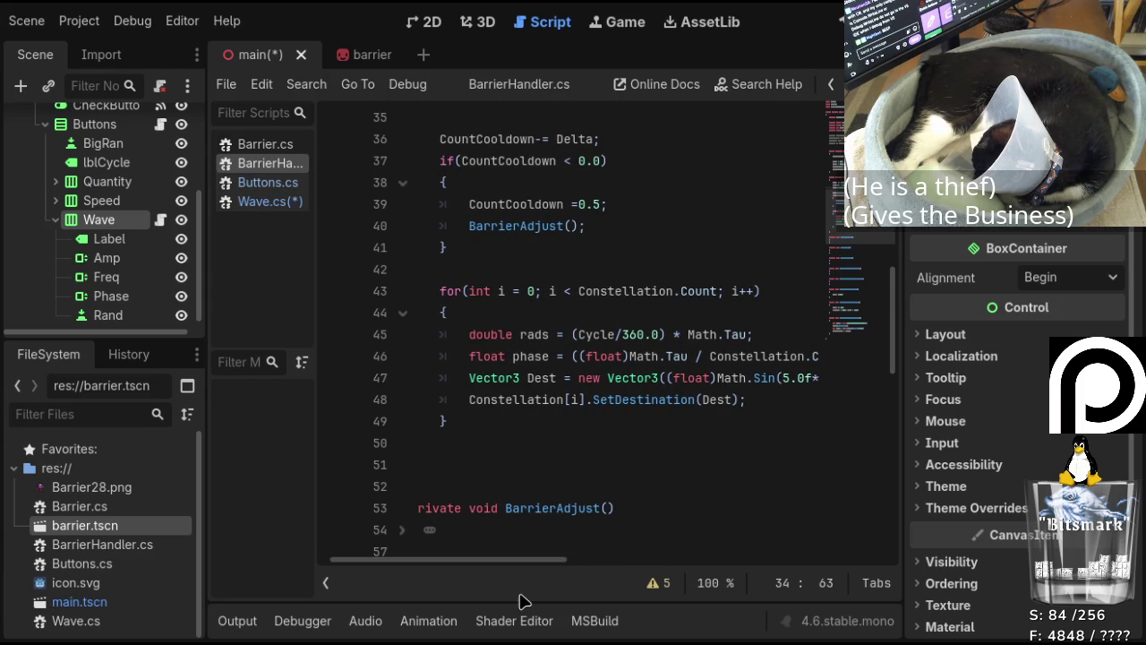
pyautogui.moveTo(522, 565)
pyautogui.mouseDown()
pyautogui.moveTo(660, 581)
pyautogui.moveTo(475, 580)
pyautogui.moveTo(531, 573)
pyautogui.moveTo(512, 567)
pyautogui.moveTo(878, 567)
pyautogui.moveTo(439, 562)
pyautogui.mouseUp()
# Add a comment above the Vector3 Dest line: 'New Vector Calls - Get 3 floats using Rads and Phase'.
pyautogui.click(502, 377)
pyautogui.press('Return')
pyautogui.press('Up')
pyautogui.write('/')
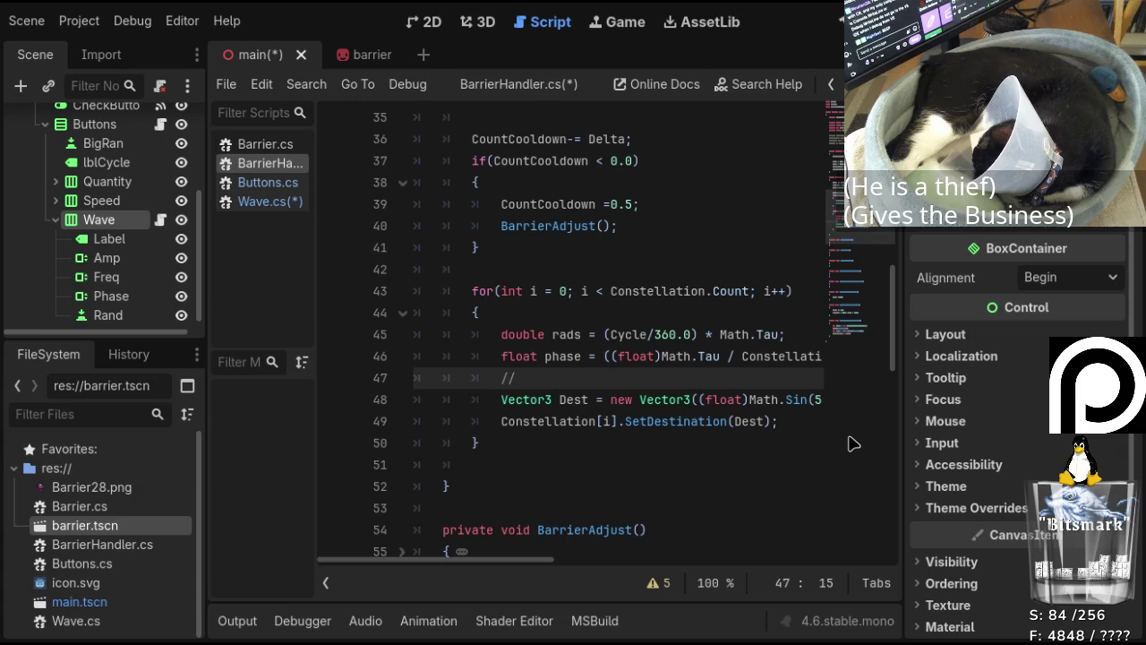
pyautogui.write('New Vector V')
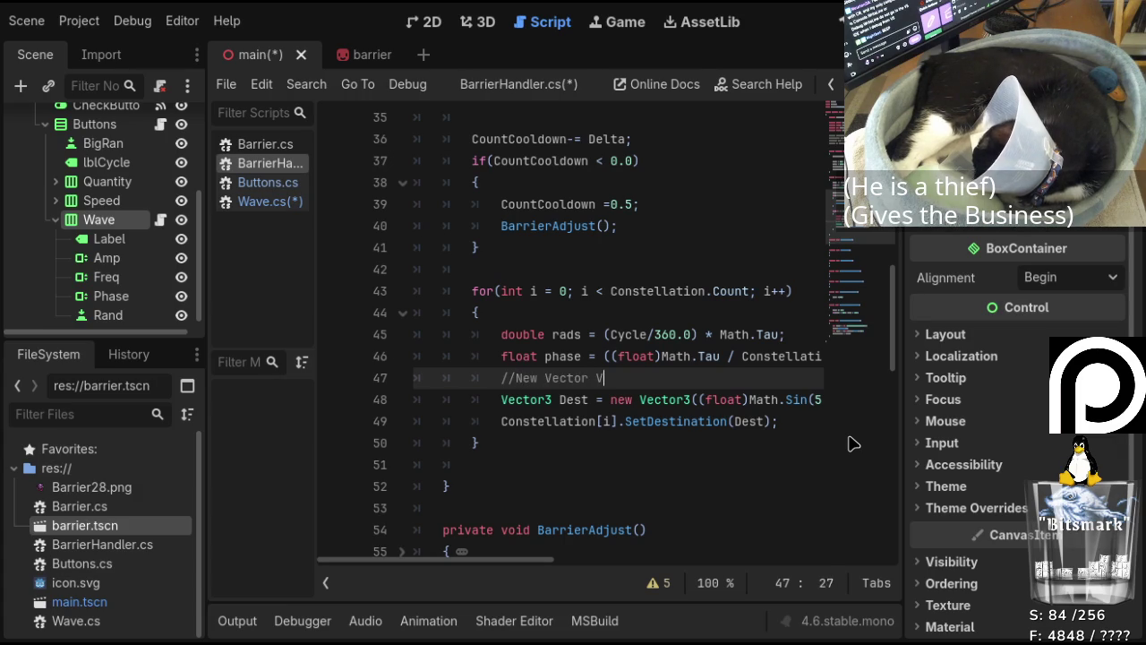
pyautogui.press('BackSpace')
pyautogui.write('Calls')
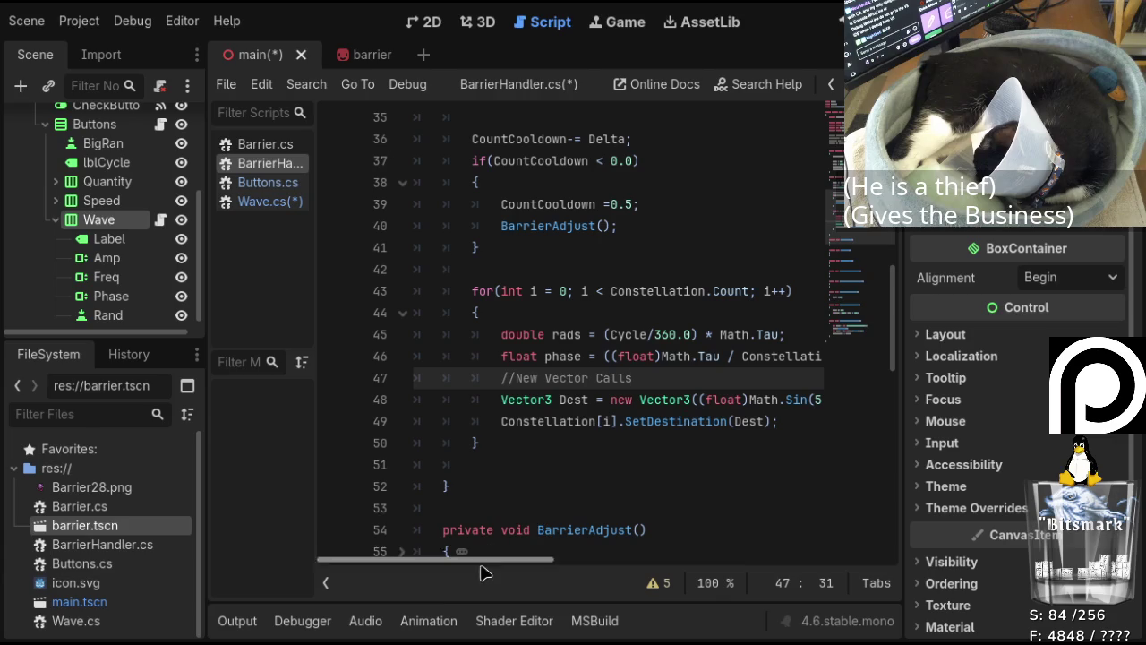
pyautogui.write(' - Get 3 floats ')
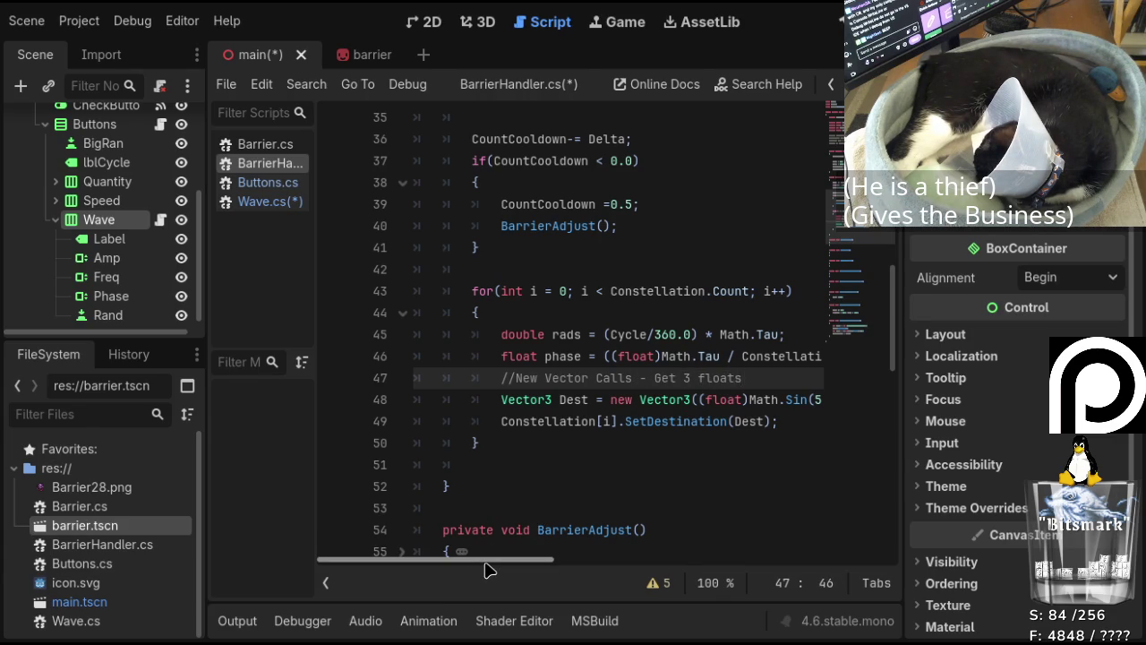
pyautogui.write('usign')
pyautogui.press('BackSpace')
pyautogui.press('BackSpace')
pyautogui.press('BackSpace')
pyautogui.write('ng ')
pyautogui.write('Ra')
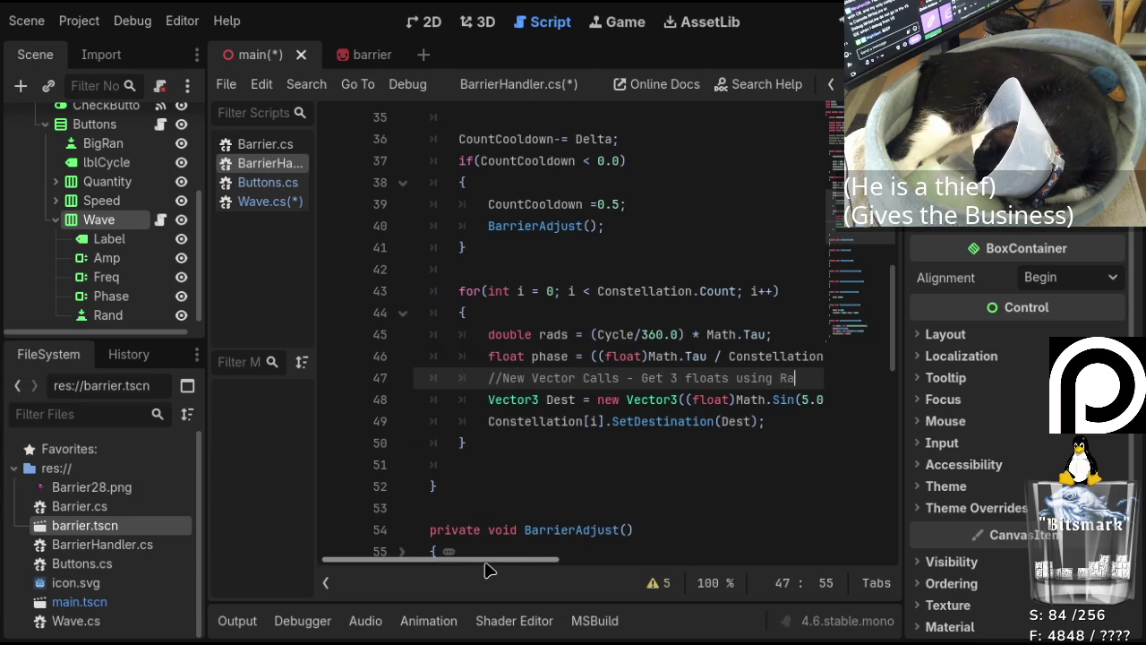
pyautogui.write('ds and ')
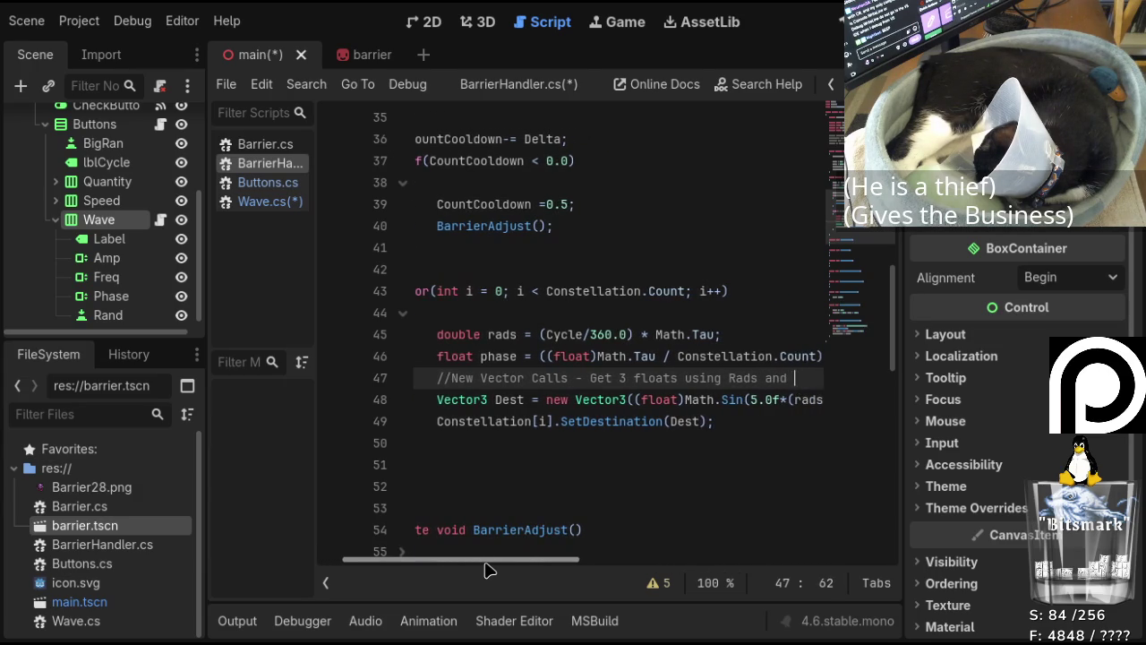
pyautogui.write('Phase')
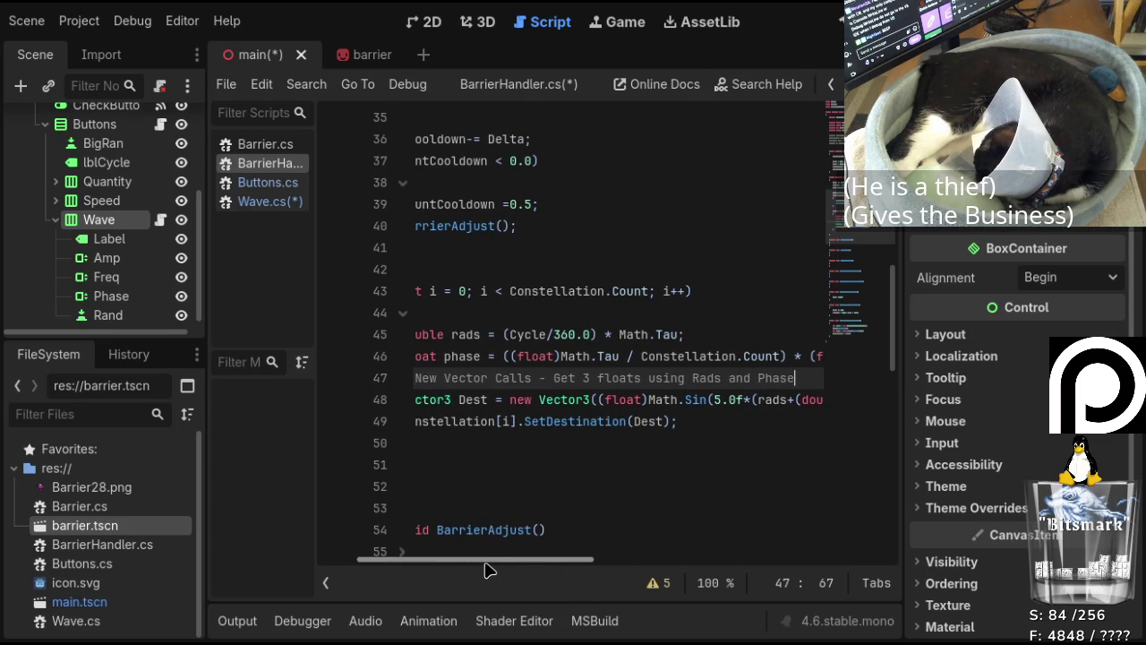
pyautogui.press('BackSpace')
pyautogui.press('BackSpace')
pyautogui.press('BackSpace')
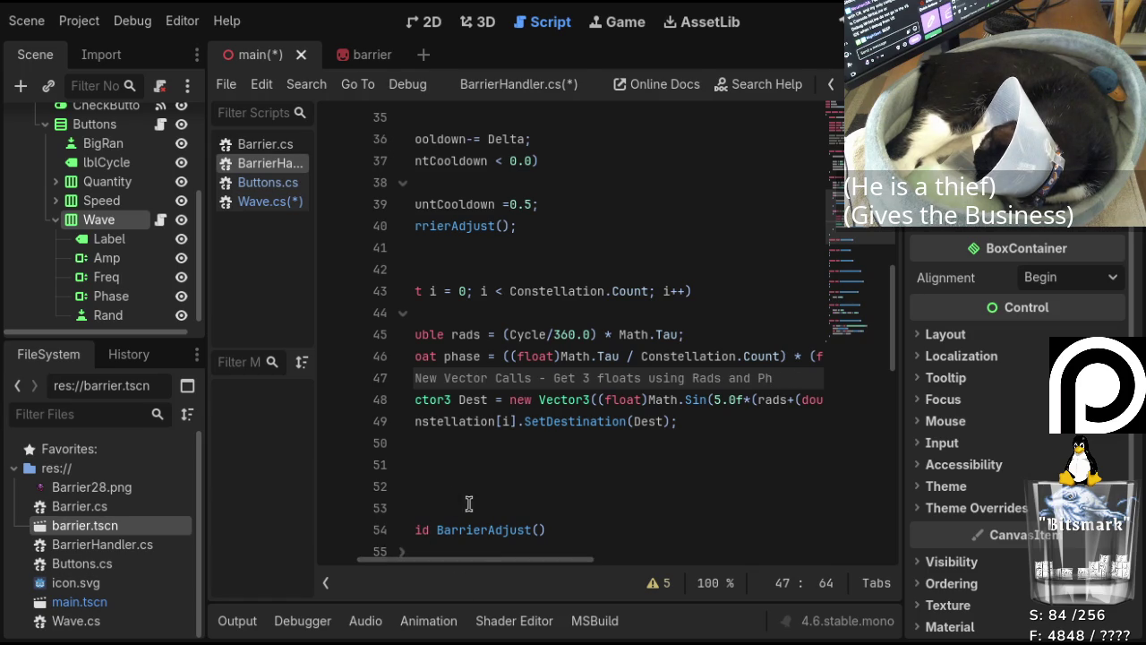
# Replace 'and' in the comment with '+ Phase;'.
pyautogui.moveTo(481, 564)
pyautogui.mouseDown()
pyautogui.moveTo(450, 564)
pyautogui.moveTo(469, 576)
pyautogui.moveTo(547, 573)
pyautogui.moveTo(465, 586)
pyautogui.mouseUp()
pyautogui.hscroll(-5, 539, 578)
pyautogui.hscroll(5, 539, 580)
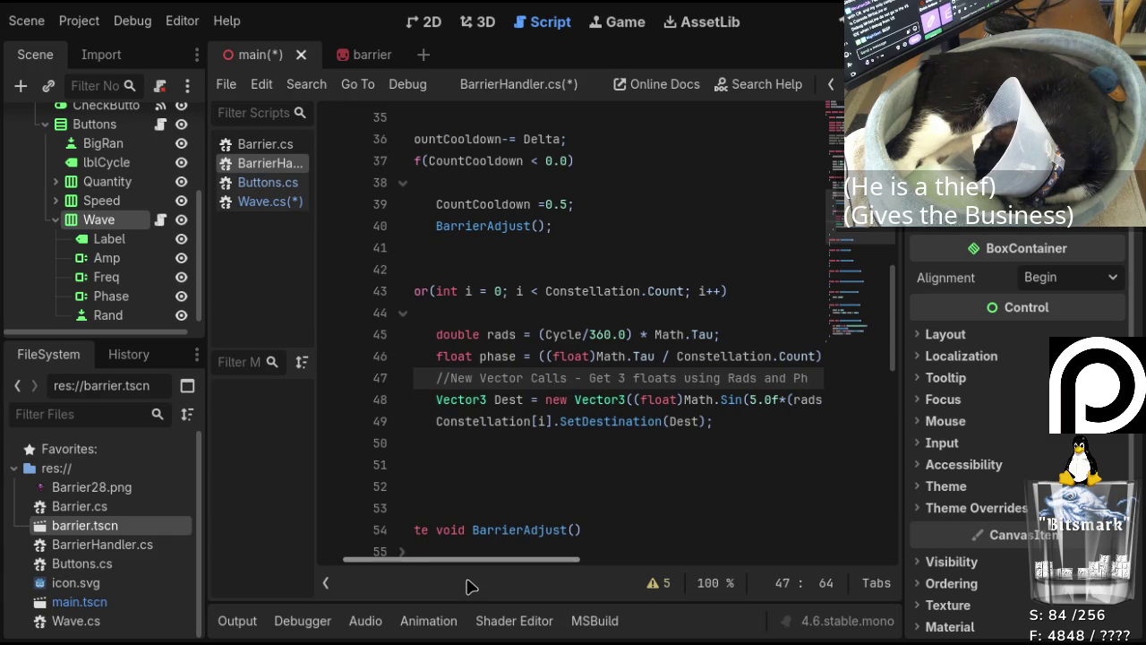
pyautogui.moveTo(466, 579); pyautogui.dragTo(475, 582)
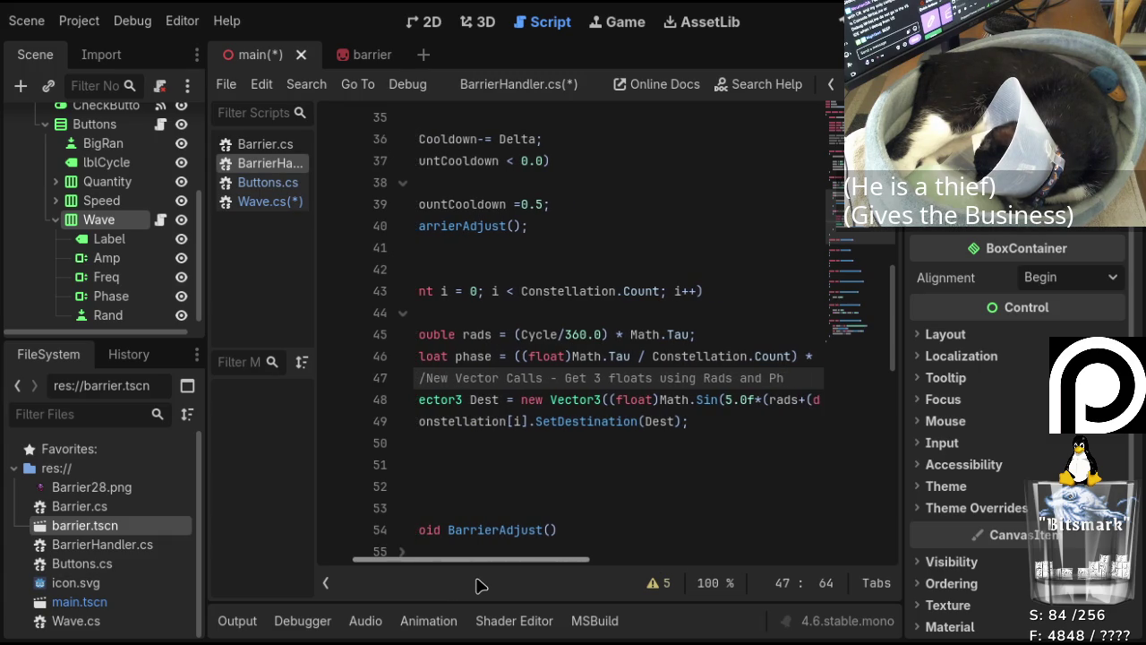
pyautogui.doubleClick(750, 379)
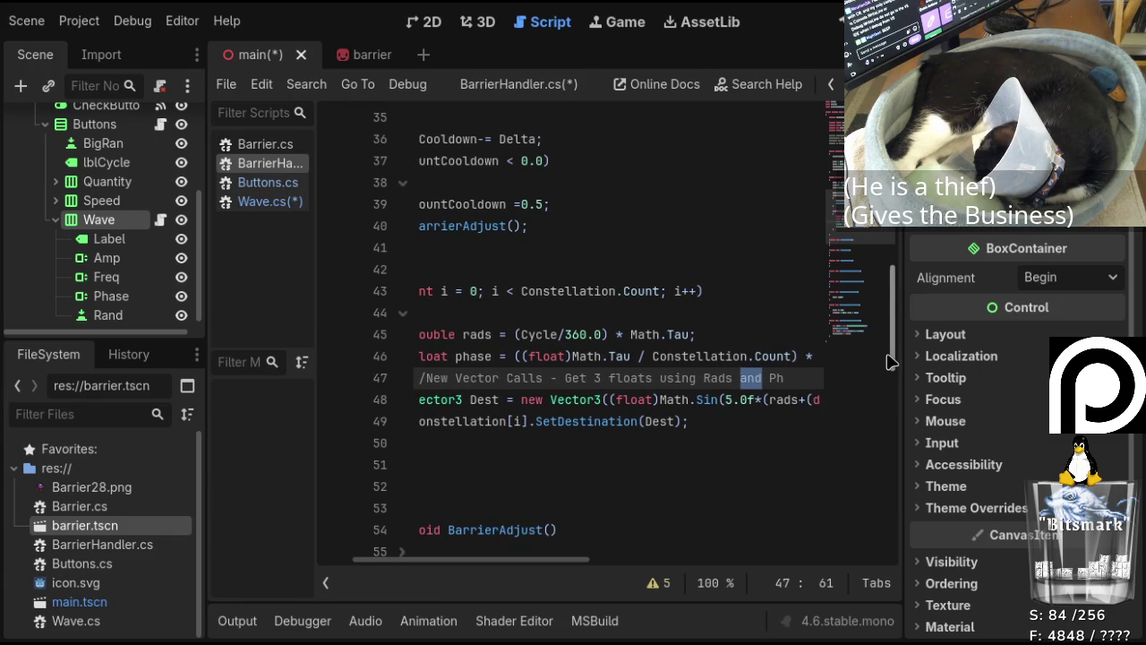
pyautogui.write('+ Ph')
pyautogui.write('ase')
pyautogui.write(';')
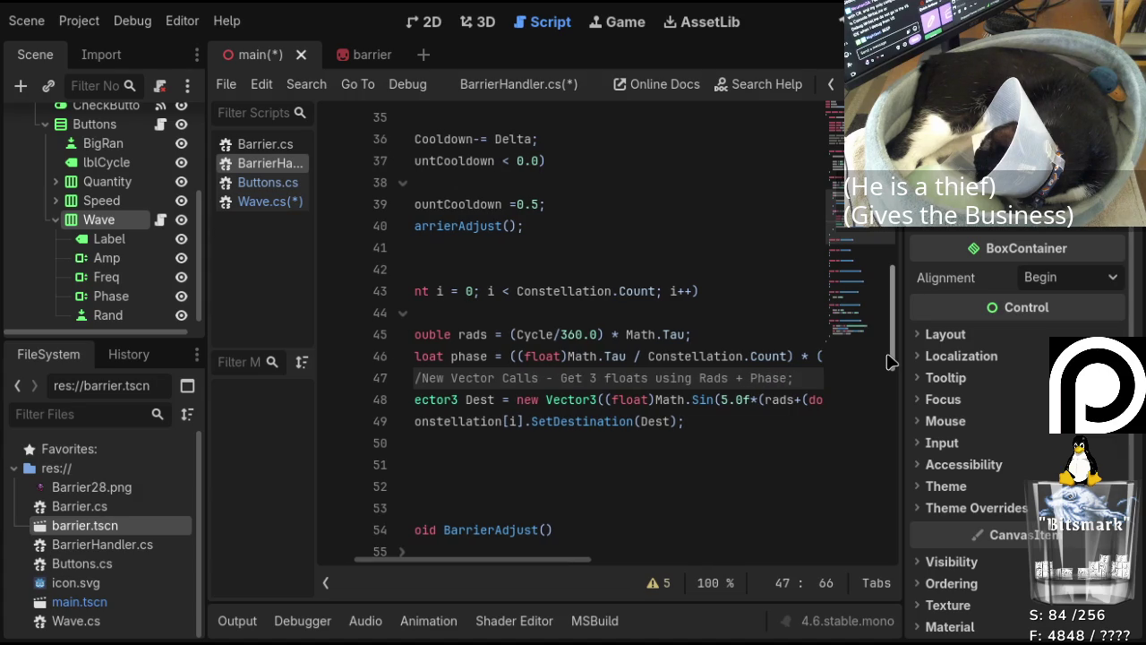
pyautogui.press('Left')
pyautogui.press('Left')
pyautogui.press('Left')
pyautogui.press('Up')
pyautogui.press('End')
pyautogui.press('Left')
pyautogui.press('Left')
pyautogui.press('Left')
pyautogui.press('Down')
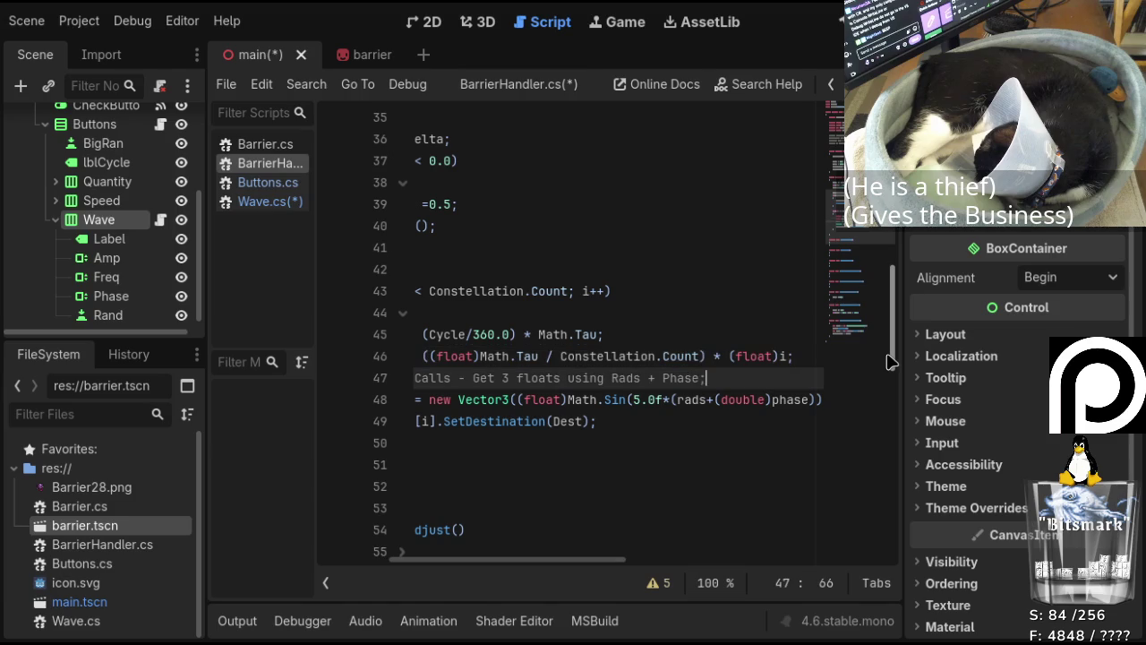
pyautogui.press('Left')
pyautogui.press('Left')
pyautogui.press('Left')
pyautogui.press('Left')
pyautogui.press('Left')
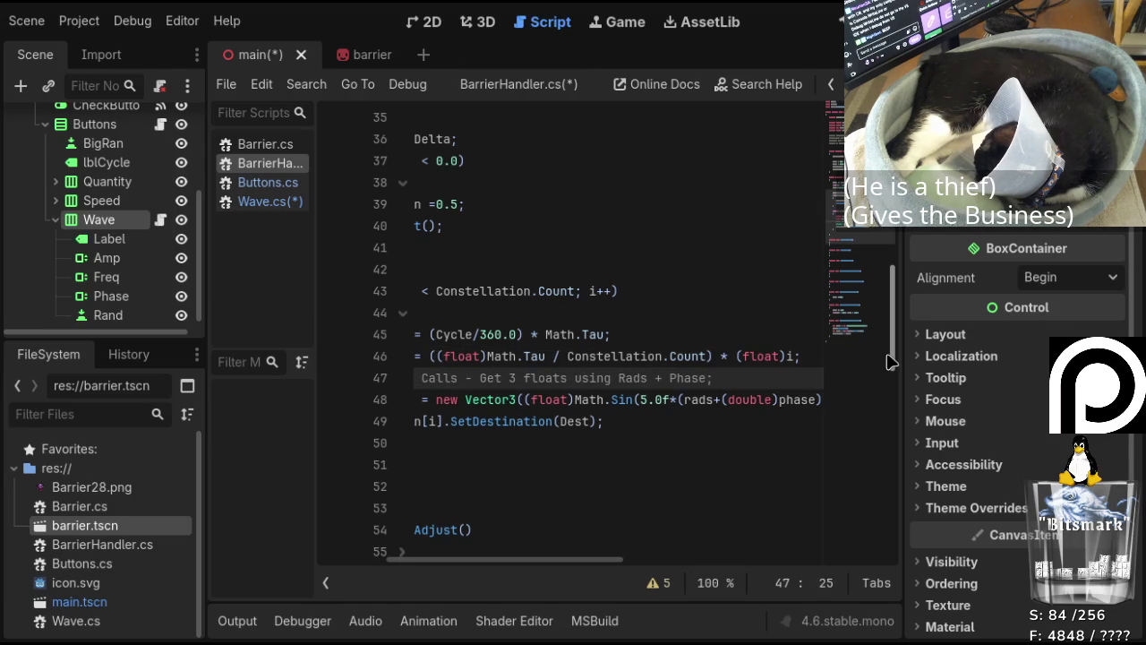
pyautogui.press('Left')
pyautogui.press('Left')
pyautogui.press('Left')
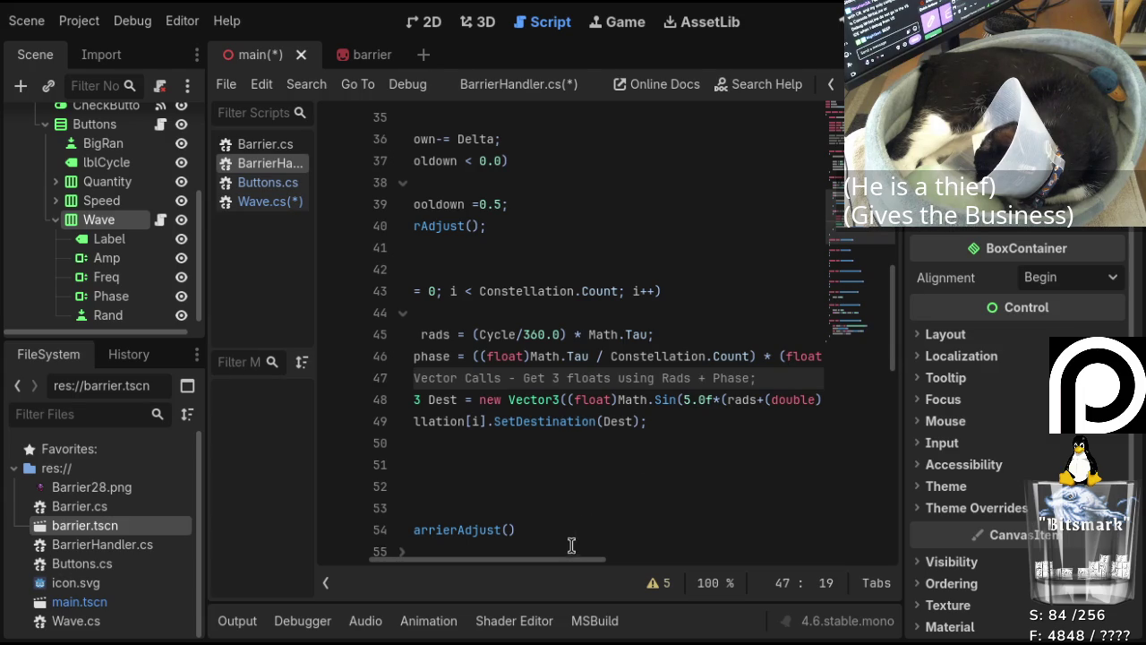
pyautogui.moveTo(571, 566)
pyautogui.mouseDown()
pyautogui.moveTo(856, 575)
pyautogui.moveTo(474, 568)
pyautogui.moveTo(657, 578)
pyautogui.moveTo(505, 571)
pyautogui.mouseUp()
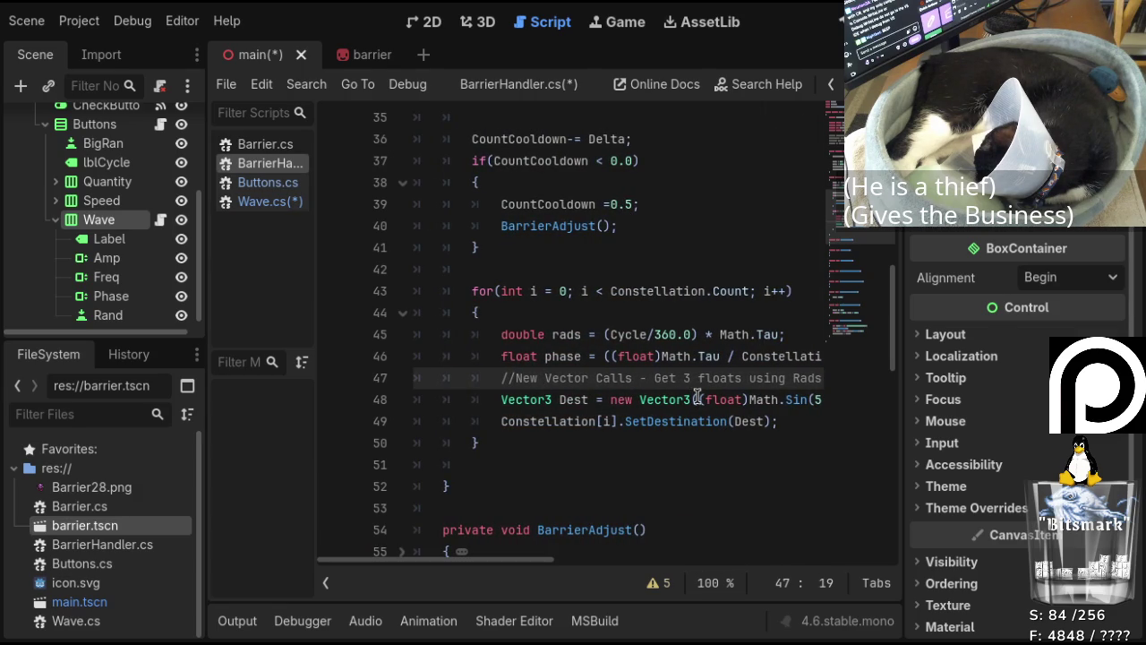
pyautogui.click(290, 205)
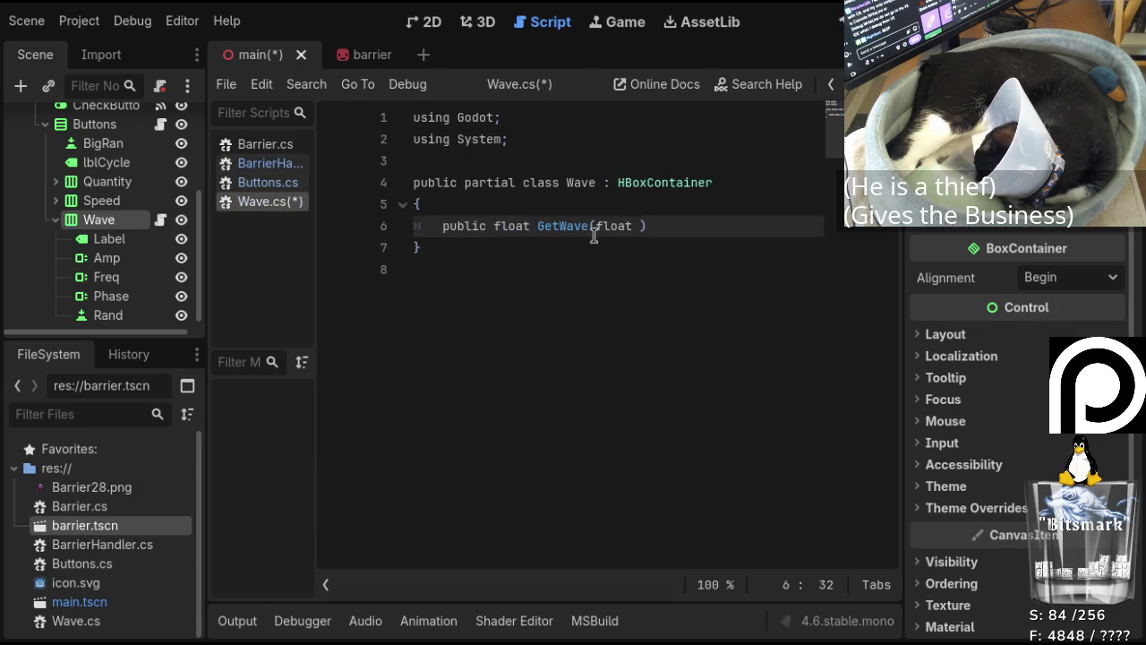
# Change GetWave's parameter to 'double r' and add the method body braces.
pyautogui.press('BackSpace')
pyautogui.press('BackSpace')
pyautogui.press('BackSpace')
pyautogui.write('float')
pyautogui.press('BackSpace')
pyautogui.hotkey('ctrl', 'BackSpace')
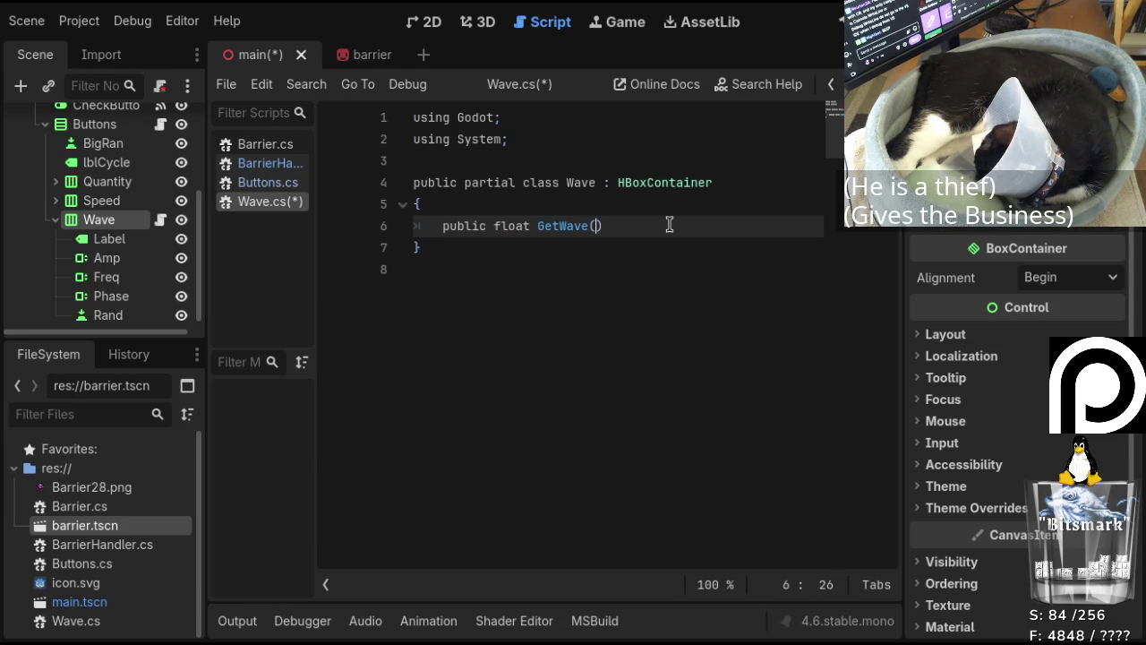
pyautogui.write('dou')
pyautogui.press('BackSpace')
pyautogui.press('BackSpace')
pyautogui.press('BackSpace')
pyautogui.write('double ')
pyautogui.write('r')
pyautogui.press('BackSpace')
pyautogui.write(';')
pyautogui.press('BackSpace')
pyautogui.write(')')
pyautogui.press('Return')
pyautogui.write('{\\')
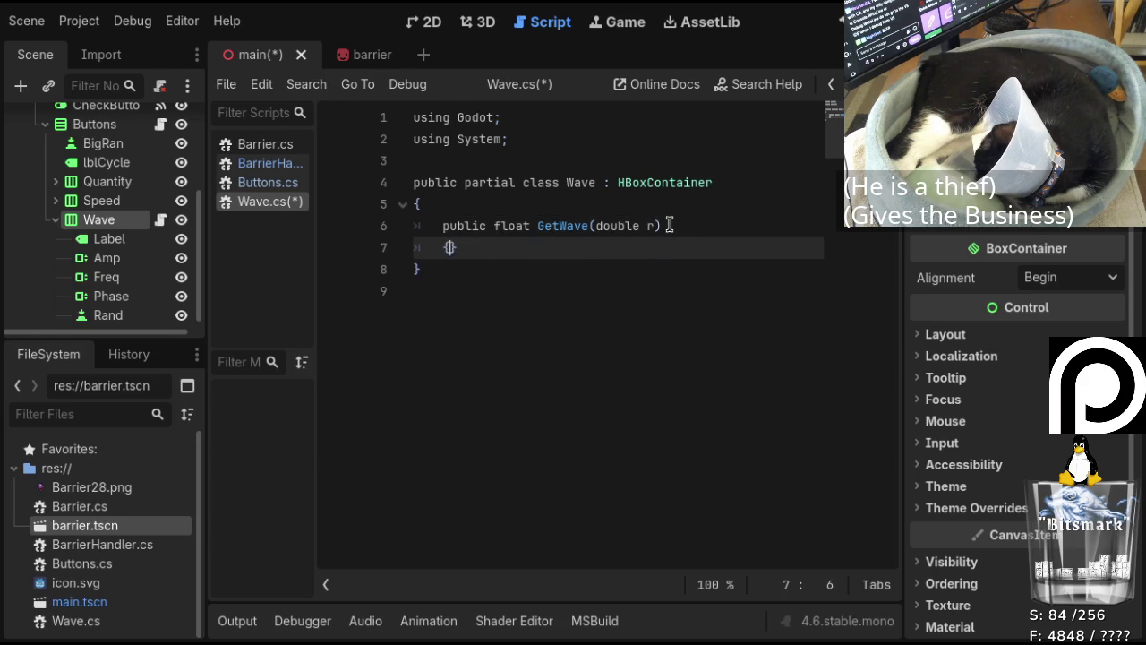
pyautogui.press('Return')
pyautogui.press('Up')
pyautogui.press('Right')
pyautogui.press('Return')
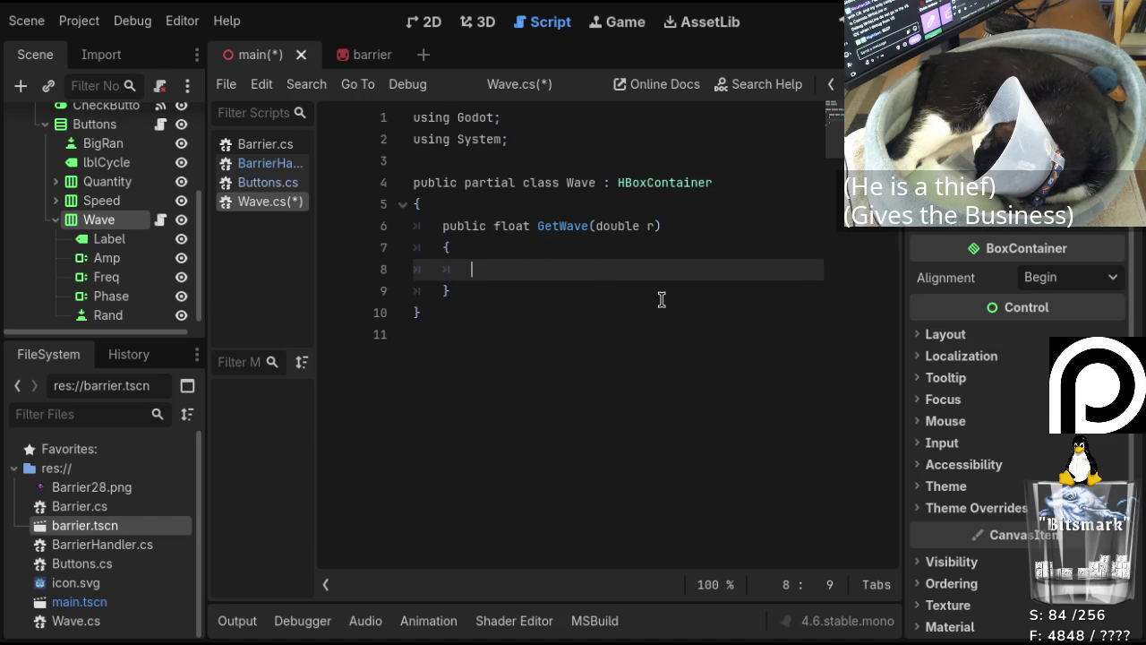
# Declare 'float amp = GetNode<SpinBox>("Amp").Value' inside GetWave.
pyautogui.write('float ')
pyautogui.write('amp')
pyautogui.press('BackSpace')
pyautogui.press('BackSpace')
pyautogui.write('mp = ')
pyautogui.write('GetNOode')
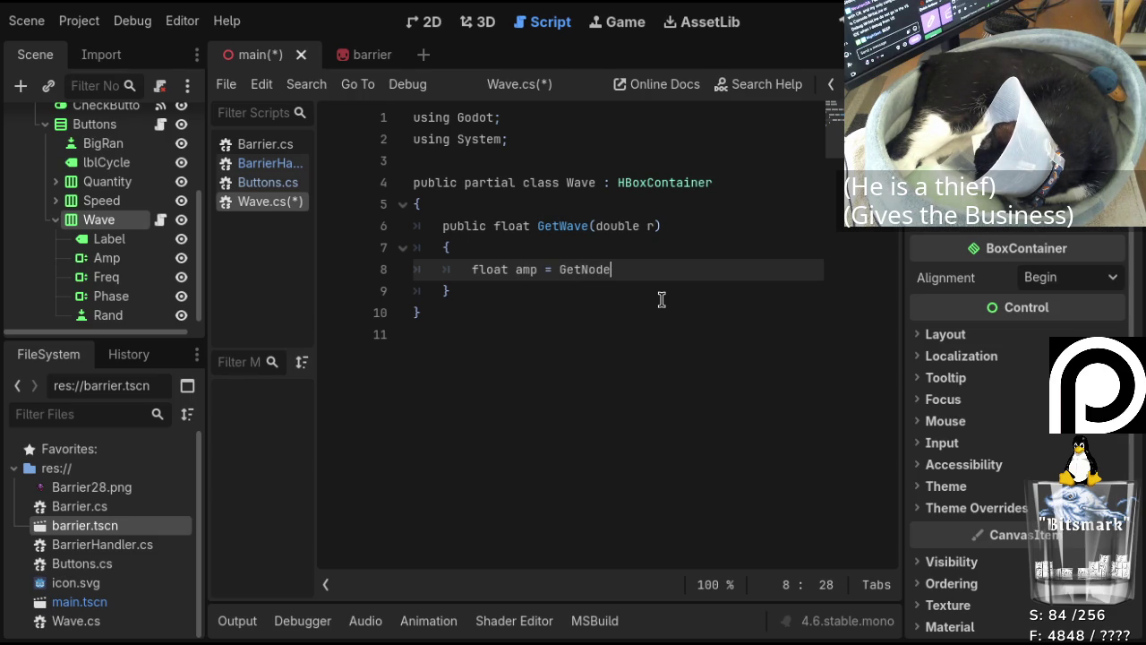
pyautogui.write('<')
pyautogui.write('Spin')
pyautogui.write('Box')
pyautogui.write('>("')
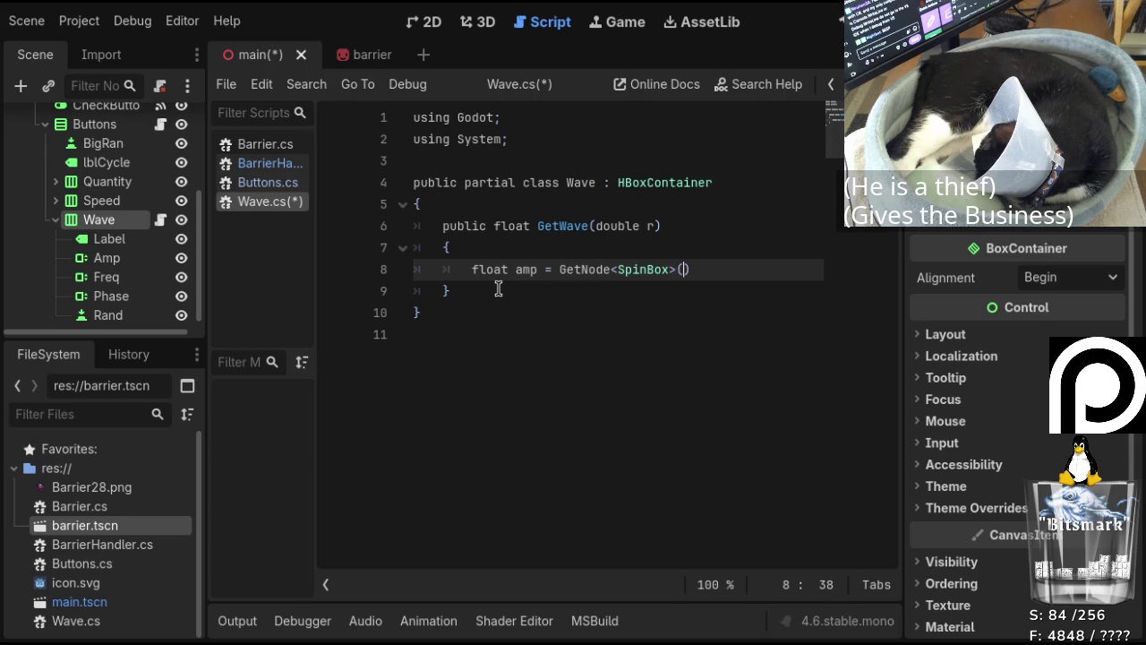
pyautogui.write('Amp")')
pyautogui.write('.')
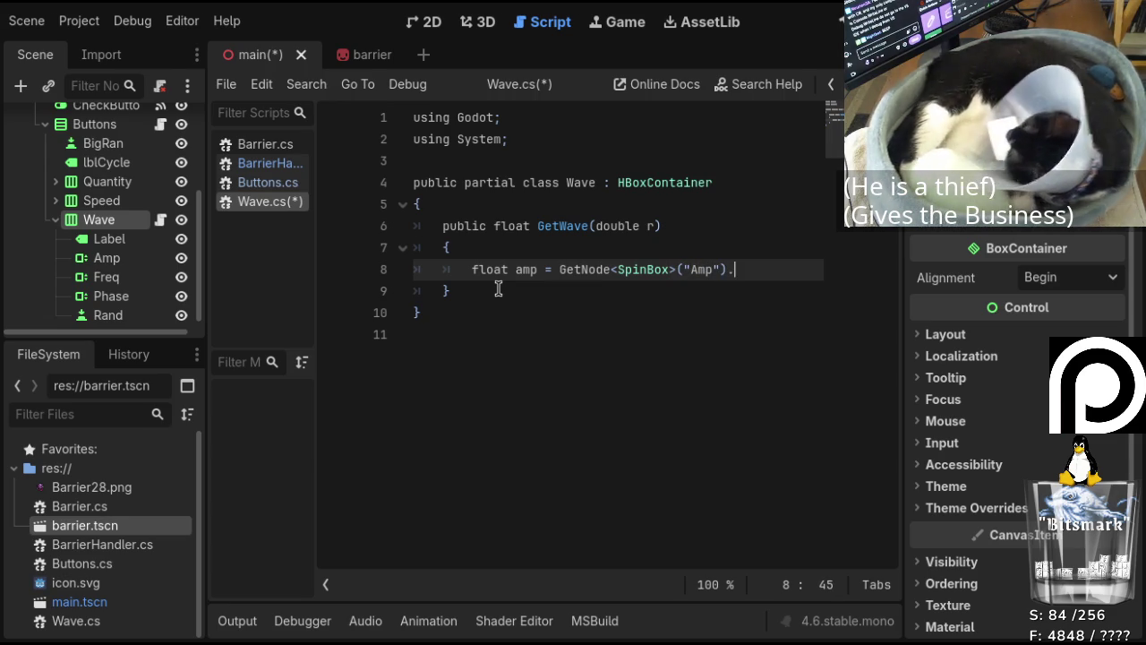
pyautogui.click(132, 259)
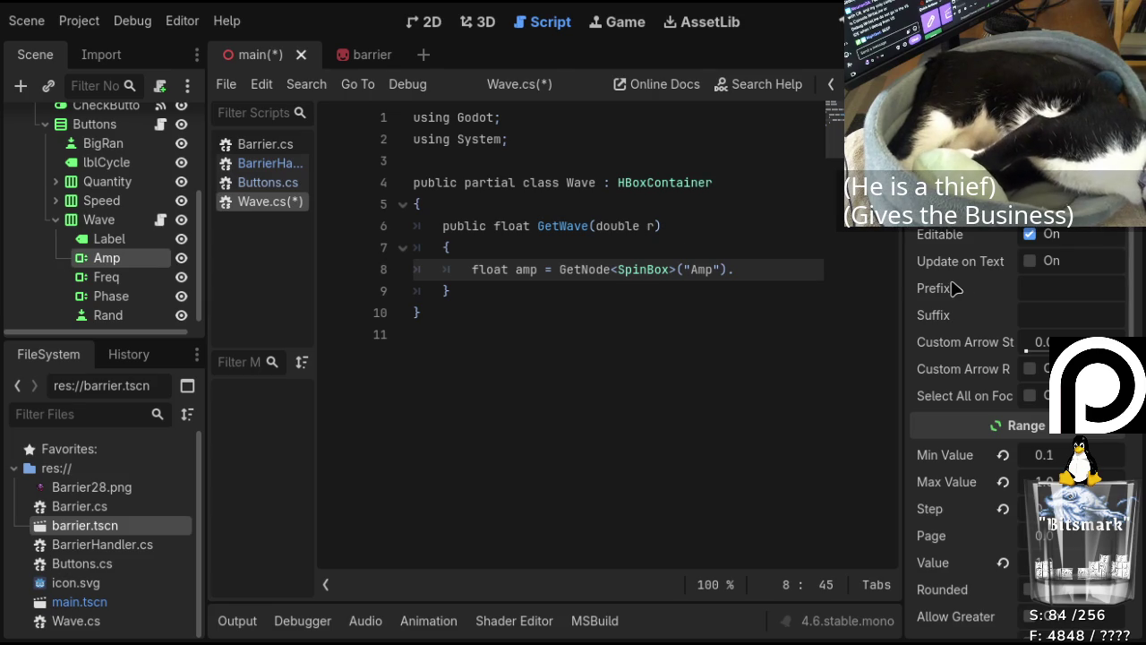
pyautogui.click(739, 269)
pyautogui.write('Value;')
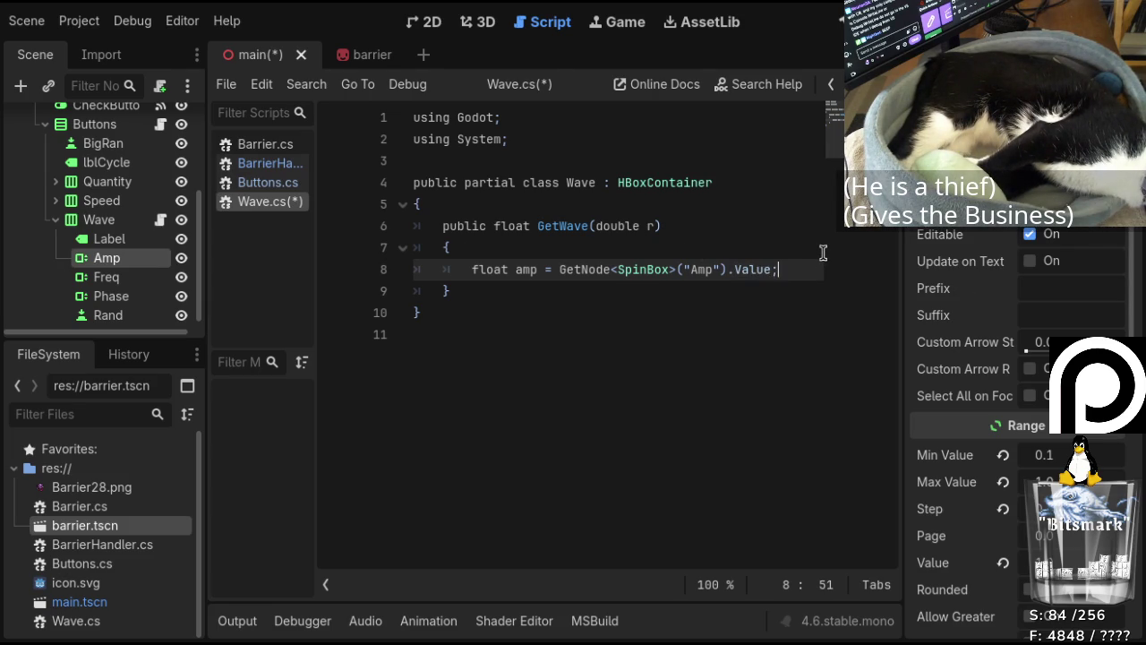
pyautogui.press('Return')
# Duplicate the amp line as a freq line reading the Freq spin box.
pyautogui.moveTo(793, 269); pyautogui.dragTo(470, 272)
pyautogui.hotkey('ctrl', 'c')
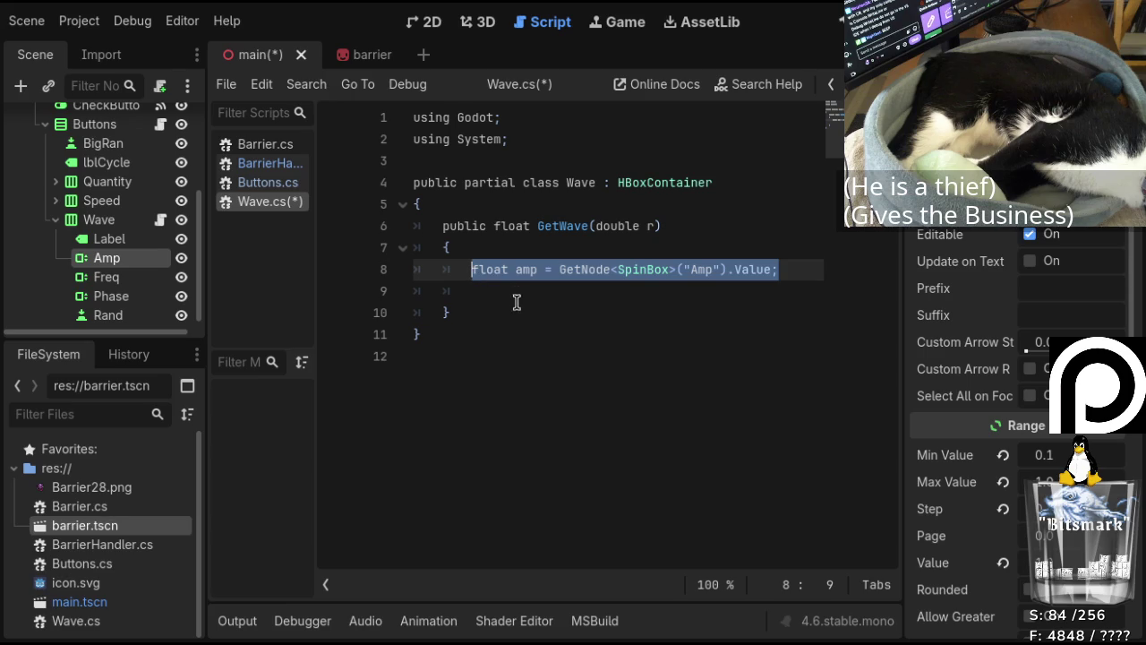
pyautogui.click(502, 290)
pyautogui.hotkey('ctrl', 'v')
pyautogui.doubleClick(528, 290)
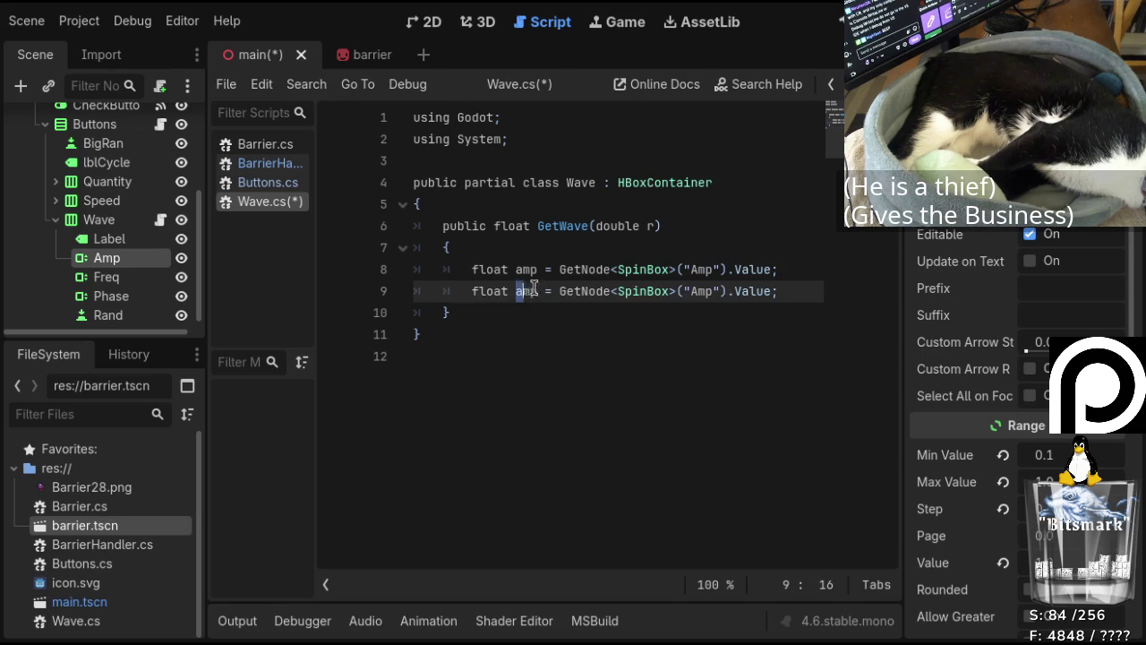
pyautogui.press('Left')
pyautogui.press('Delete')
pyautogui.press('Delete')
pyautogui.press('Delete')
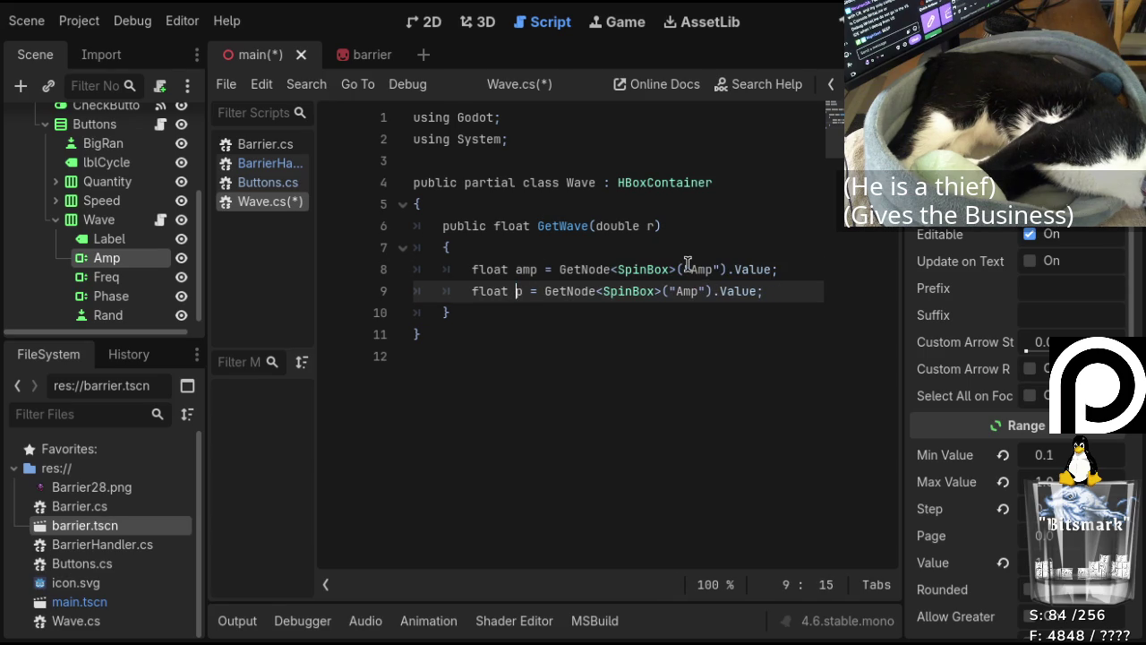
pyautogui.write('frew')
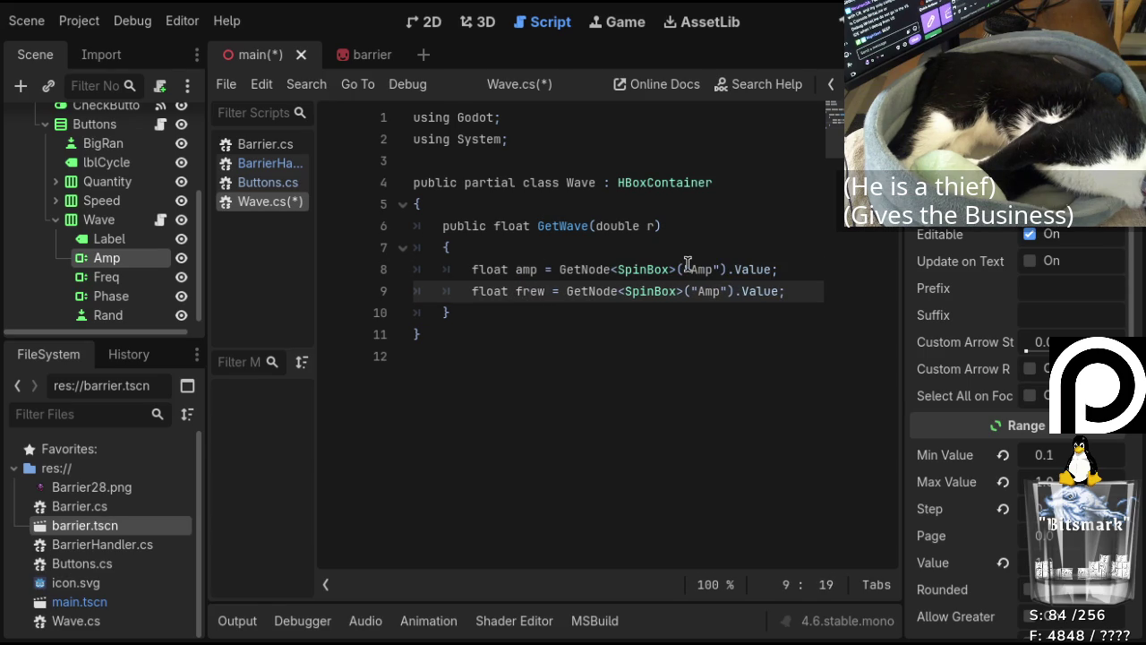
pyautogui.press('Right')
pyautogui.press('Right')
pyautogui.press('Right')
pyautogui.press('Right')
pyautogui.press('Delete')
pyautogui.press('Delete')
pyautogui.press('Delete')
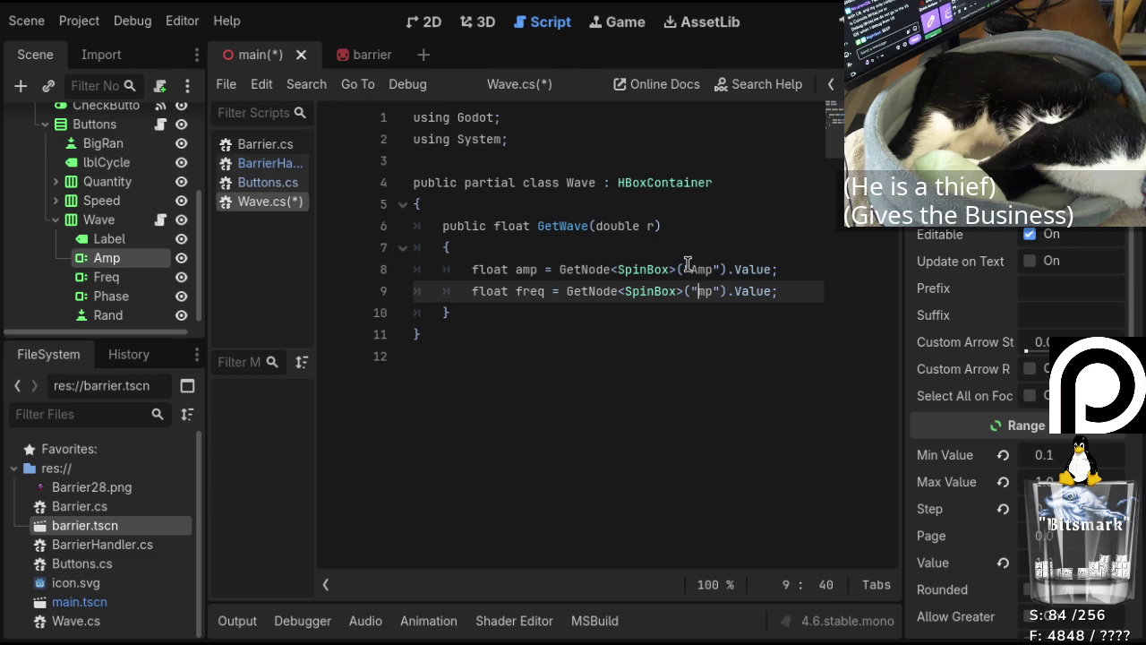
pyautogui.write('Freq')
pyautogui.press('Return')
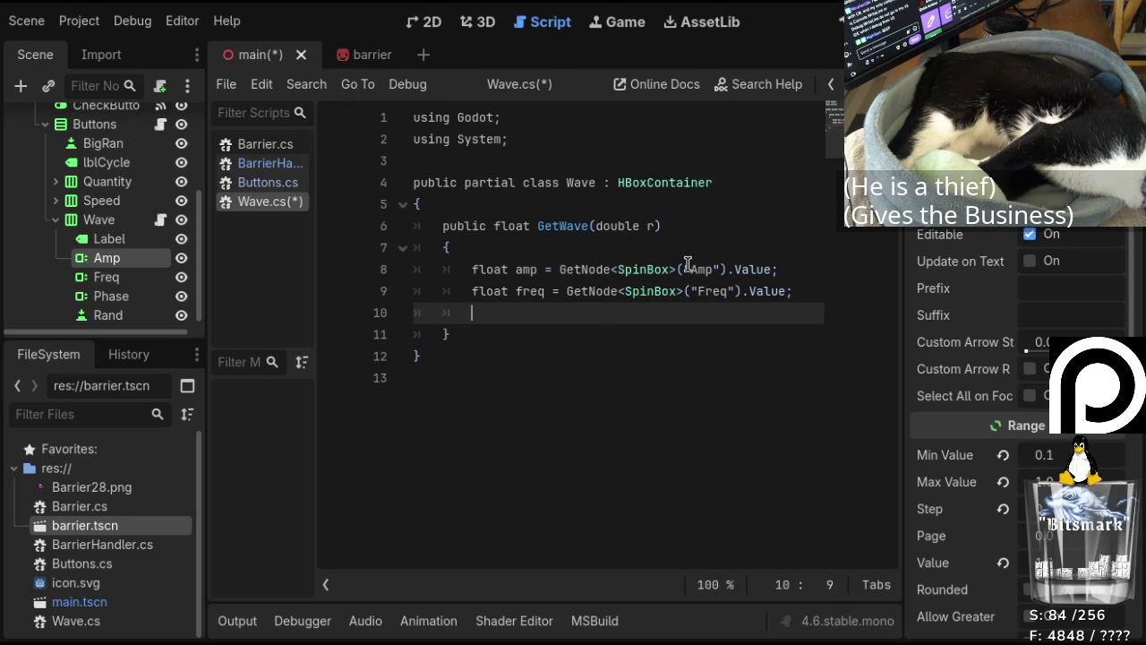
# Add a phase line reading the Phase spin box's value.
pyautogui.hotkey('ctrl', 'v')
pyautogui.press('Left')
pyautogui.press('Left')
pyautogui.press('Left')
pyautogui.press('Left')
pyautogui.hotkey('ctrl', 'BackSpace')
pyautogui.write('Phase')
pyautogui.press('BackSpace')
pyautogui.press('BackSpace')
pyautogui.press('BackSpace')
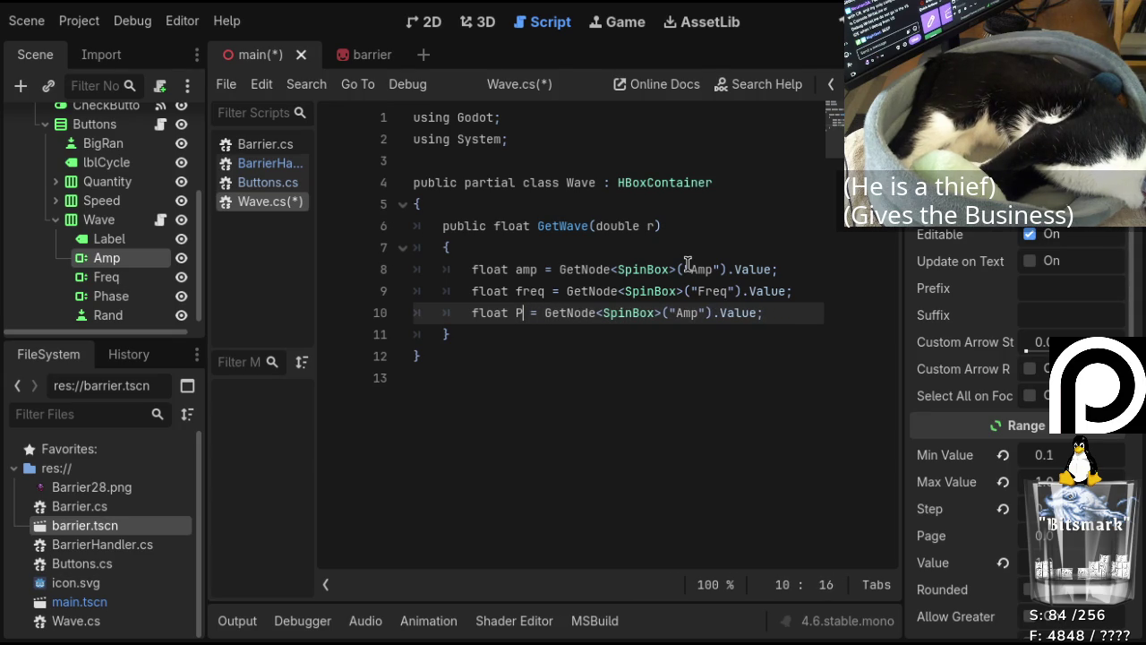
pyautogui.write('phase')
pyautogui.press('Right')
pyautogui.press('Right')
pyautogui.press('Right')
pyautogui.press('Delete')
pyautogui.press('Delete')
pyautogui.press('BackSpace')
pyautogui.write('phase')
pyautogui.press('Left')
pyautogui.press('Left')
pyautogui.press('Left')
pyautogui.press('Left')
pyautogui.press('BackSpace')
pyautogui.write('P')
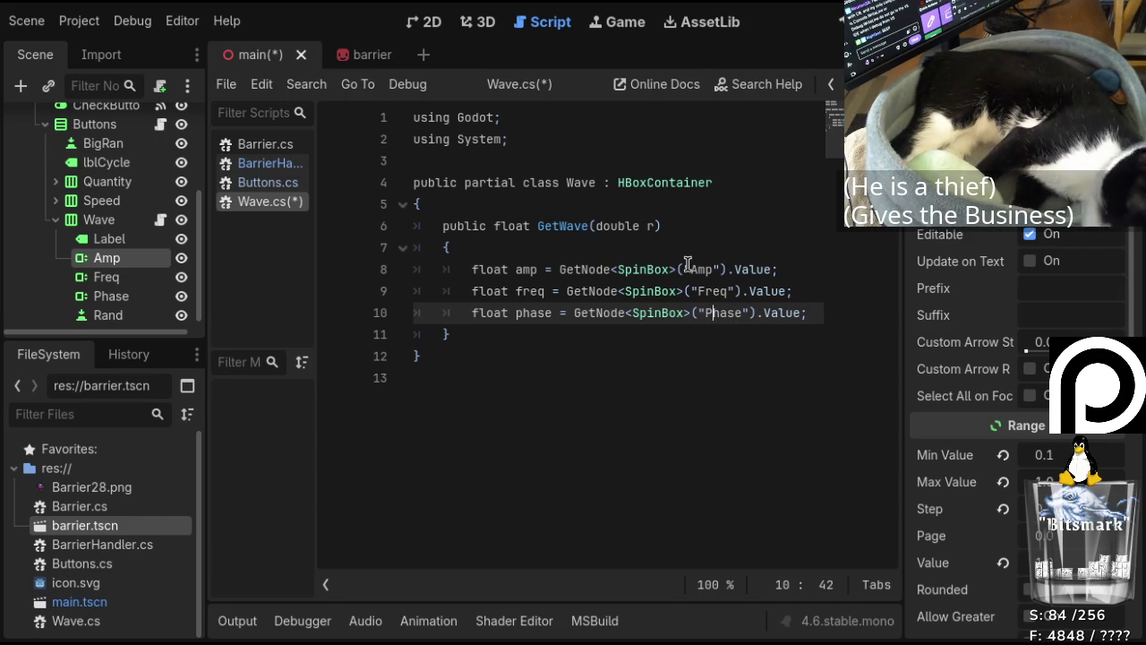
pyautogui.press('Right')
pyautogui.press('Right')
pyautogui.press('Right')
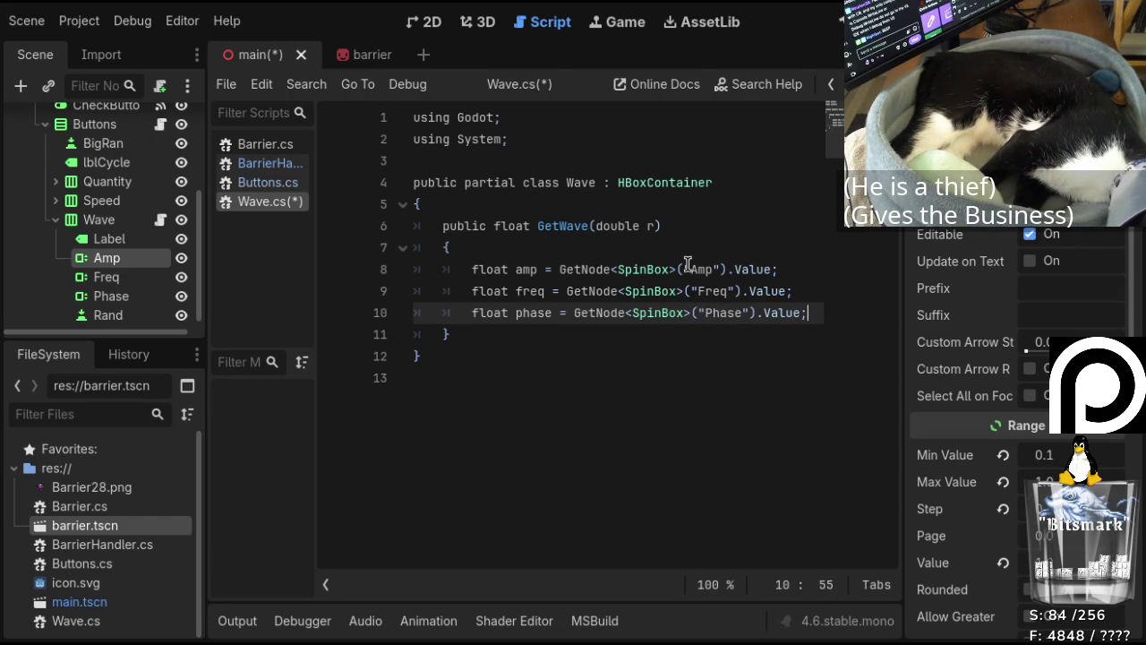
pyautogui.press('Right')
pyautogui.press('Return')
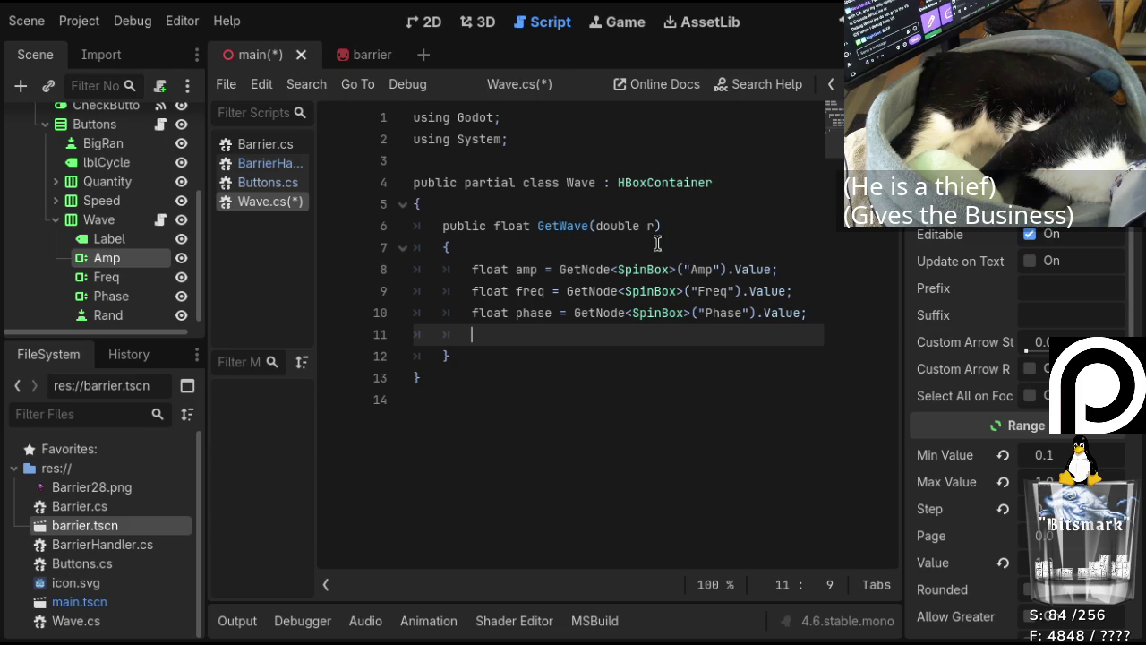
# Rename GetWave's parameter from r to rad.
pyautogui.click(657, 226)
pyautogui.write('ad')
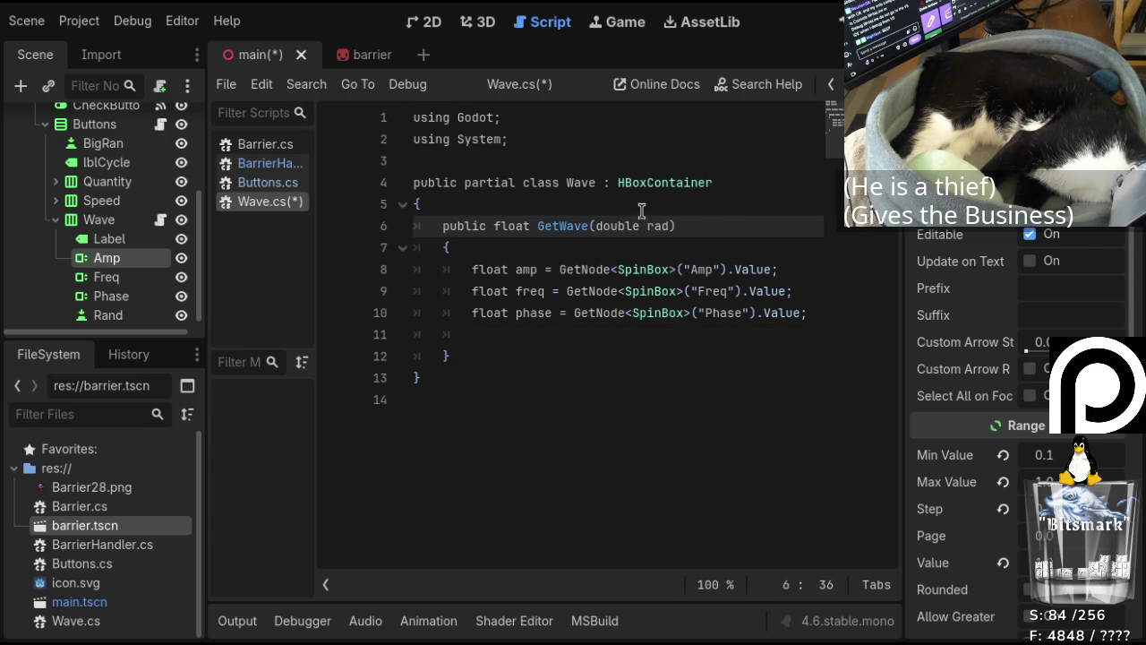
pyautogui.click(519, 333)
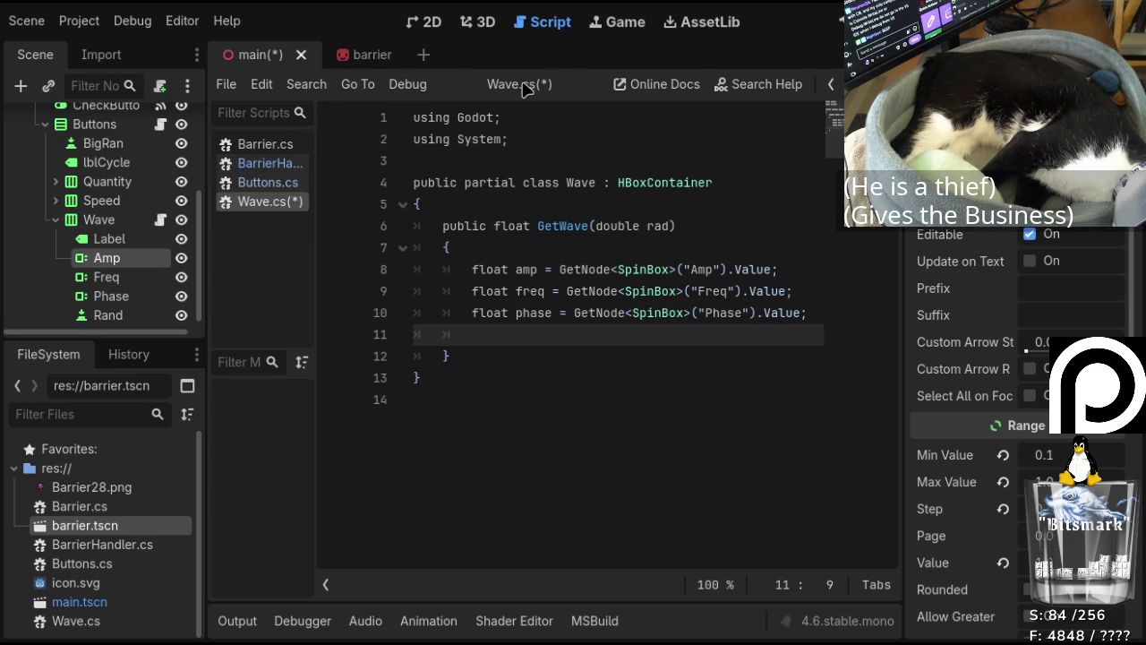
pyautogui.click(259, 163)
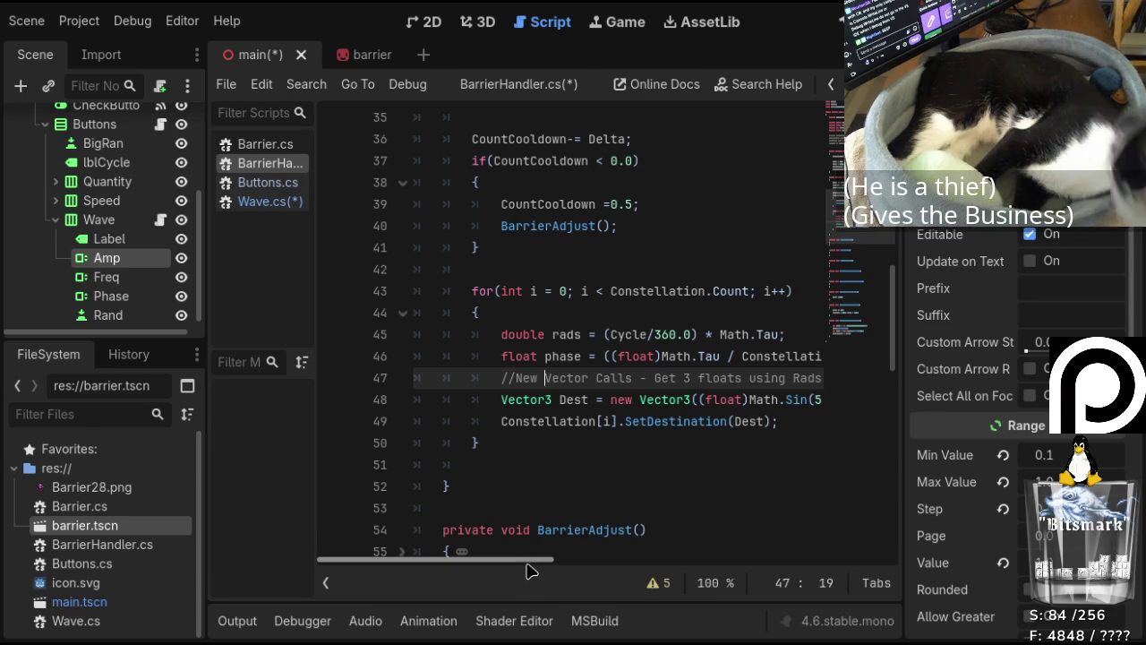
# Add '//double phase = (Math.Tau / Constellation.Count) * (double)i;' above the vector calls comment.
pyautogui.moveTo(530, 565)
pyautogui.mouseDown()
pyautogui.moveTo(686, 568)
pyautogui.moveTo(510, 557)
pyautogui.mouseUp()
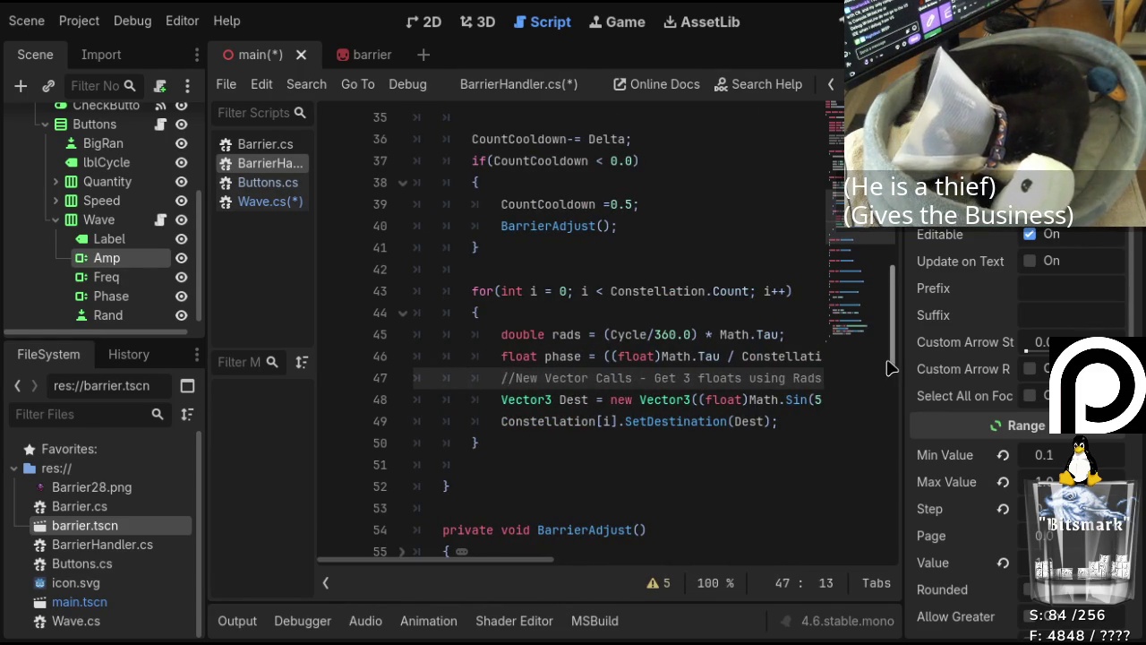
pyautogui.hotkey('ctrl', 'shift', 'Return')
pyautogui.write('//')
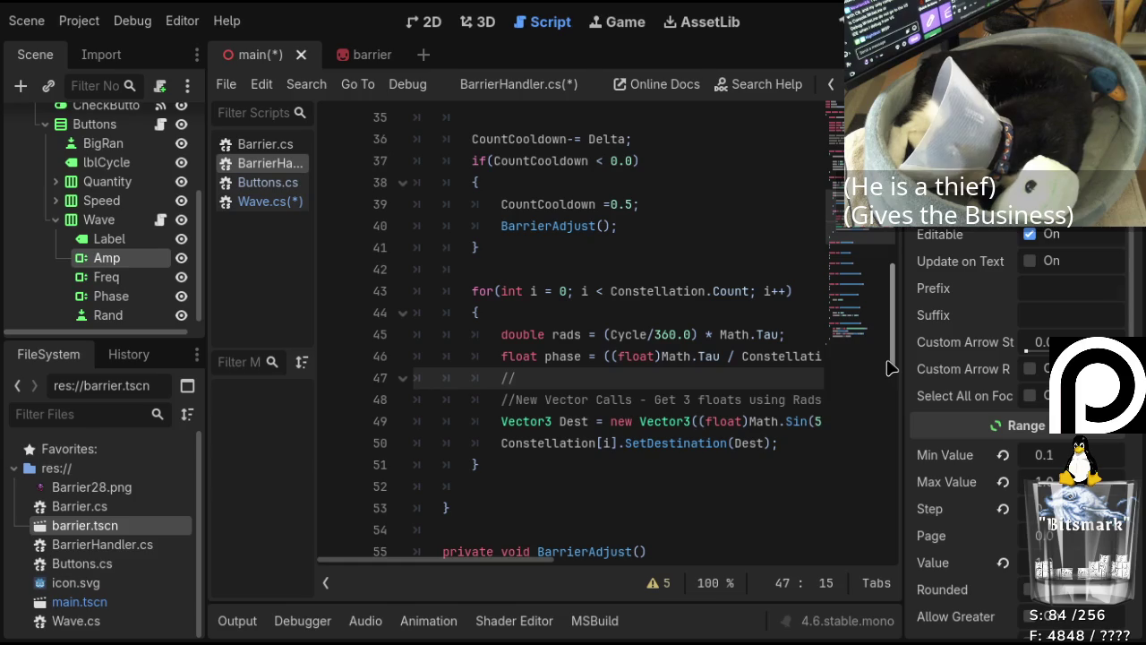
pyautogui.write('double ')
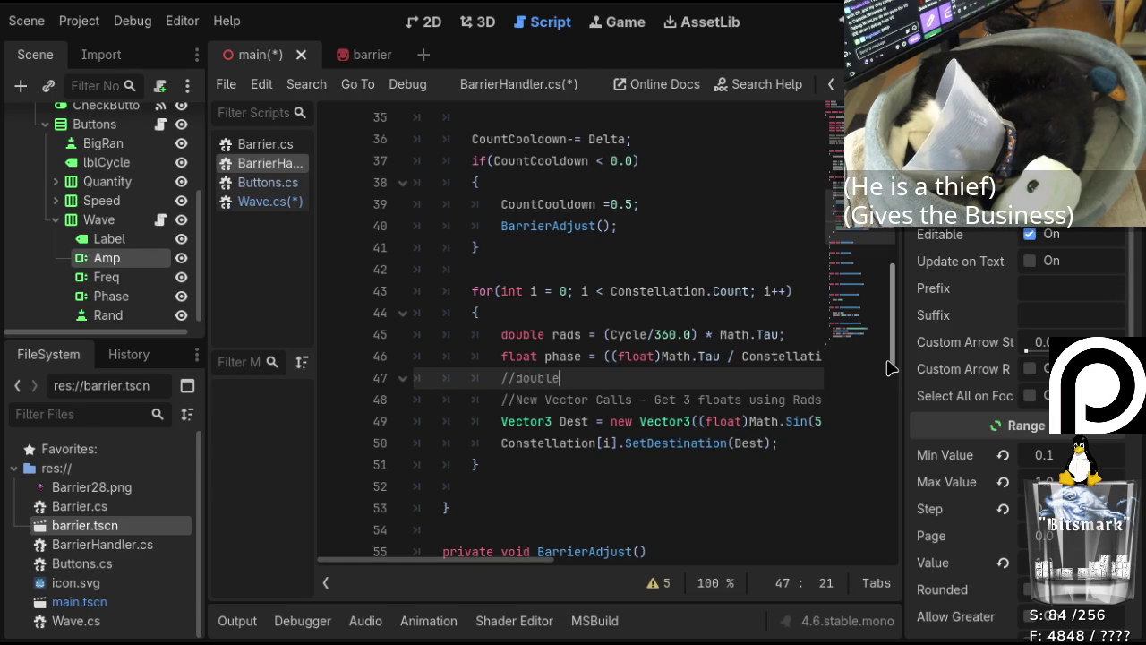
pyautogui.write('phase =')
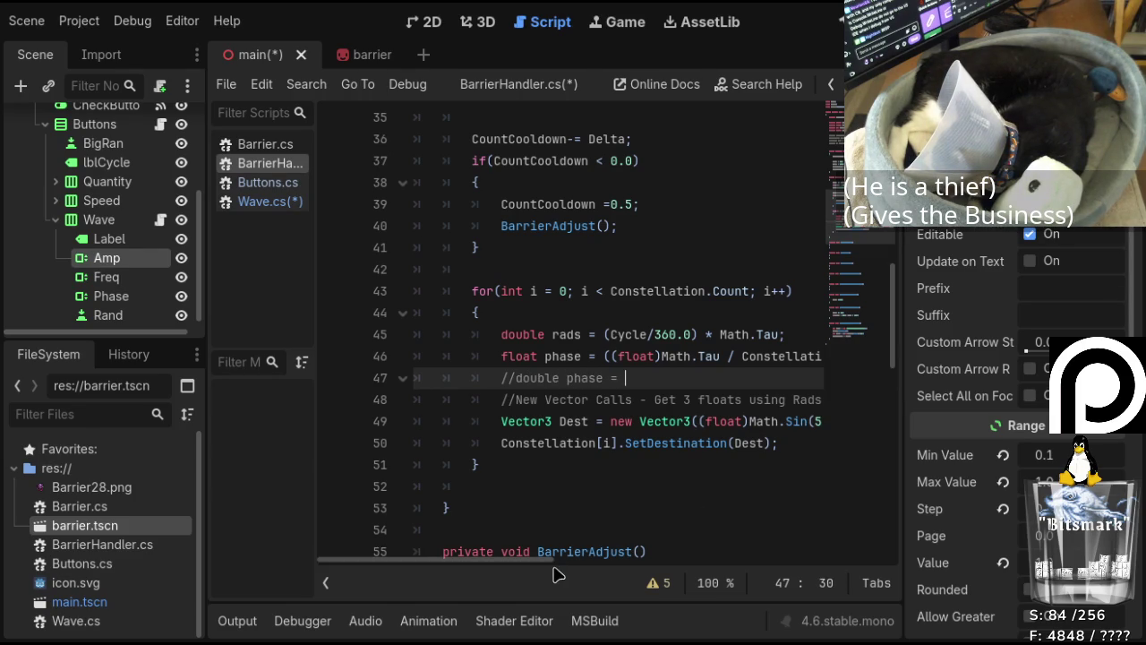
pyautogui.moveTo(542, 563)
pyautogui.mouseDown()
pyautogui.moveTo(711, 568)
pyautogui.moveTo(551, 561)
pyautogui.moveTo(603, 560)
pyautogui.mouseUp()
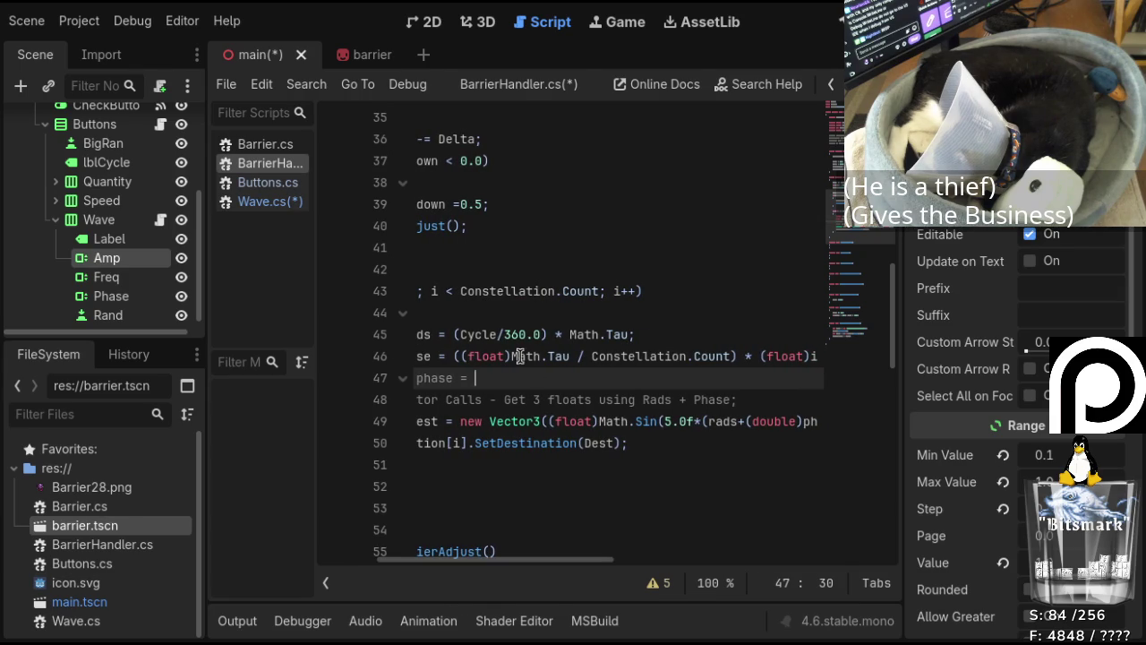
pyautogui.write('Math.Tau')
pyautogui.write(' /')
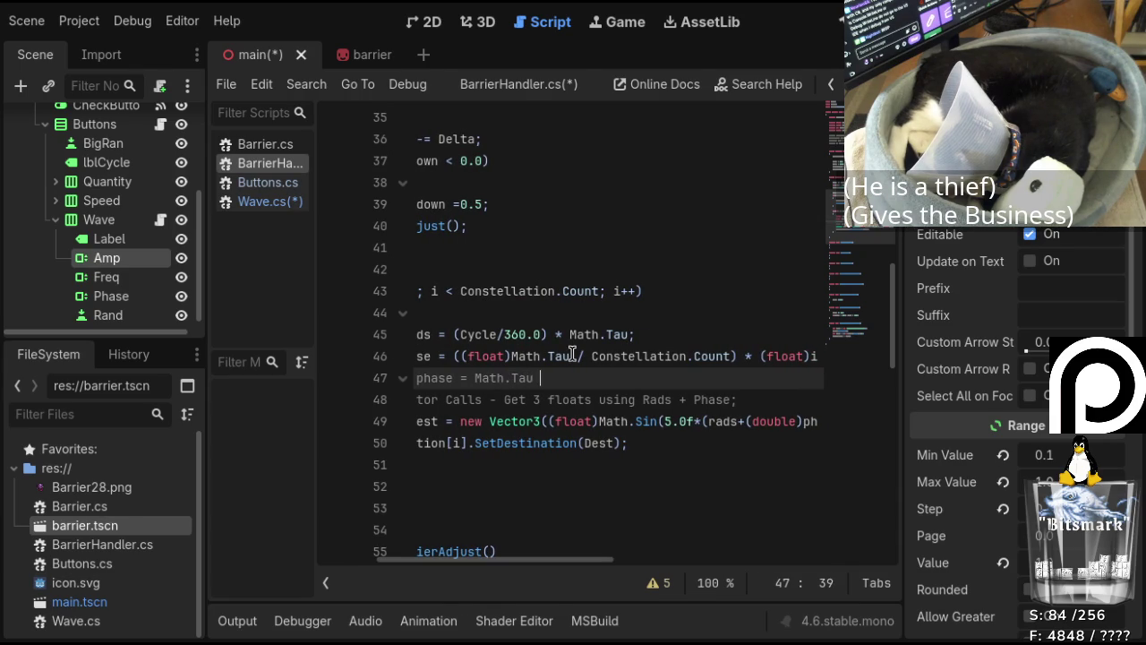
pyautogui.moveTo(584, 356); pyautogui.dragTo(711, 355)
pyautogui.click(708, 355)
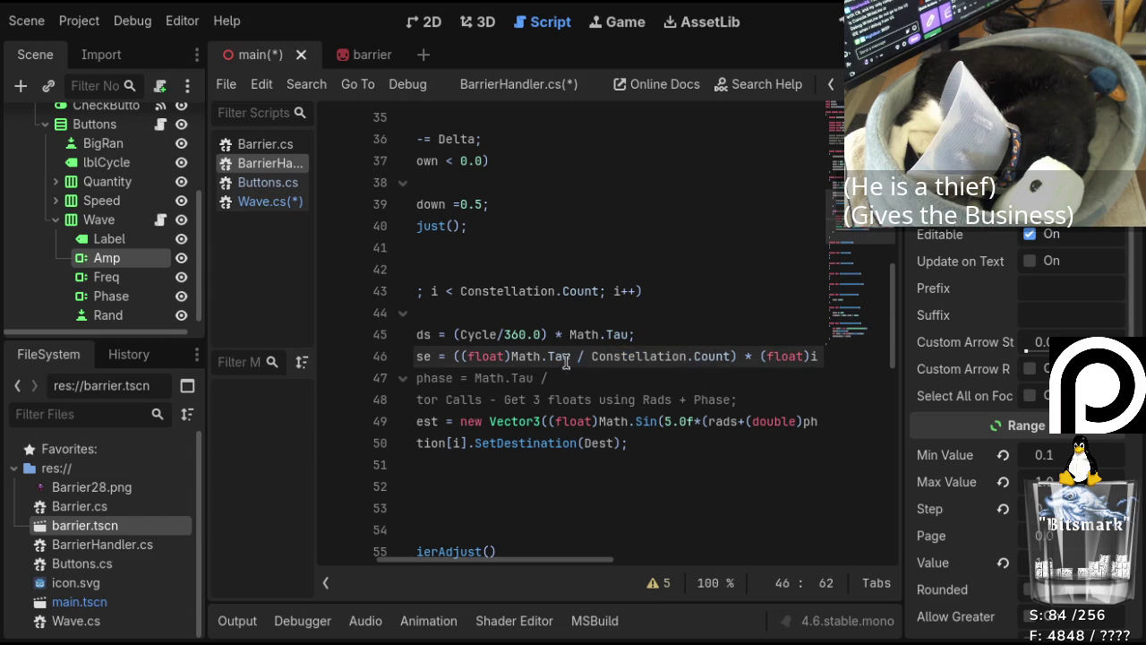
pyautogui.moveTo(590, 355); pyautogui.dragTo(730, 357)
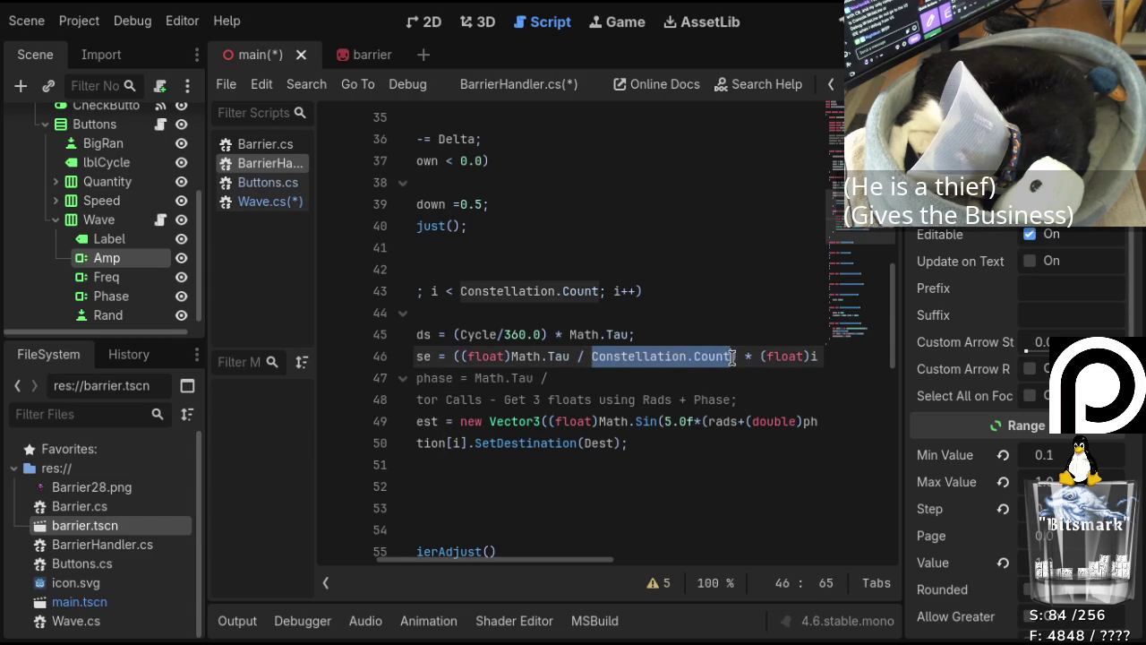
pyautogui.hotkey('ctrl', 'c')
pyautogui.click(603, 382)
pyautogui.hotkey('ctrl', 'v')
pyautogui.write('* ')
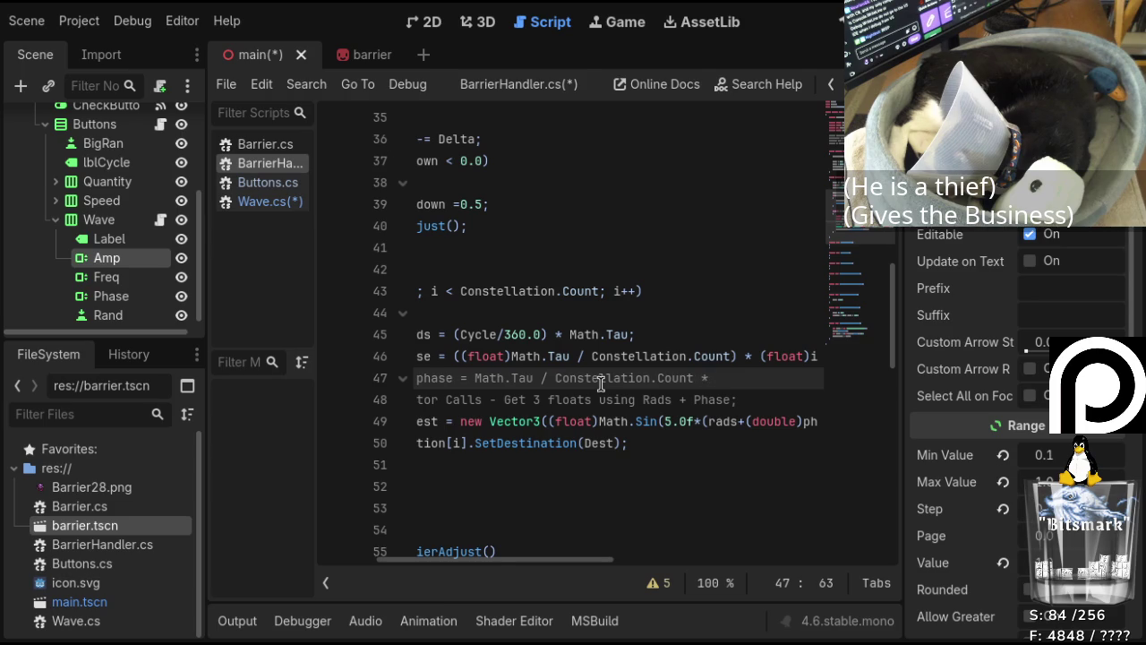
pyautogui.write('(double)')
pyautogui.write('i')
pyautogui.write(';')
pyautogui.hotkey('ctrl', 'Left')
pyautogui.hotkey('ctrl', 'Left')
pyautogui.hotkey('ctrl', 'Left')
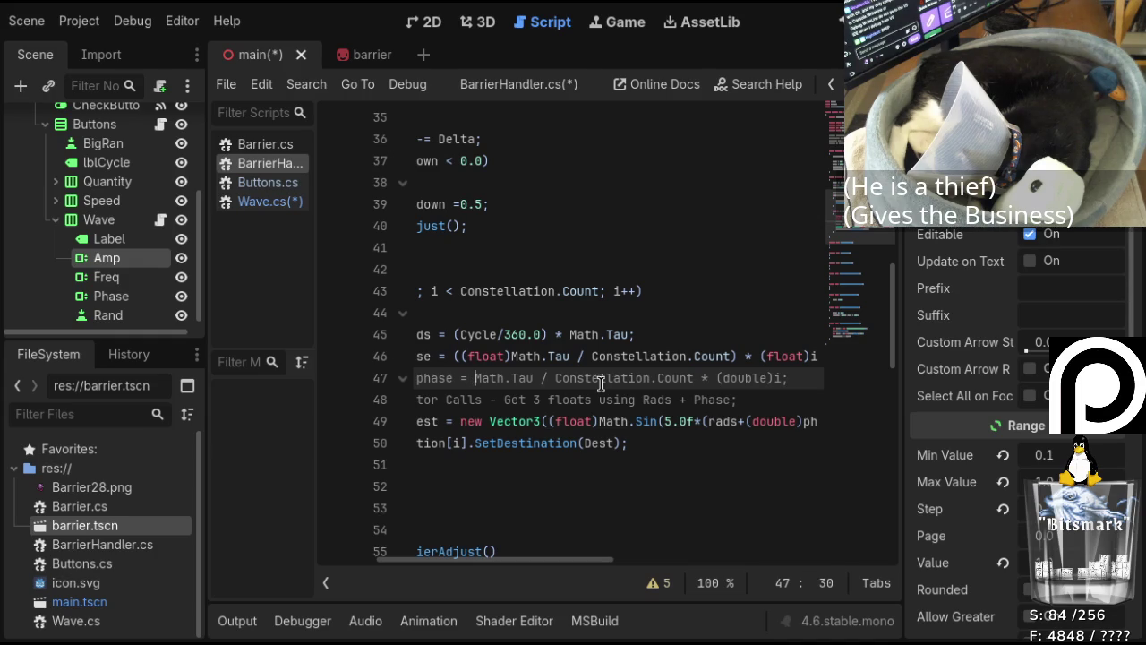
pyautogui.write('(')
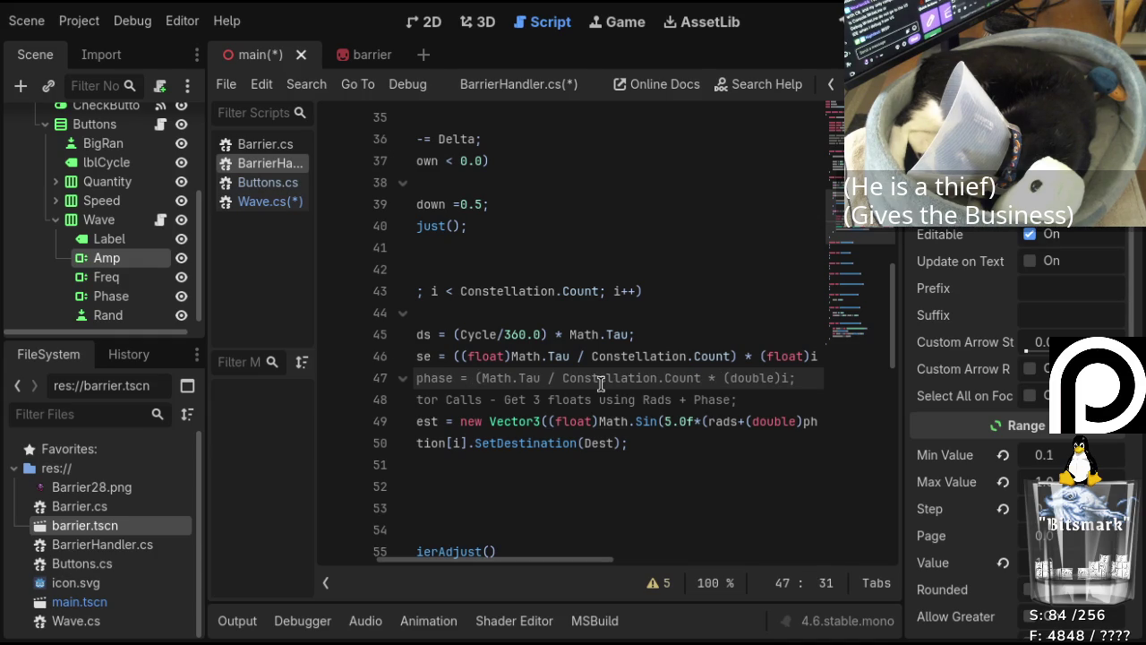
pyautogui.press('Right')
pyautogui.press('Right')
pyautogui.press('Right')
pyautogui.press('Right')
pyautogui.press('Right')
pyautogui.press('Right')
pyautogui.write(')')
# Save BarrierHandler.cs, Wave.cs and the scene.
pyautogui.press('Down')
pyautogui.press('Home')
pyautogui.press('End')
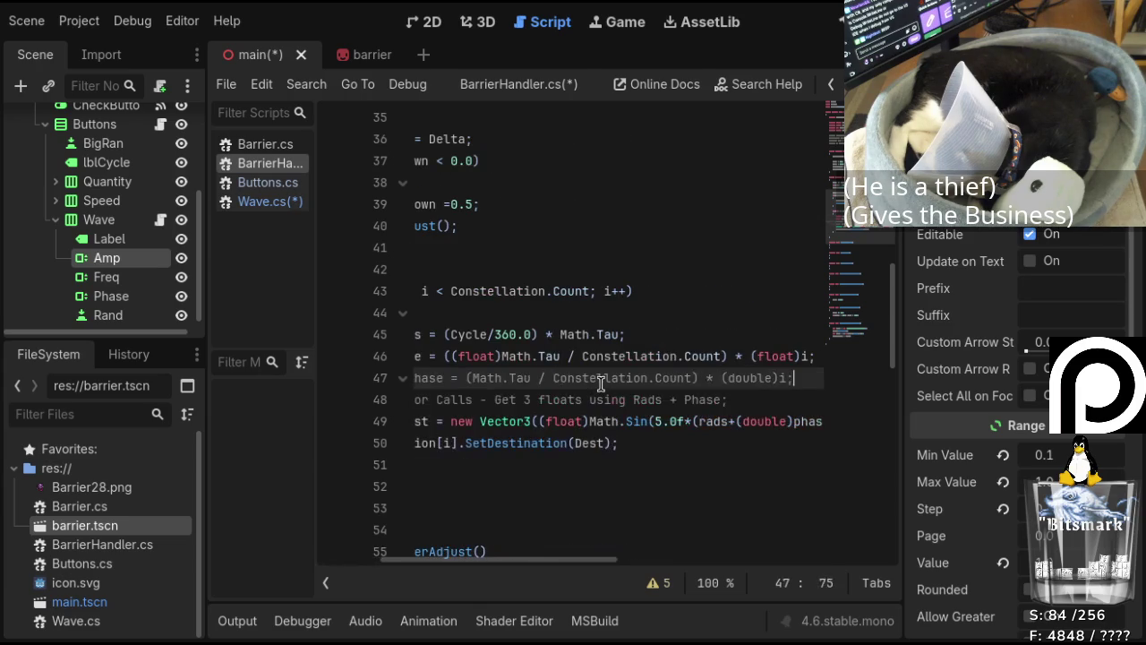
pyautogui.press('Left')
pyautogui.press('Left')
pyautogui.press('Left')
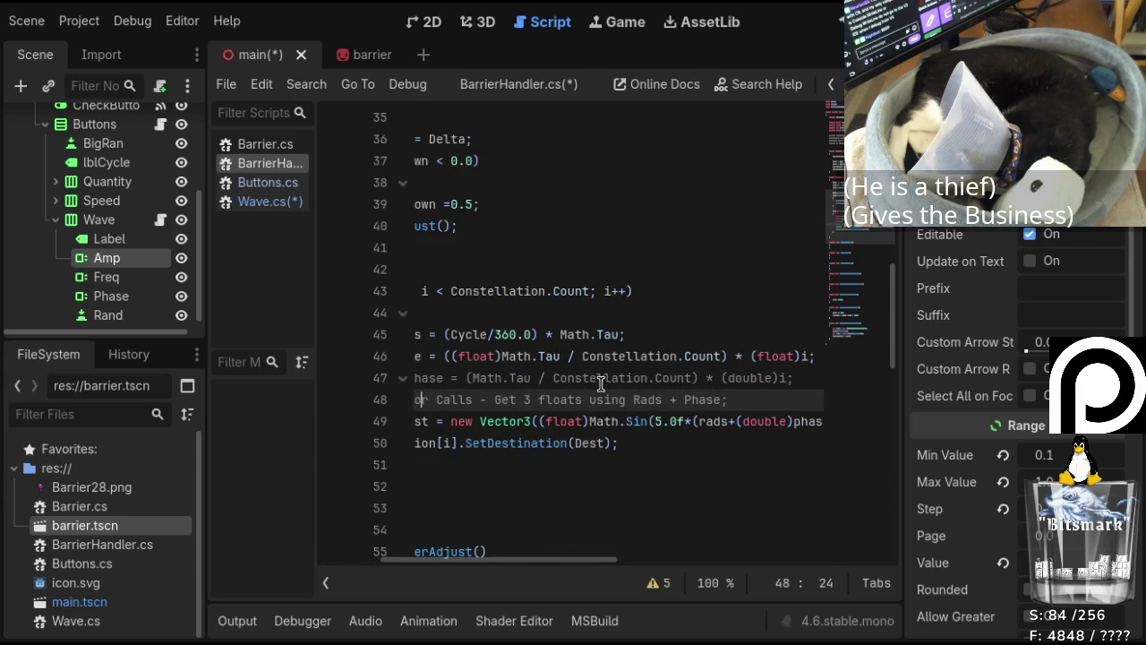
pyautogui.press('Left')
pyautogui.press('Left')
pyautogui.press('Left')
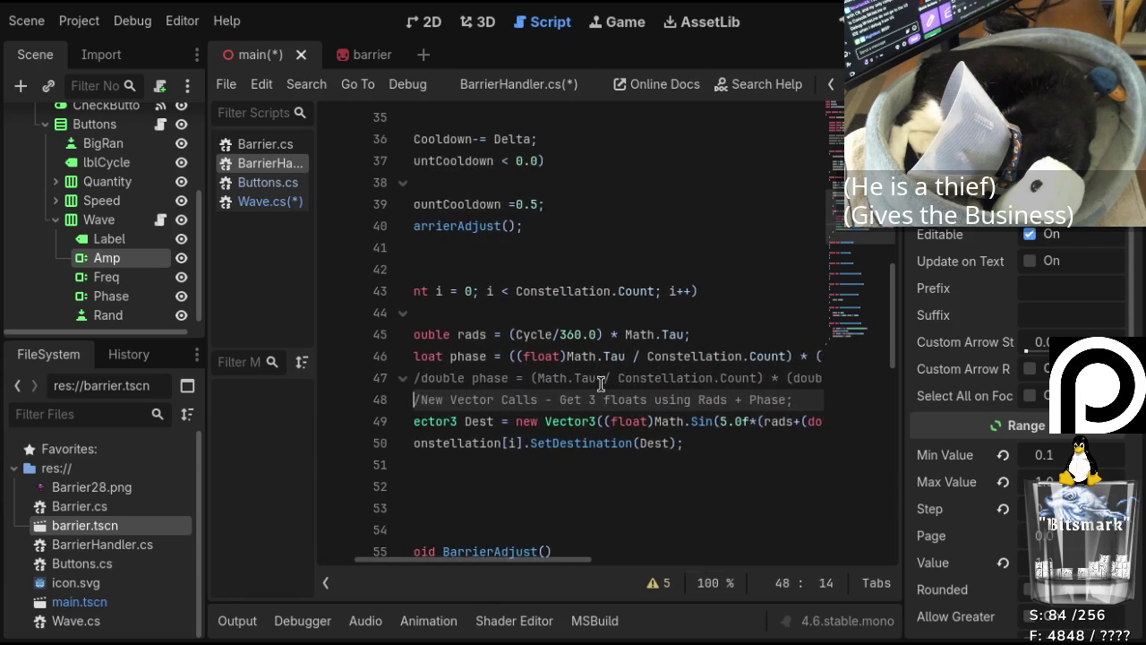
pyautogui.press('Home')
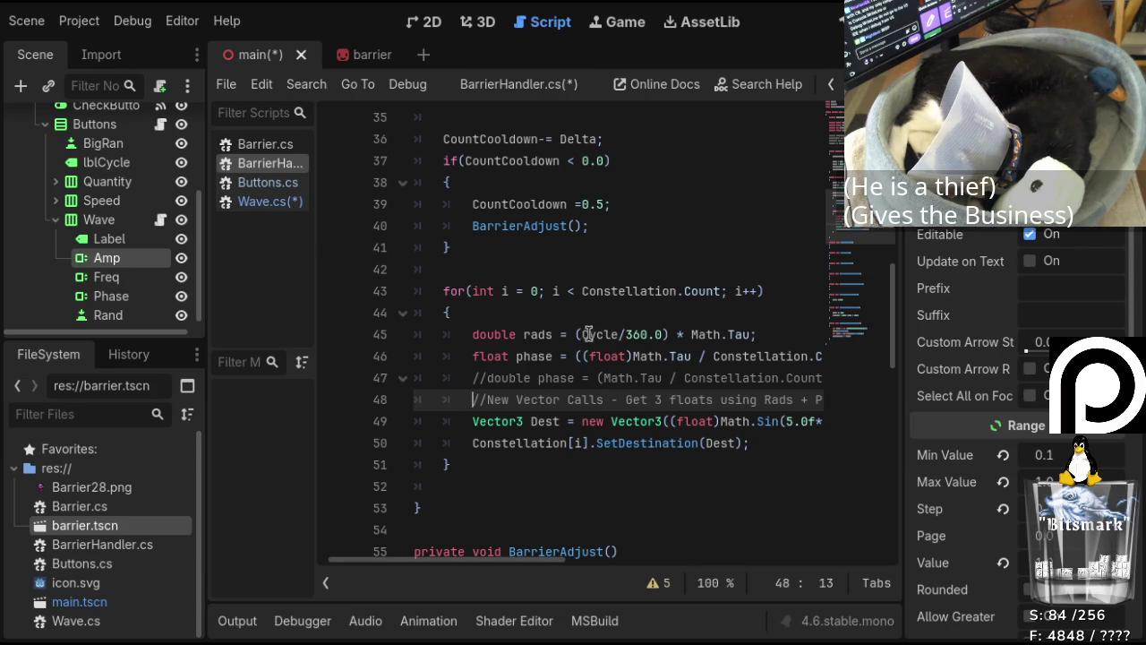
pyautogui.hotkey('ctrl', 's')
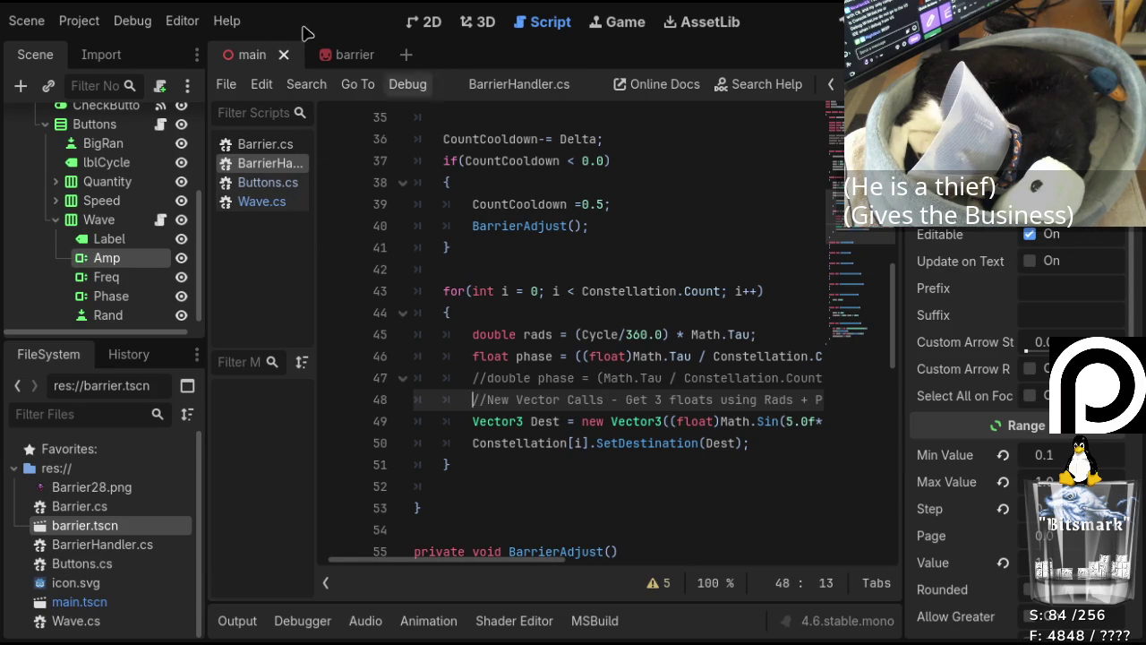
# Close the barrier scene and bring up the Wave.cs script.
pyautogui.click(362, 55)
pyautogui.click(367, 55)
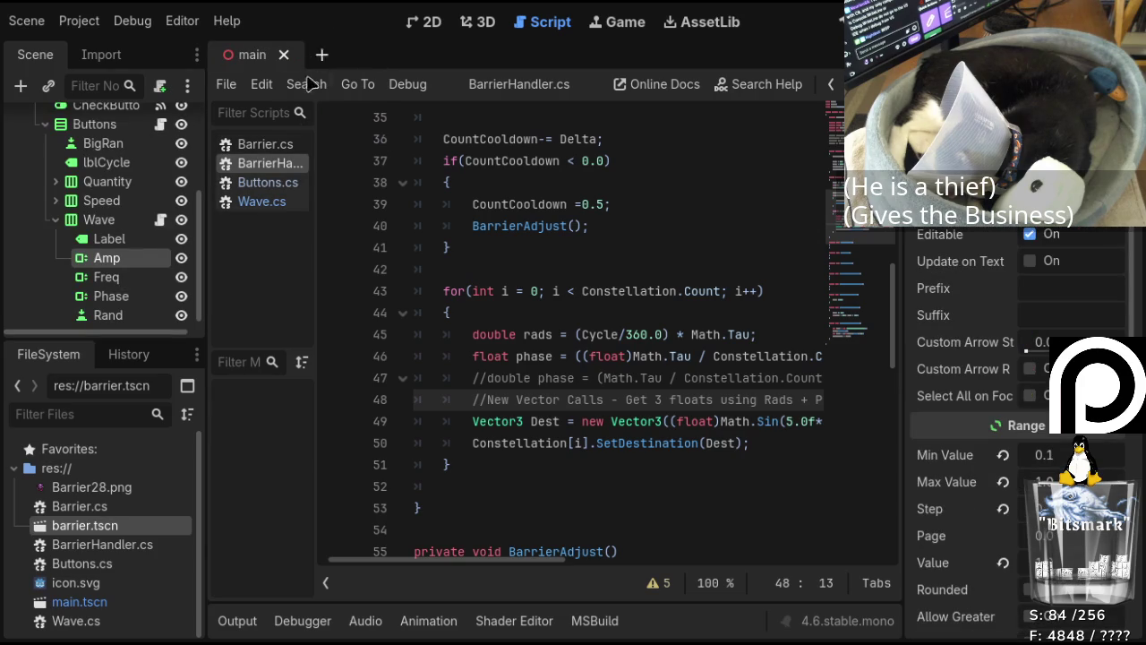
pyautogui.click(289, 204)
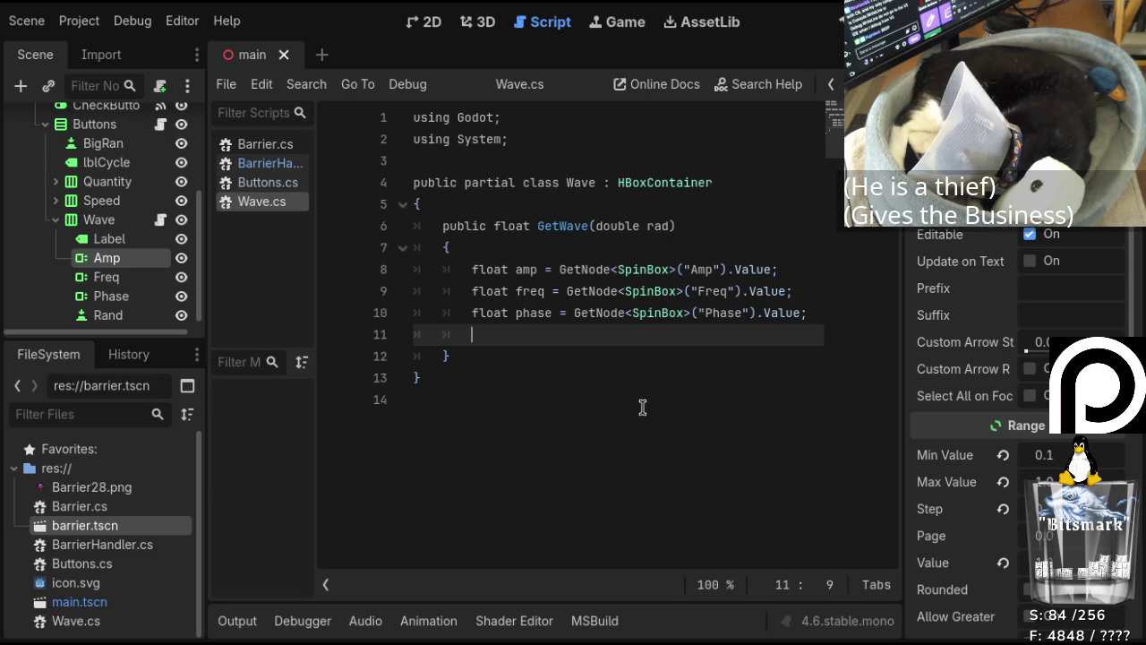
# Change the amp, freq and phase variable types in GetWave from float to double.
pyautogui.press('Up')
pyautogui.press('Up')
pyautogui.press('Up')
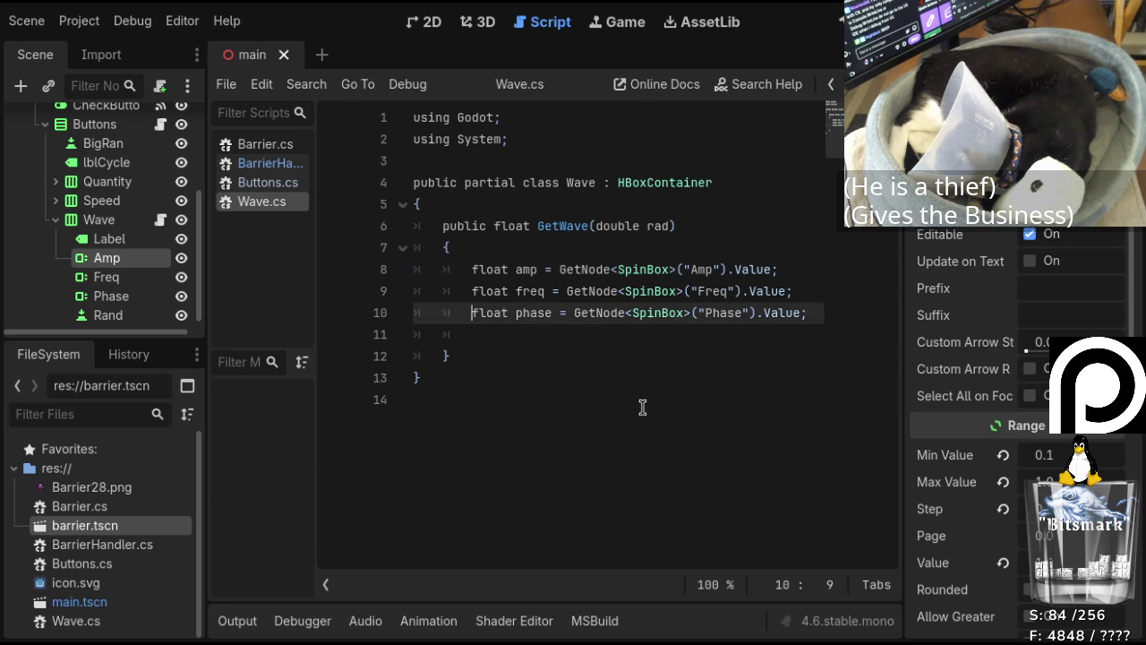
pyautogui.press('Return')
pyautogui.press('Up')
pyautogui.write('float')
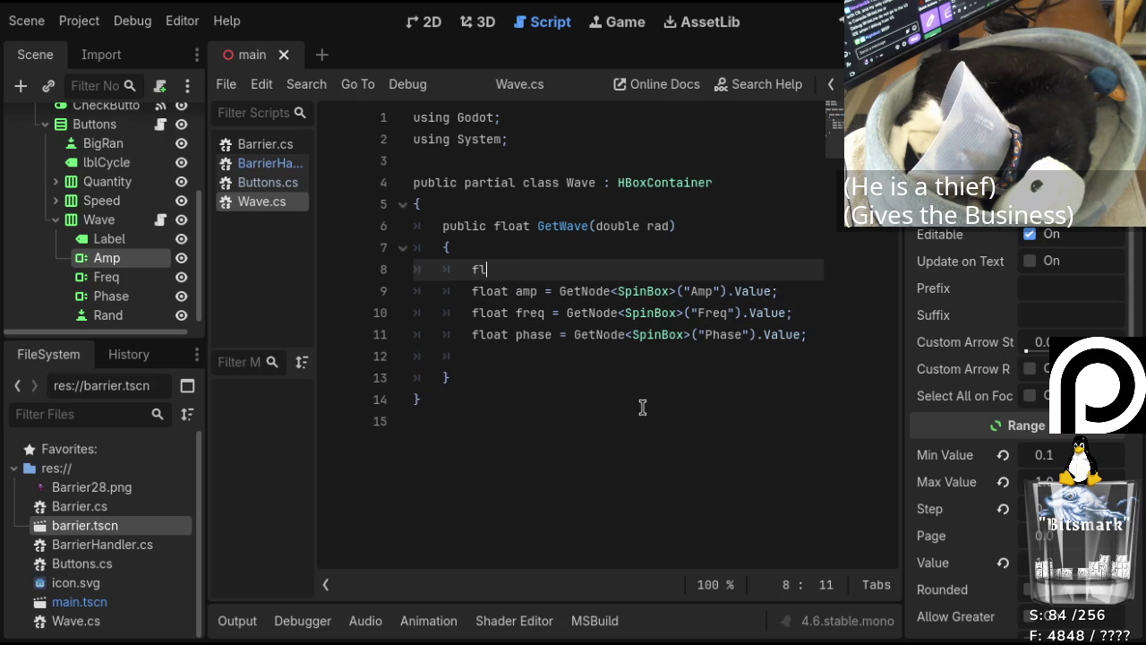
pyautogui.press('BackSpace')
pyautogui.press('BackSpace')
pyautogui.press('BackSpace')
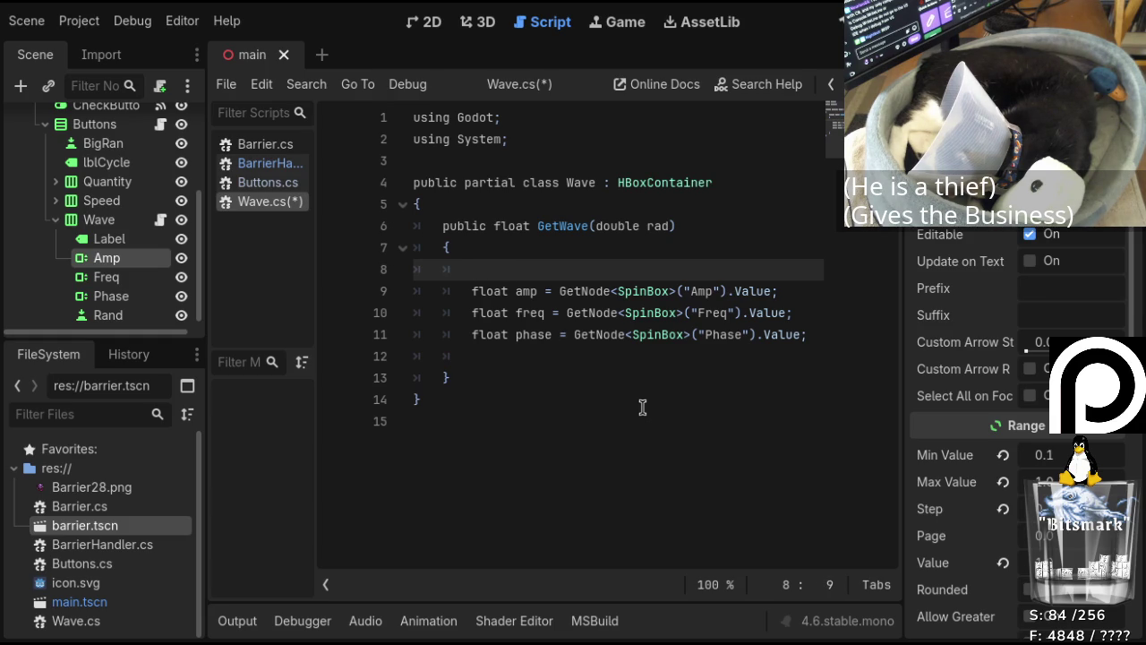
pyautogui.press('Down')
pyautogui.press('Delete')
pyautogui.press('Delete')
pyautogui.press('Delete')
pyautogui.write('double')
pyautogui.press('Down')
pyautogui.press('Left')
pyautogui.press('BackSpace')
pyautogui.press('BackSpace')
pyautogui.press('BackSpace')
pyautogui.press('BackSpace')
pyautogui.press('BackSpace')
pyautogui.write('double')
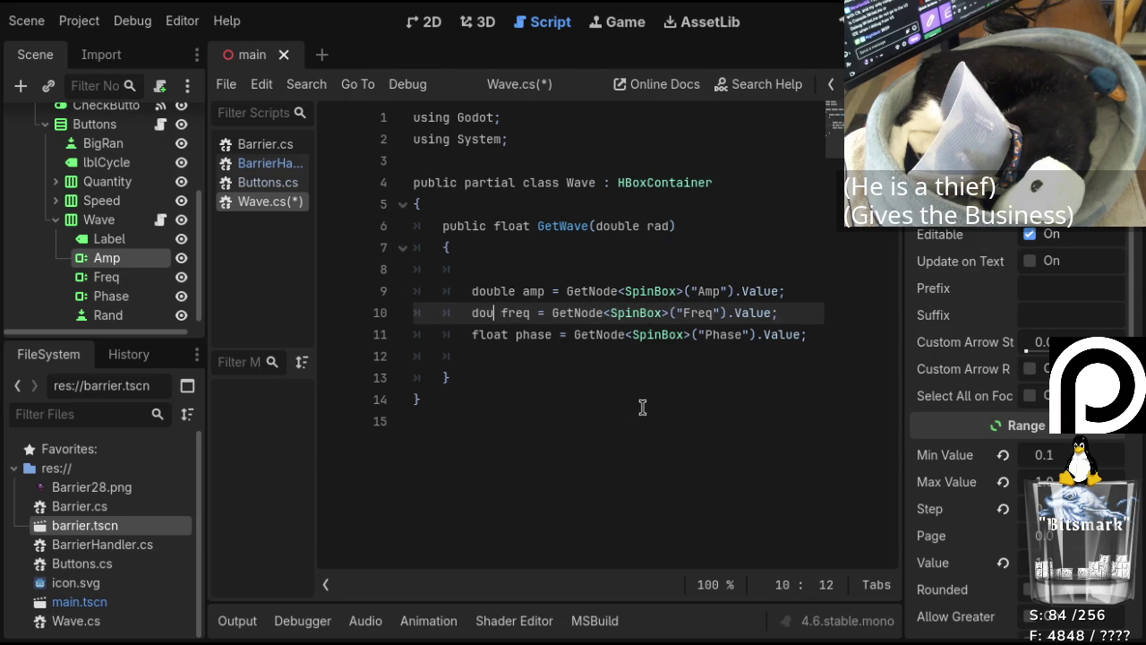
pyautogui.press('Down')
pyautogui.press('BackSpace')
pyautogui.press('BackSpace')
pyautogui.press('BackSpace')
pyautogui.write('double')
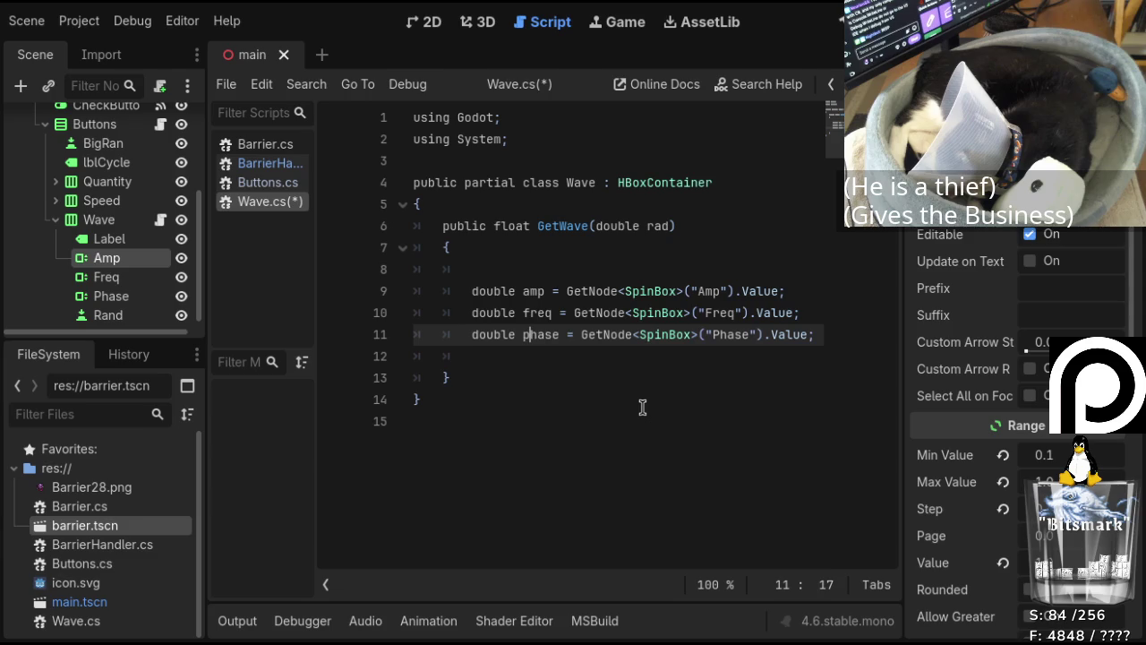
pyautogui.press('Right')
pyautogui.press('Right')
pyautogui.press('Right')
# Prefix each Amp, Freq and Phase GetNode value with a (double) cast and add a new line.
pyautogui.press('Up')
pyautogui.press('Up')
pyautogui.write('(double)')
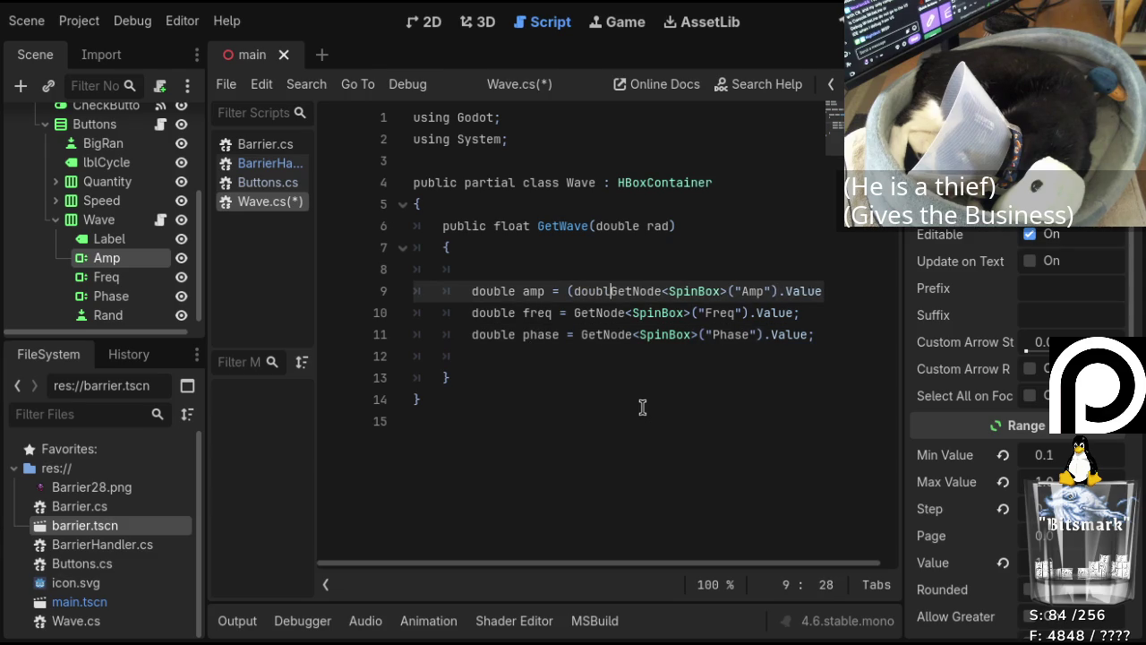
pyautogui.hotkey('shift', 'Left')
pyautogui.hotkey('shift', 'Left')
pyautogui.hotkey('shift', 'Left')
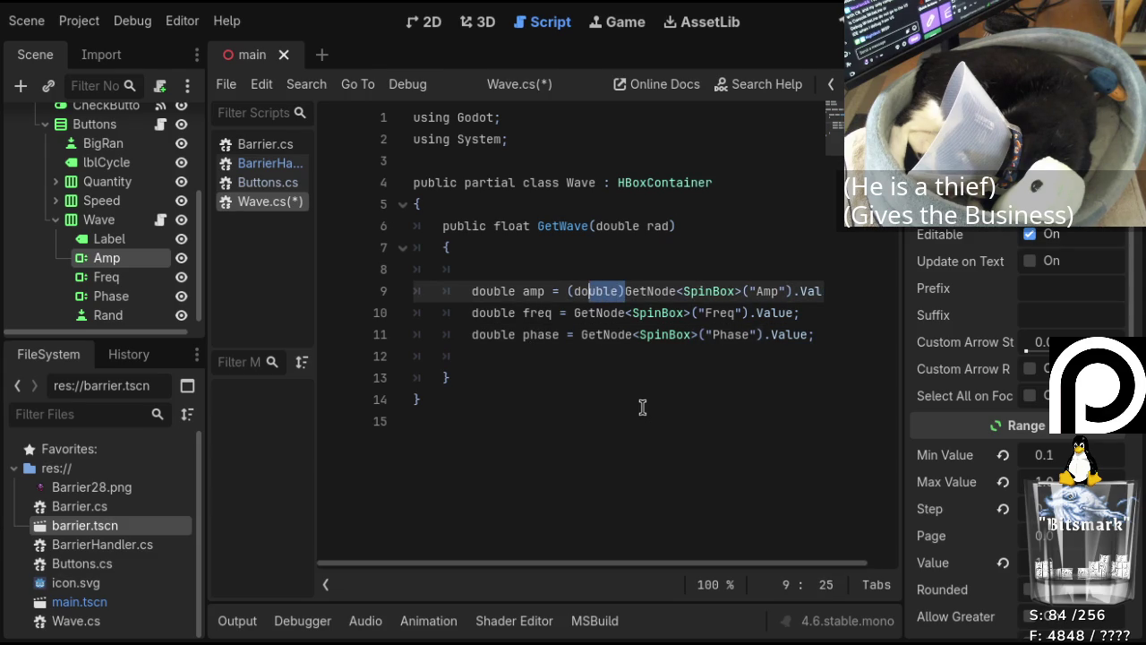
pyautogui.hotkey('ctrl', 'c')
pyautogui.press('Down')
pyautogui.hotkey('ctrl', 'v')
pyautogui.press('Down')
pyautogui.press('Left')
pyautogui.press('Left')
pyautogui.press('Left')
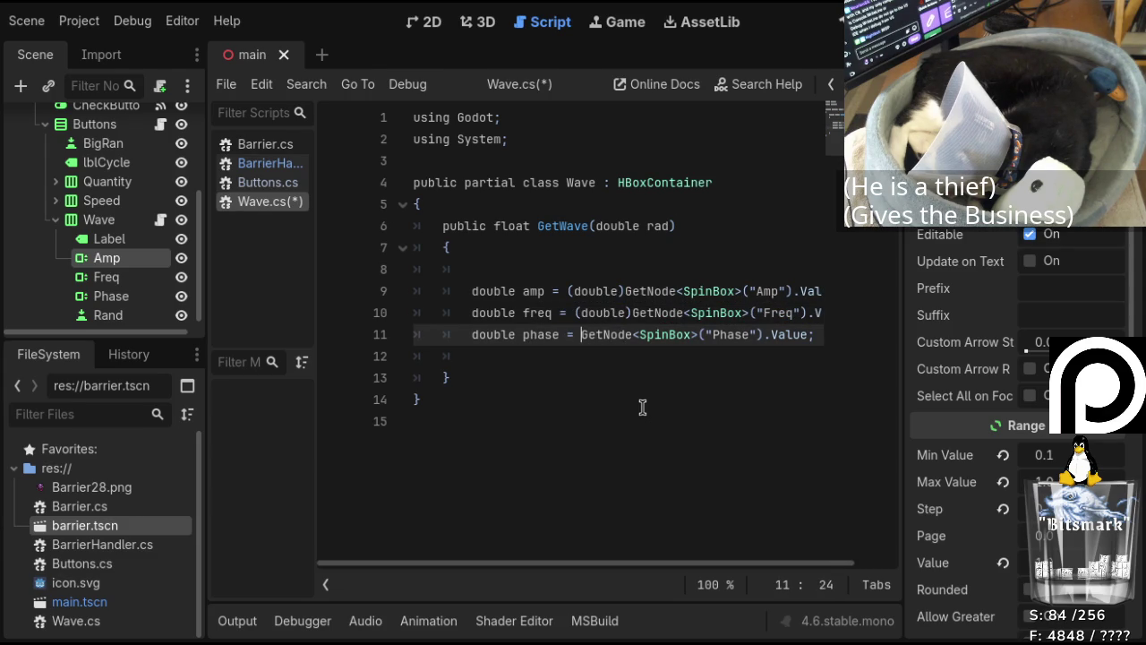
pyautogui.hotkey('ctrl', 'v')
pyautogui.press('Down')
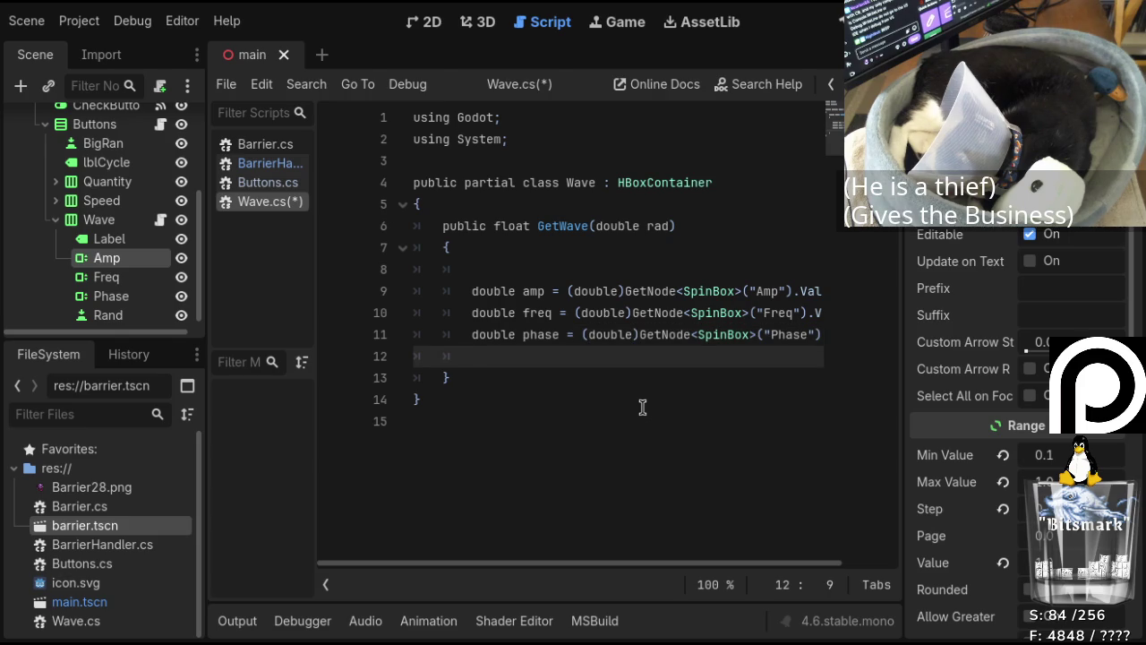
pyautogui.press('Return')
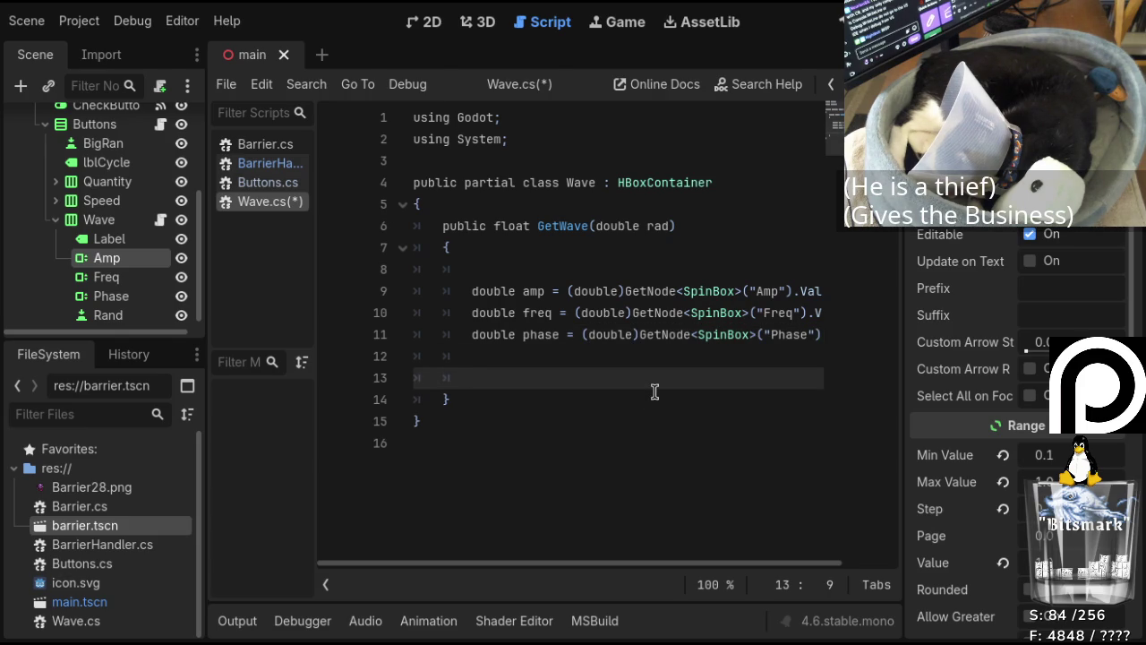
# Write line 13 as float f = (float)(amp*Math.Sin(freq*(rad+phase)));.
pyautogui.press('Up')
pyautogui.press('Down')
pyautogui.write('foa')
pyautogui.write('t')
pyautogui.press('BackSpace')
pyautogui.press('BackSpace')
pyautogui.press('BackSpace')
pyautogui.write('loat ')
pyautogui.write('f = ')
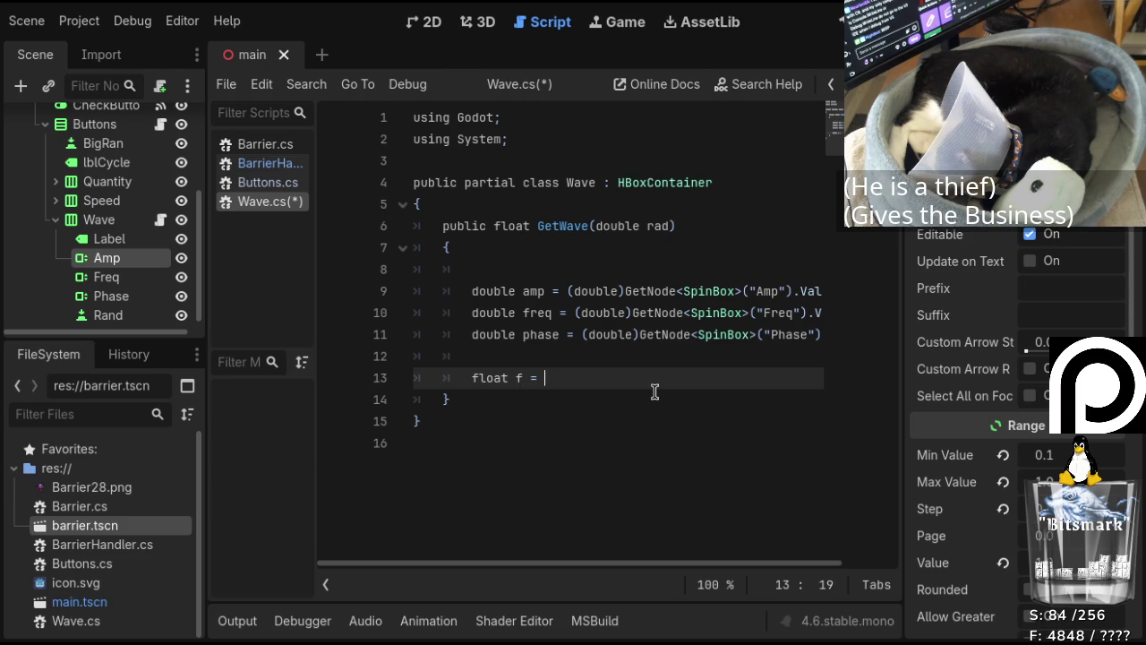
pyautogui.write('(')
pyautogui.press('BackSpace')
pyautogui.write('(float)(')
pyautogui.write('; Math.Sin')
pyautogui.write('(')
pyautogui.click(654, 391)
pyautogui.press('Left')
pyautogui.press('Left')
pyautogui.press('Left')
pyautogui.write('amp*')
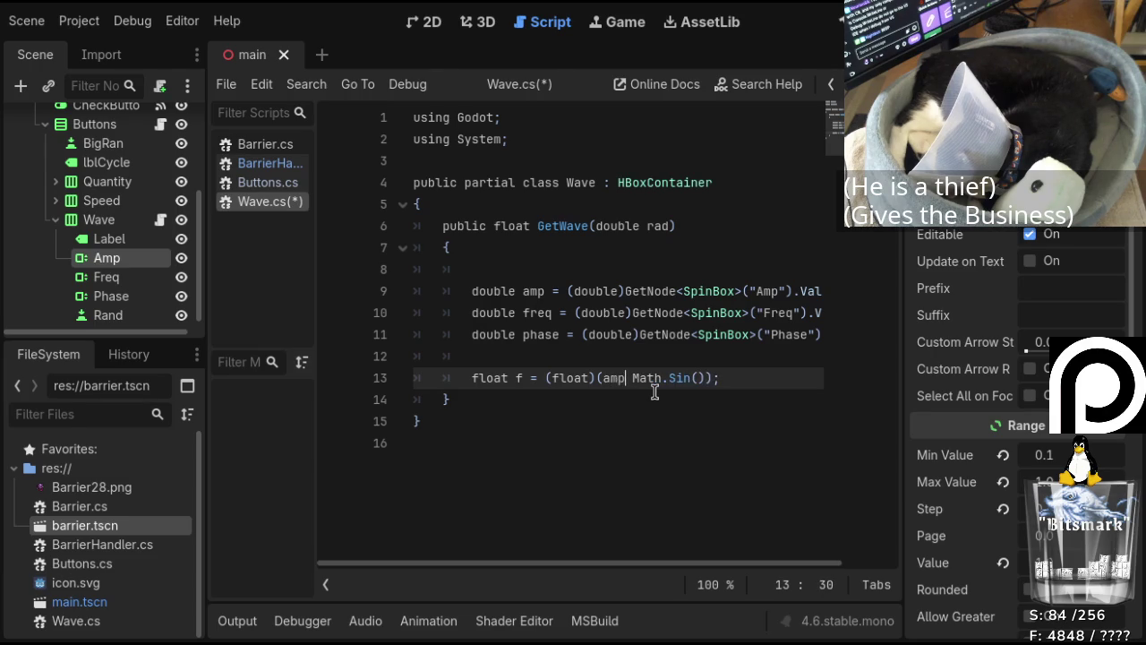
pyautogui.press('Delete')
pyautogui.press('Right')
pyautogui.press('Right')
pyautogui.press('Right')
pyautogui.moveTo(676, 567)
pyautogui.mouseDown()
pyautogui.moveTo(696, 568)
pyautogui.moveTo(737, 457)
pyautogui.mouseUp()
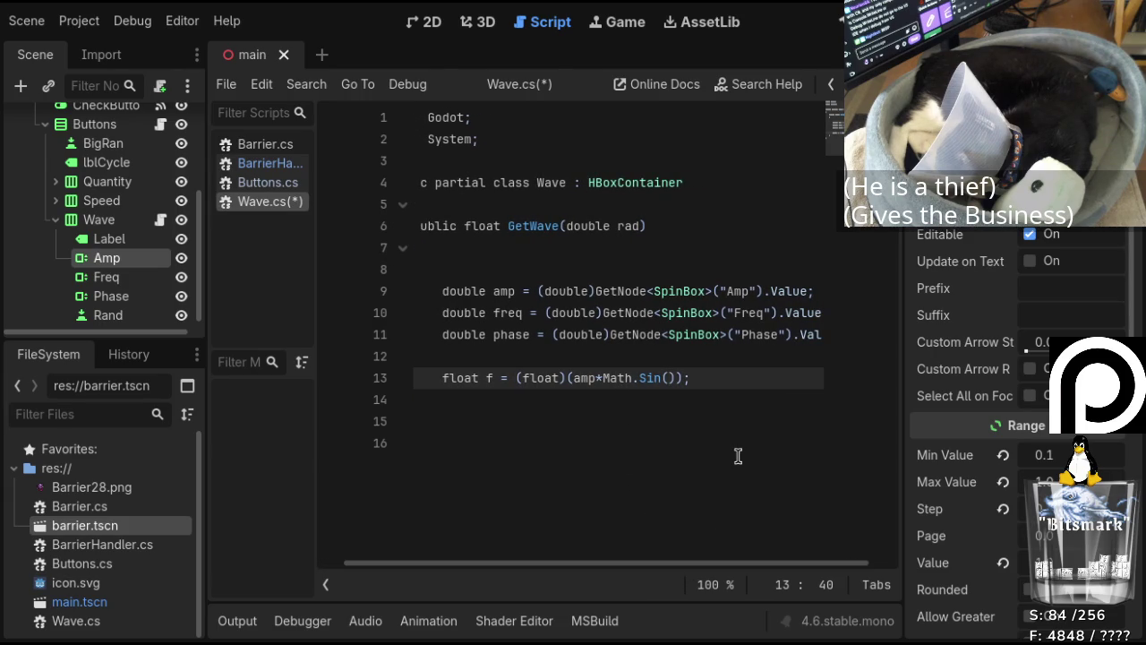
pyautogui.write('freq')
pyautogui.write('*()')
pyautogui.press('Left')
pyautogui.write('rad')
pyautogui.write('+')
pyautogui.write('phase')
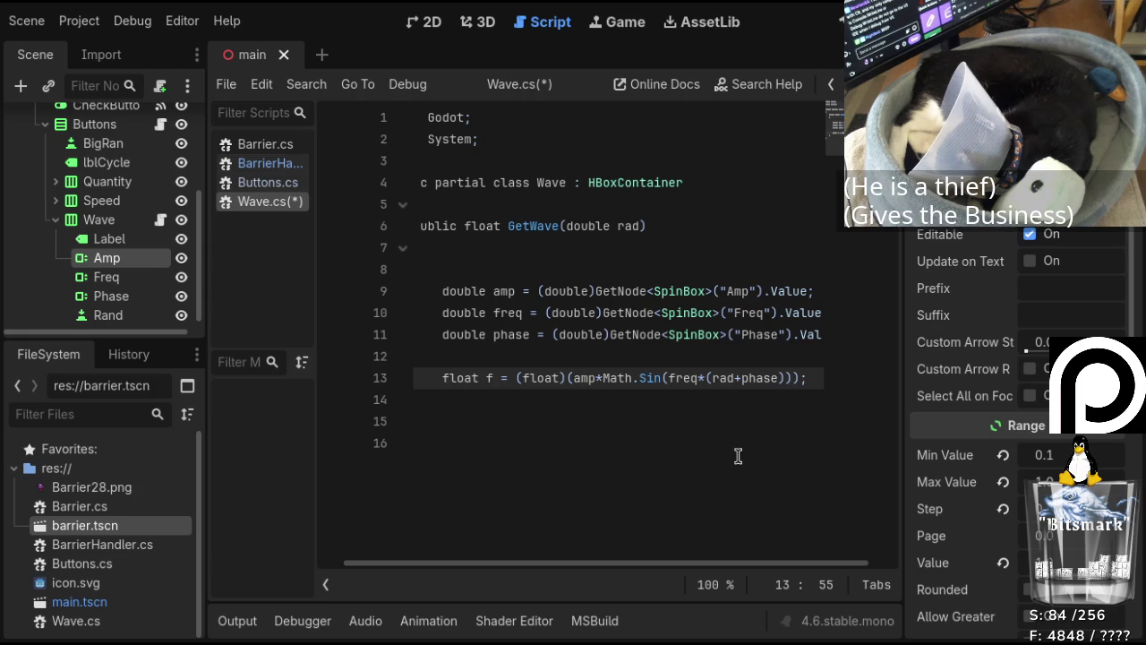
pyautogui.press('Right')
pyautogui.press('Right')
pyautogui.press('Right')
# Add an indented return f; line before the closing brace and save Wave.cs.
pyautogui.press('Down')
pyautogui.press('Return')
pyautogui.press('Up')
pyautogui.write('q')
pyautogui.press('BackSpace')
pyautogui.press('Tab')
pyautogui.write('return f;')
pyautogui.hotkey('ctrl', 's')
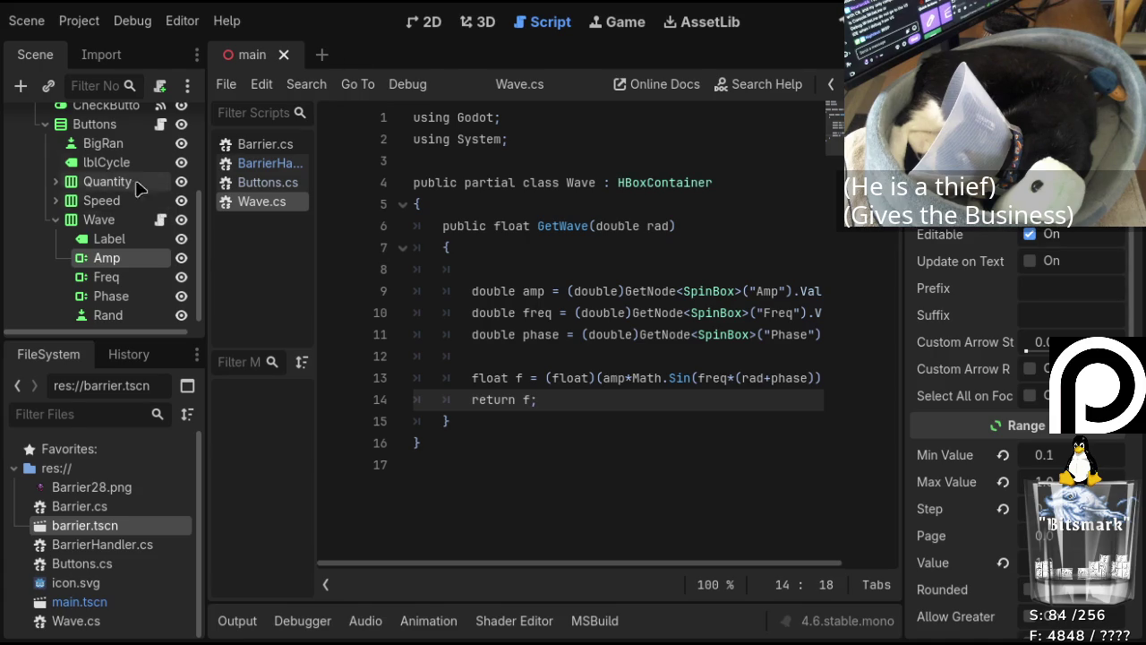
pyautogui.scroll(1, 147, 159)
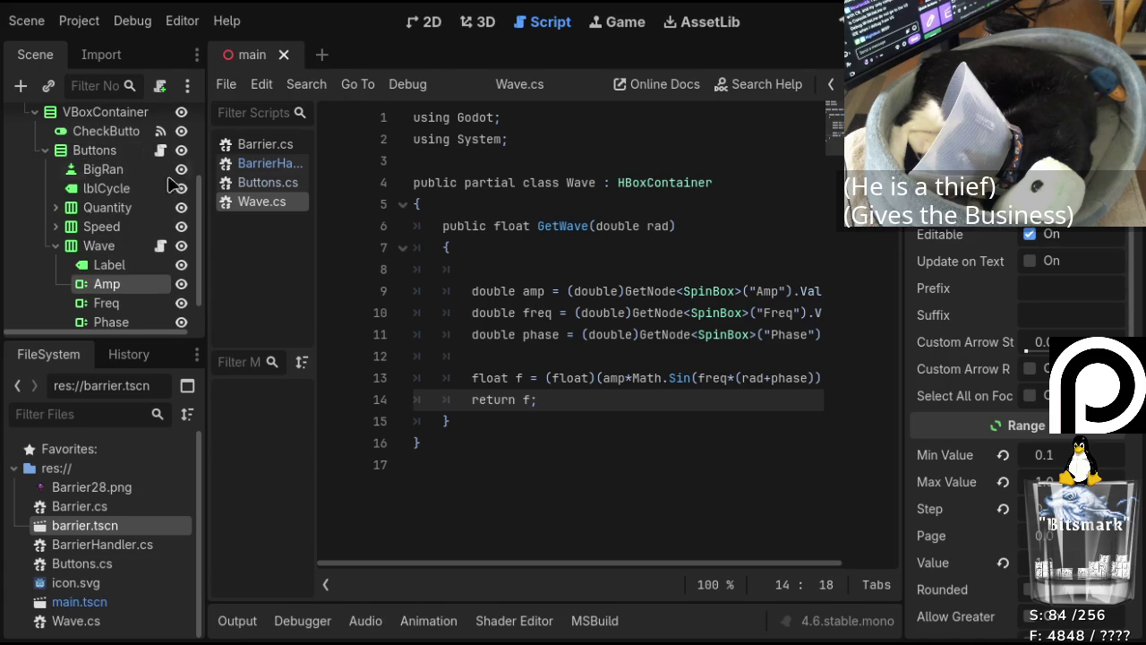
# In BarrierHandler.cs, comment out the Vector3 Dest and float phase lines with //.
pyautogui.scroll(1, 94, 224)
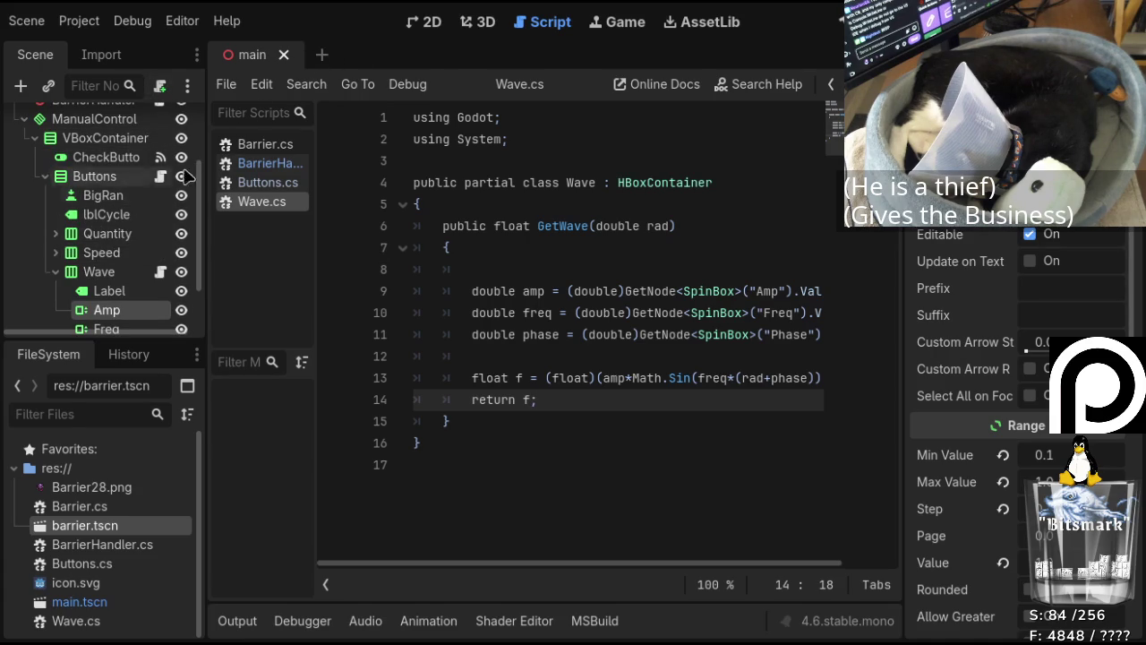
pyautogui.click(264, 163)
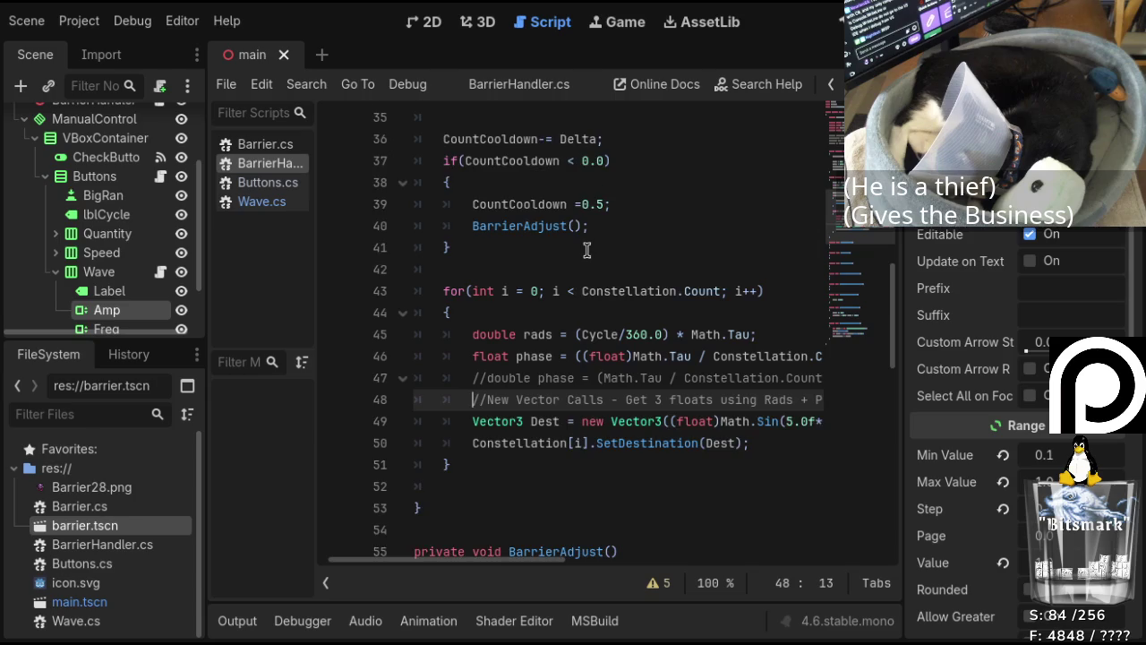
pyautogui.scroll(-1, 588, 391)
pyautogui.click(476, 356)
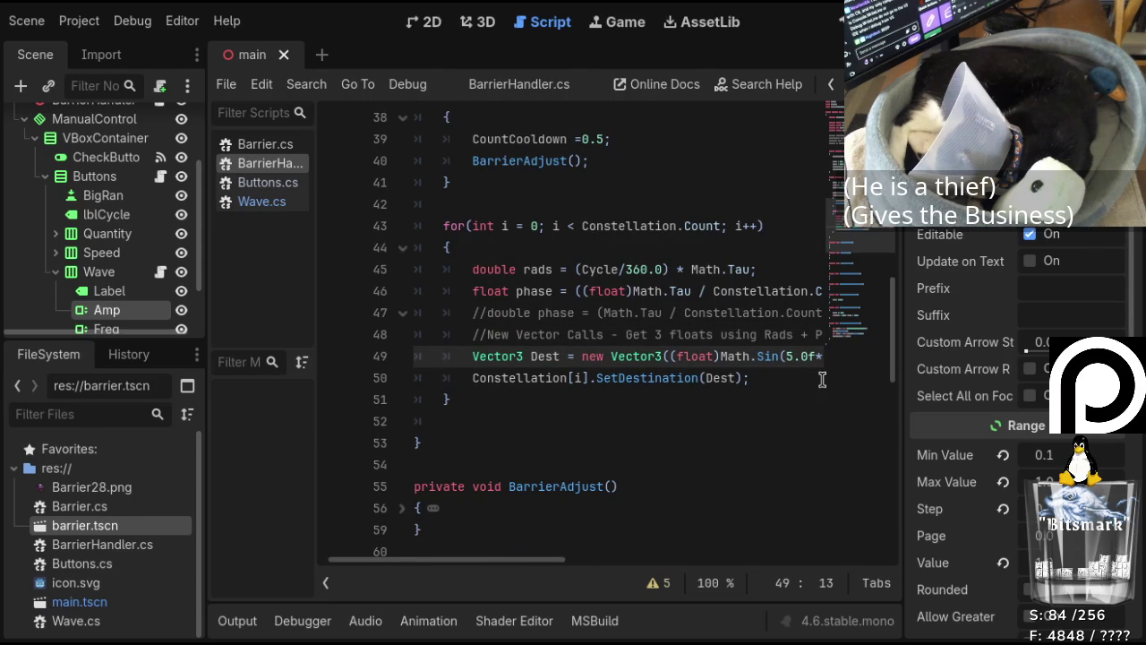
pyautogui.write('//')
pyautogui.press('Up')
pyautogui.press('Up')
pyautogui.press('Up')
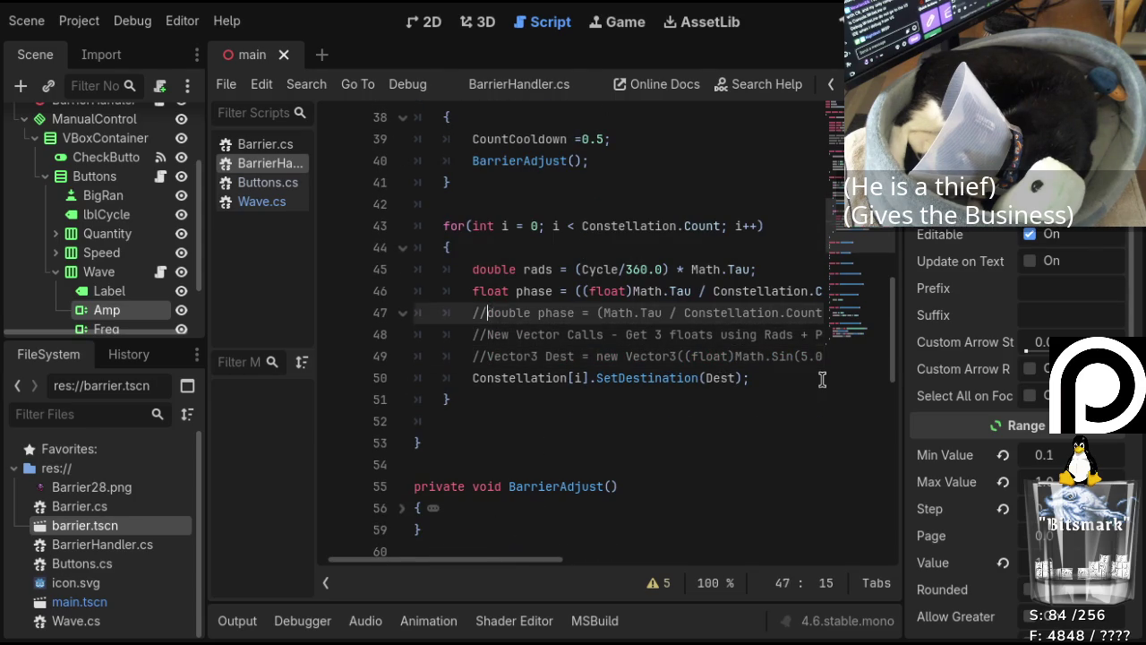
pyautogui.press('Down')
pyautogui.press('Up')
pyautogui.press('Home')
pyautogui.write('//')
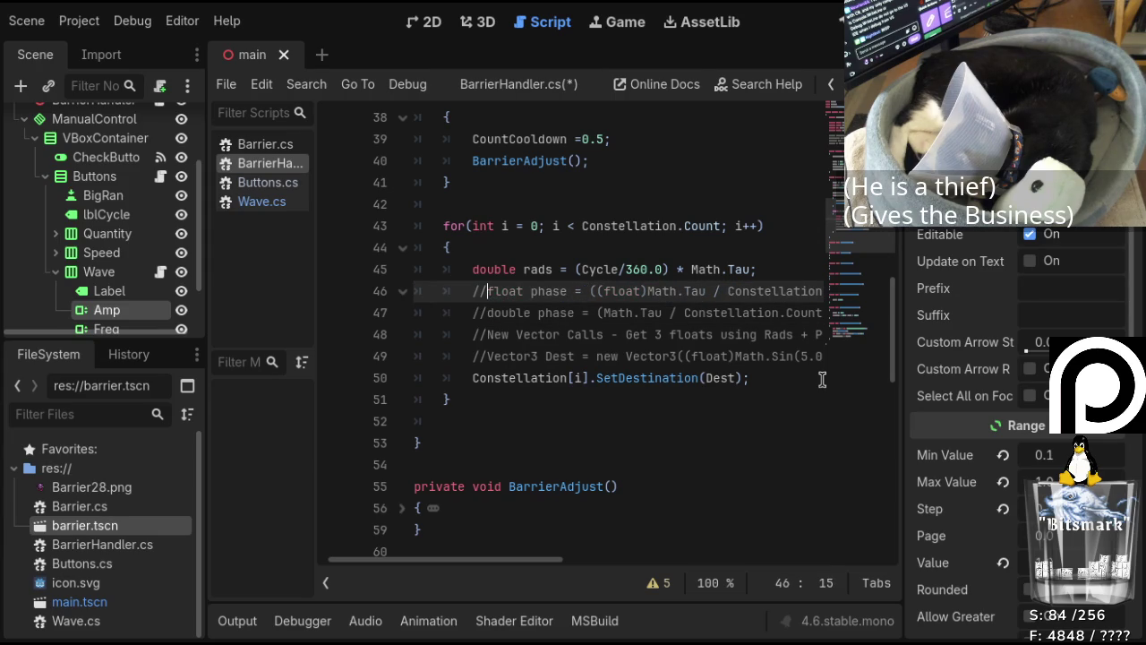
# Uncomment the double phase line, append * (double)i;, and insert an empty line above the comment.
pyautogui.press('Down')
pyautogui.press('Down')
pyautogui.press('Up')
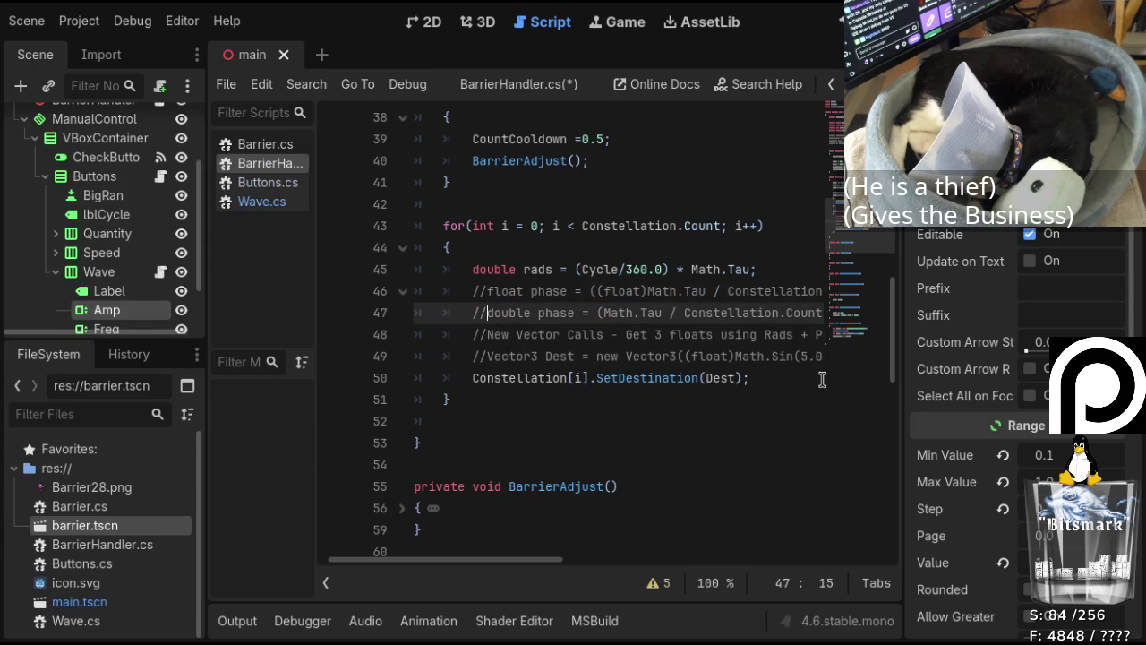
pyautogui.press('BackSpace')
pyautogui.press('BackSpace')
pyautogui.hotkey('ctrl', 'Right')
pyautogui.hotkey('ctrl', 'Right')
pyautogui.hotkey('ctrl', 'Right')
pyautogui.write('* (double)i;')
pyautogui.hotkey('ctrl', 'Left')
pyautogui.hotkey('ctrl', 'Left')
pyautogui.hotkey('ctrl', 'Left')
pyautogui.hotkey('ctrl', 'Left')
pyautogui.hotkey('ctrl', 'Left')
pyautogui.hotkey('ctrl', 'Left')
pyautogui.press('Down')
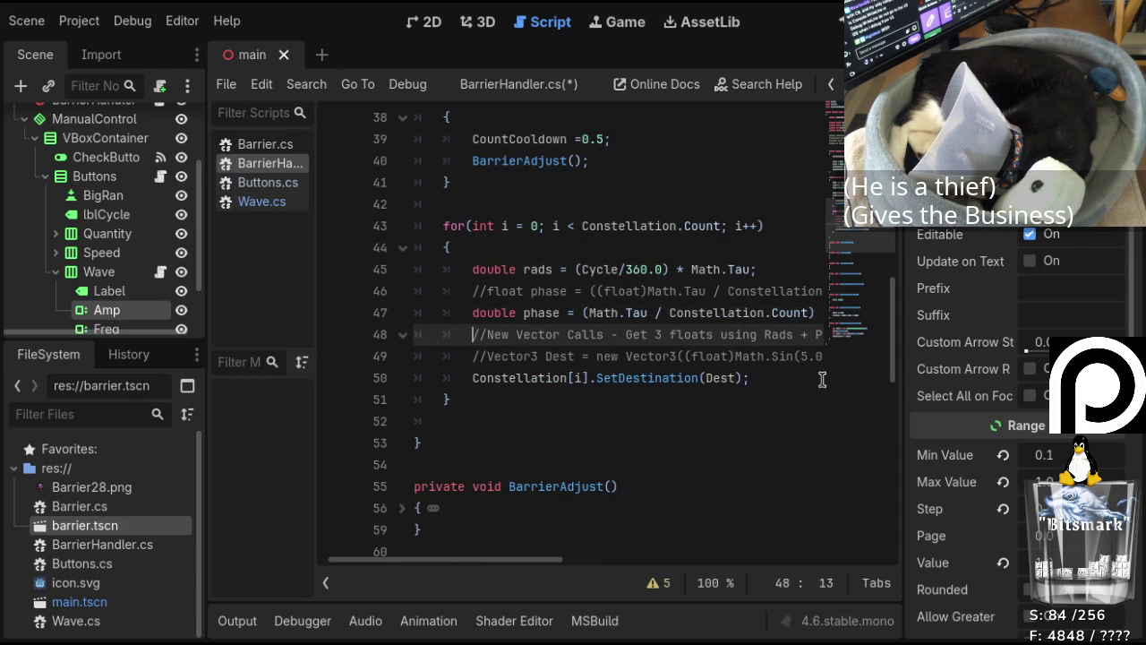
pyautogui.press('Return')
pyautogui.press('Up')
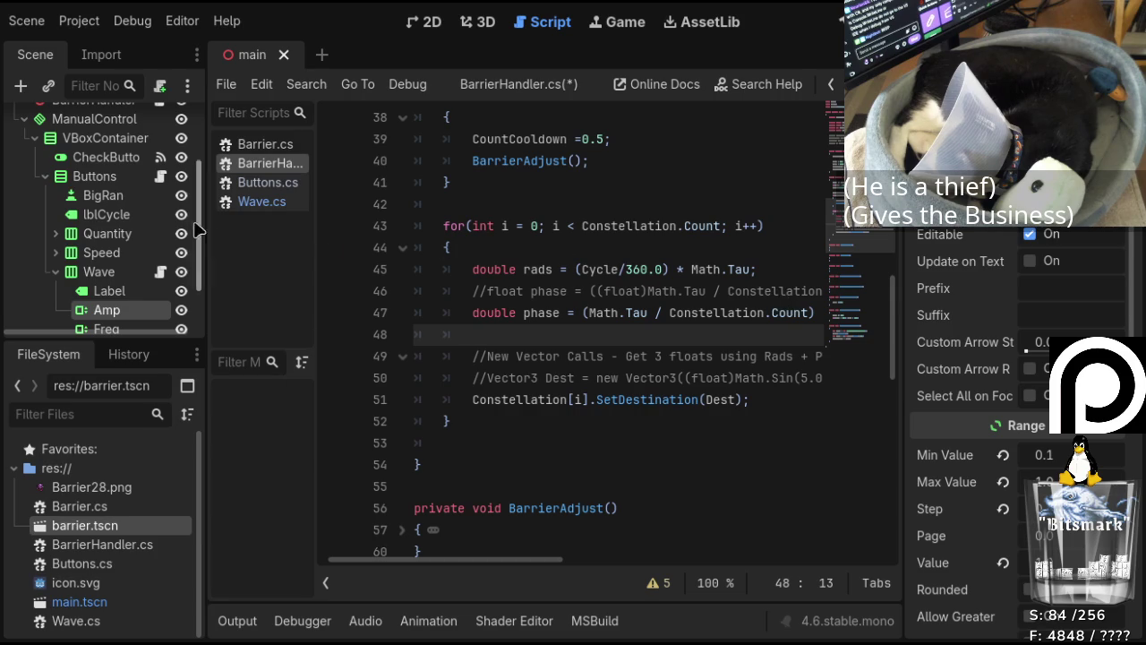
pyautogui.scroll(1, 125, 215)
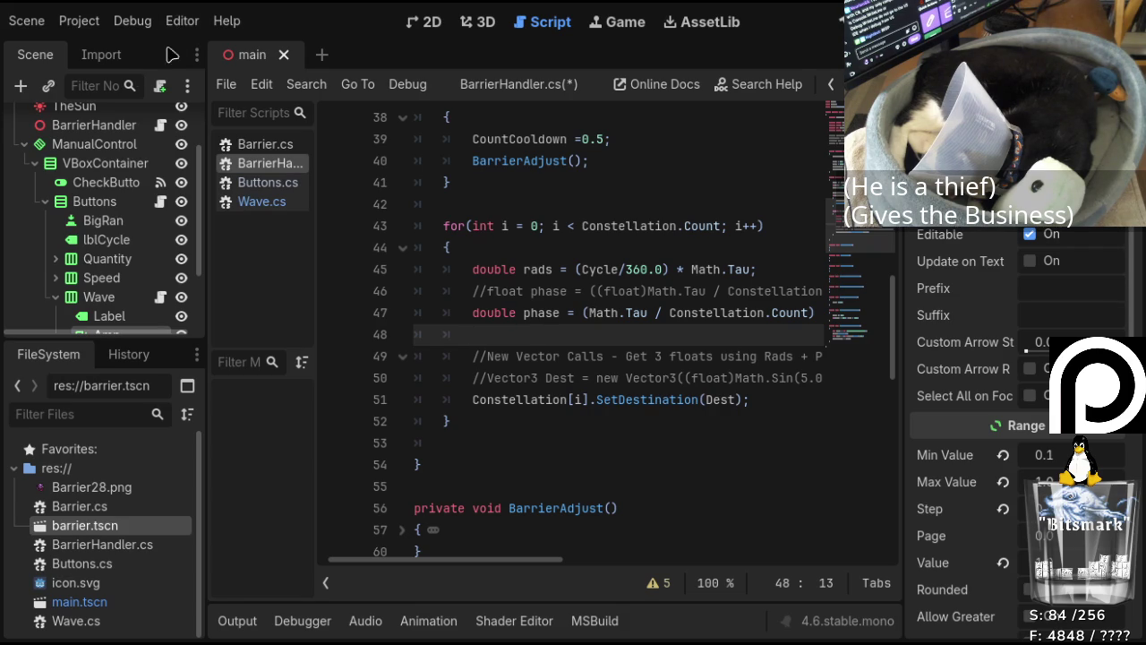
# Start line 48 as float x GetNode<Wave>("") and paste the Wave node's path into the quotes.
pyautogui.write('Get')
pyautogui.write('No')
pyautogui.write('de')
pyautogui.press('Home')
pyautogui.write('float x')
pyautogui.press('Right')
pyautogui.press('Right')
pyautogui.press('Right')
pyautogui.press('Right')
pyautogui.write('<')
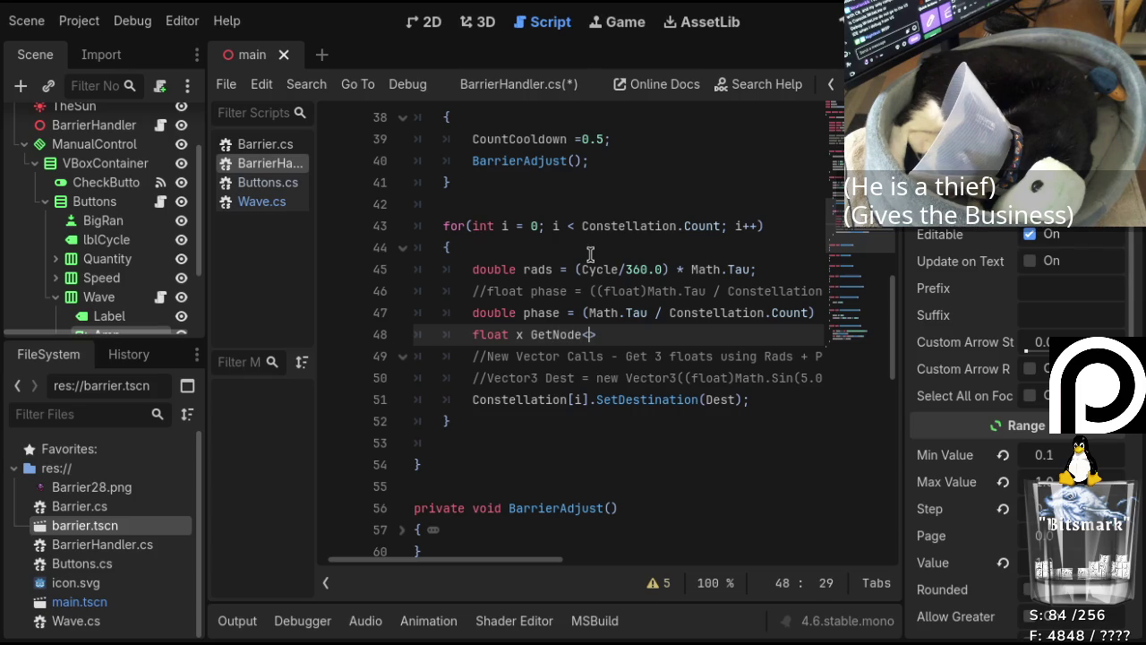
pyautogui.write('Wave>')
pyautogui.write('(')
pyautogui.write('"')
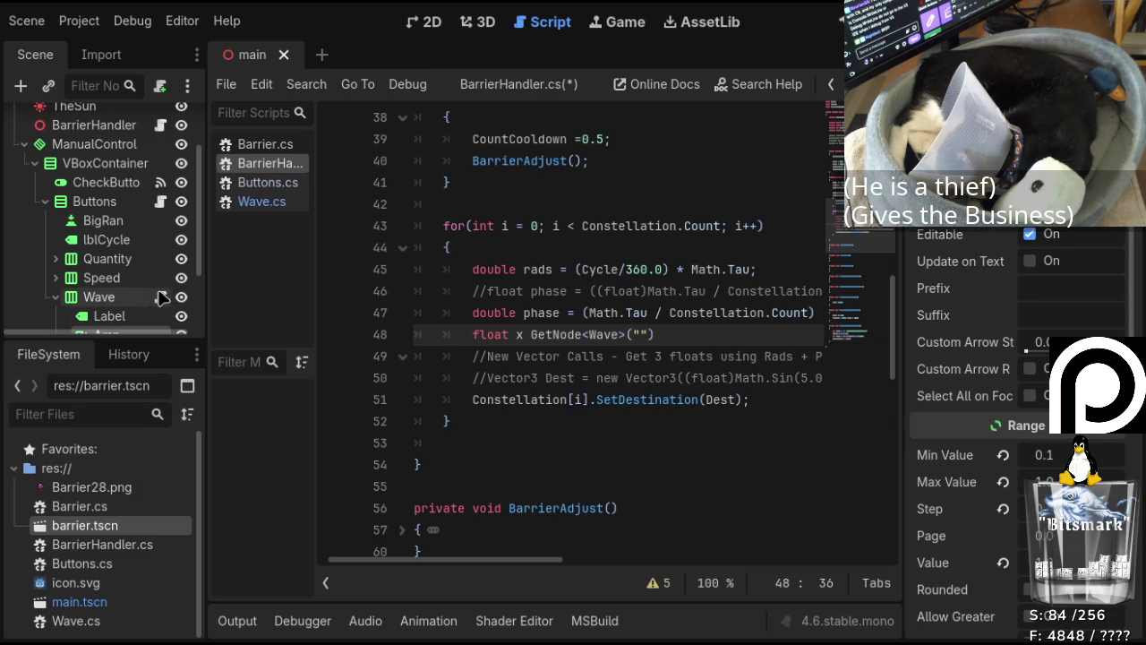
pyautogui.scroll(-1, 685, 264)
pyautogui.scroll(1, 692, 320)
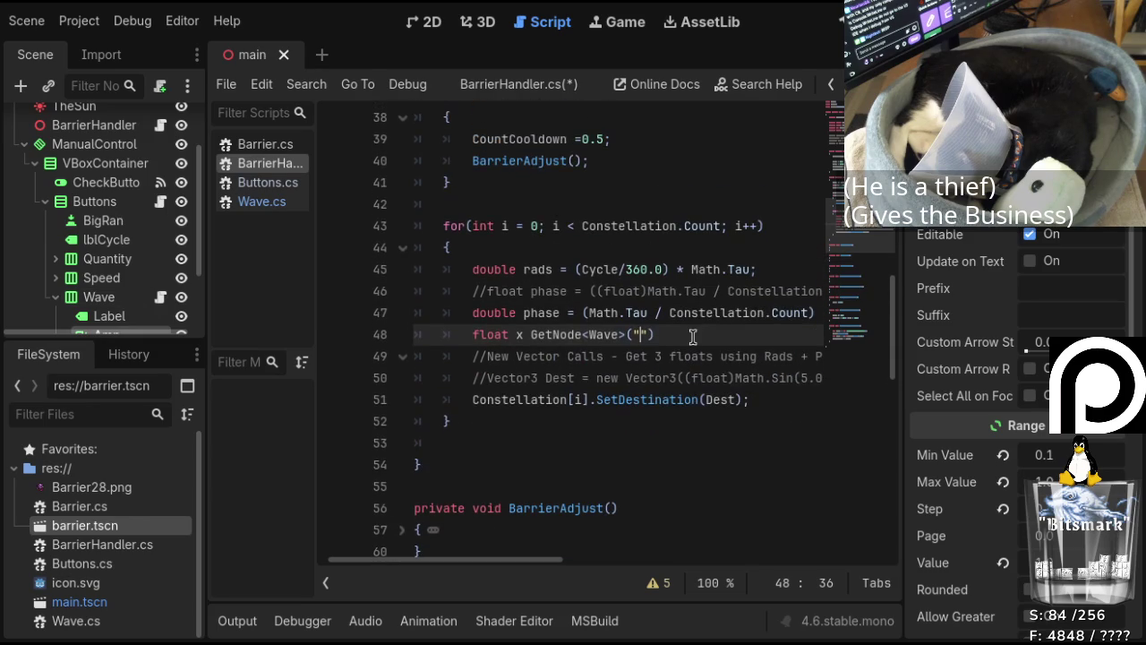
pyautogui.click(125, 298)
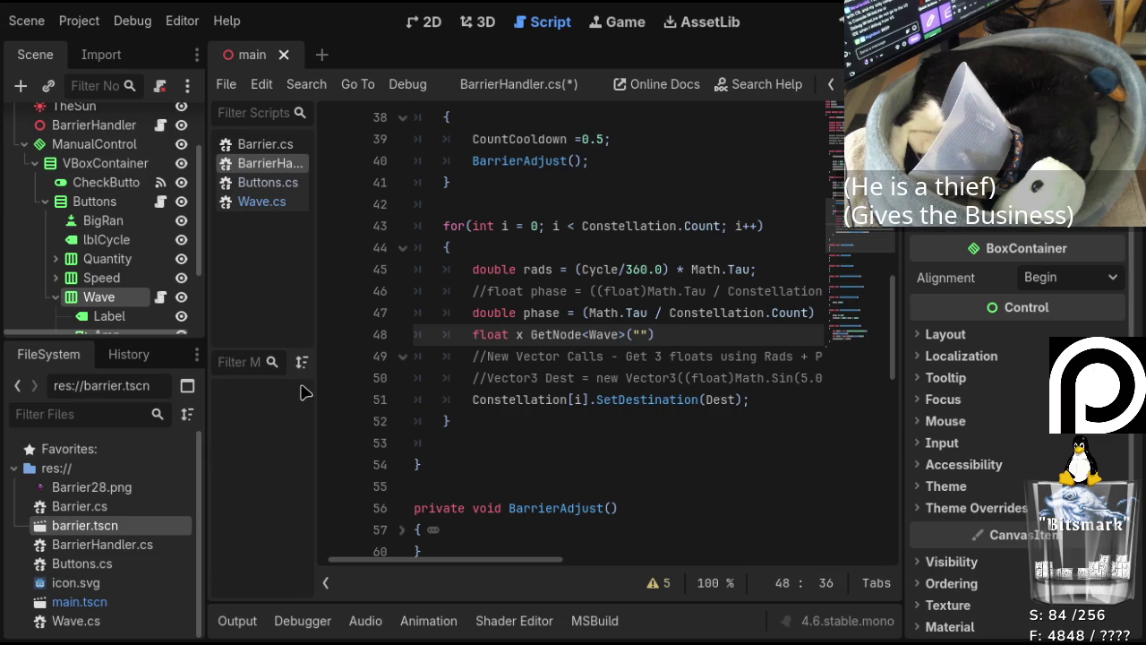
pyautogui.click(642, 334)
pyautogui.write('ManualControl/VBoxContainer/Buttons/Wave')
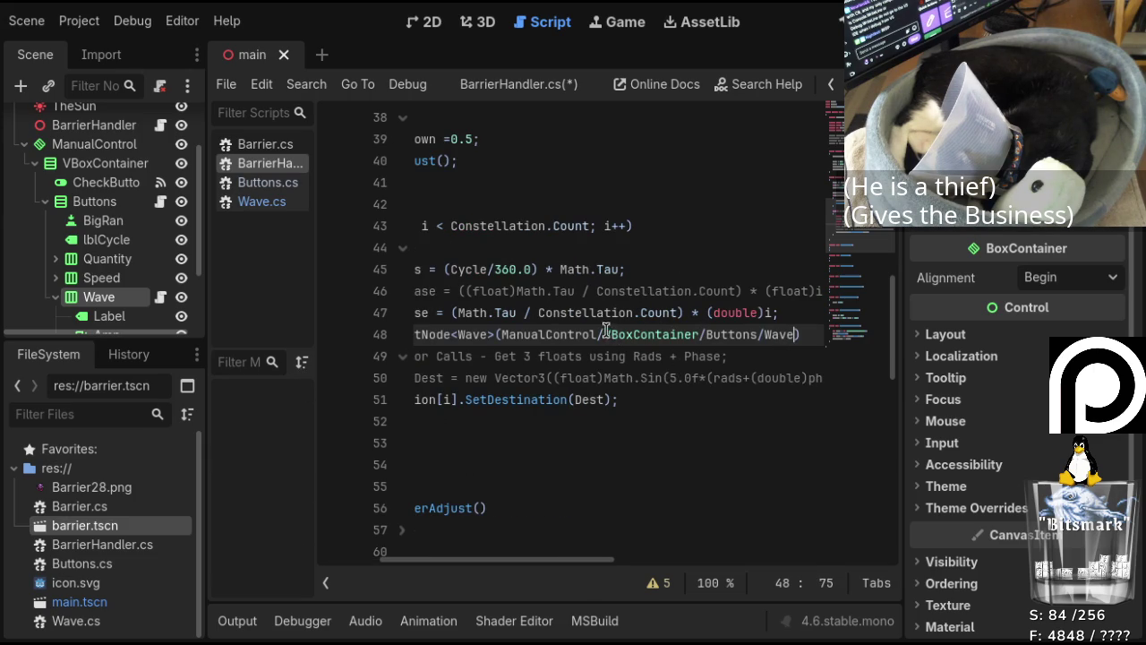
# Fix the path to "../ManualControl/VBoxContainer/Buttons/WaveX" and add a trailing dot.
pyautogui.click(499, 336)
pyautogui.click(500, 336)
pyautogui.write('"')
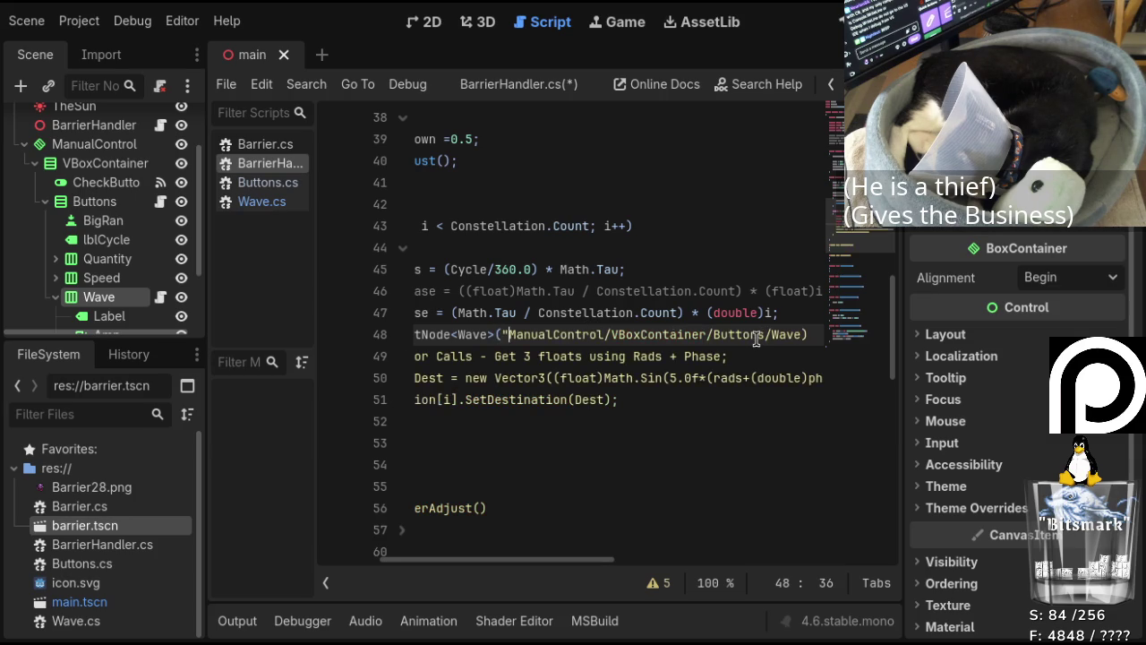
pyautogui.write('../')
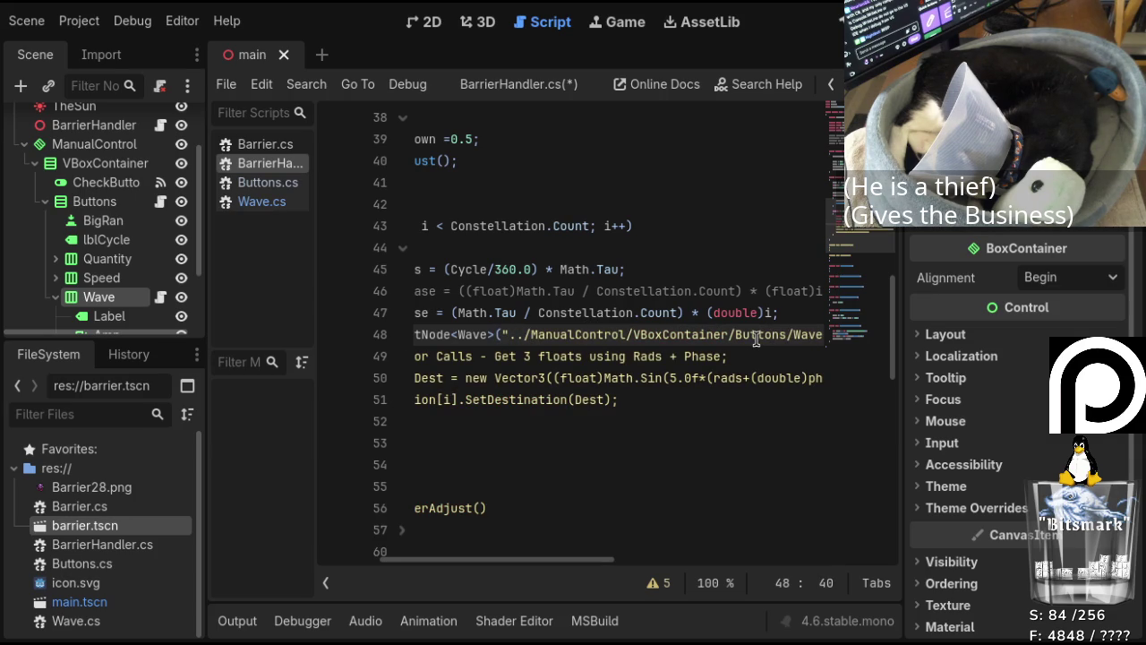
pyautogui.press('Right')
pyautogui.press('Right')
pyautogui.press('Right')
pyautogui.press('Left')
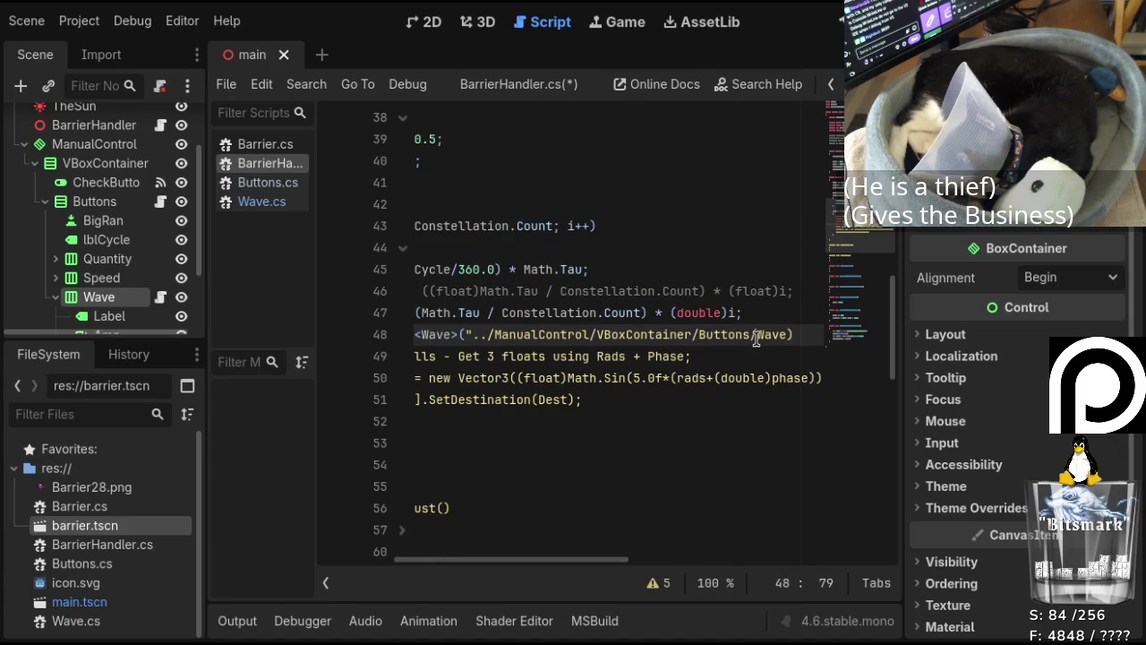
pyautogui.write('X')
pyautogui.write('"')
pyautogui.press('Right')
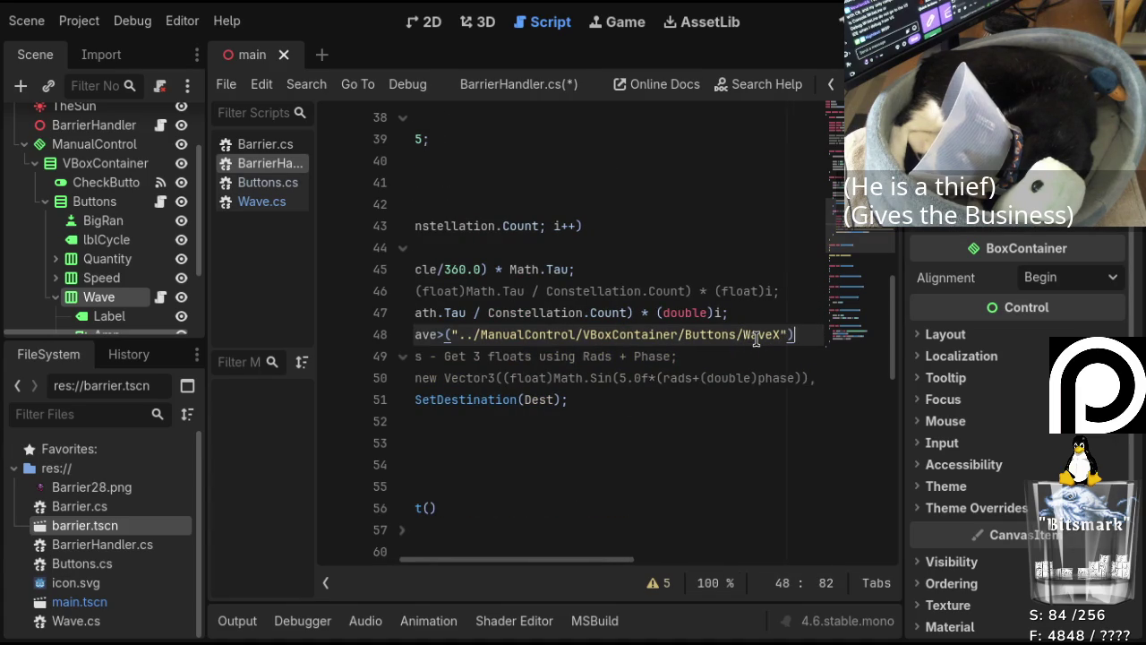
pyautogui.write('.')
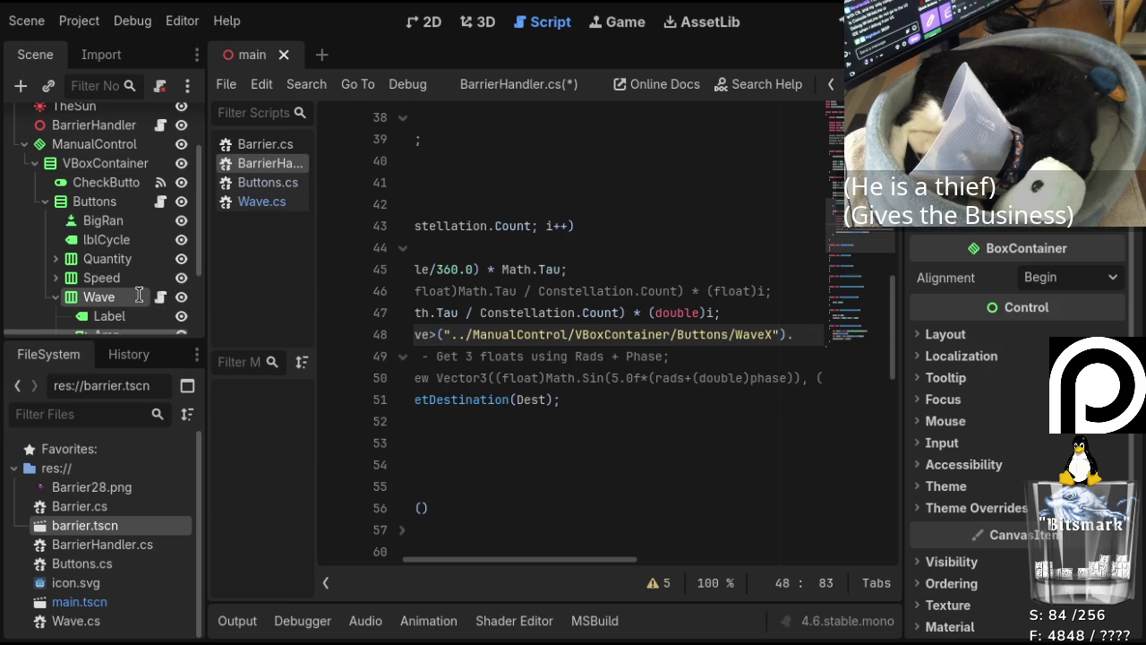
# Rename the Wave scene node to WaveX.
pyautogui.write('X')
pyautogui.press('Return')
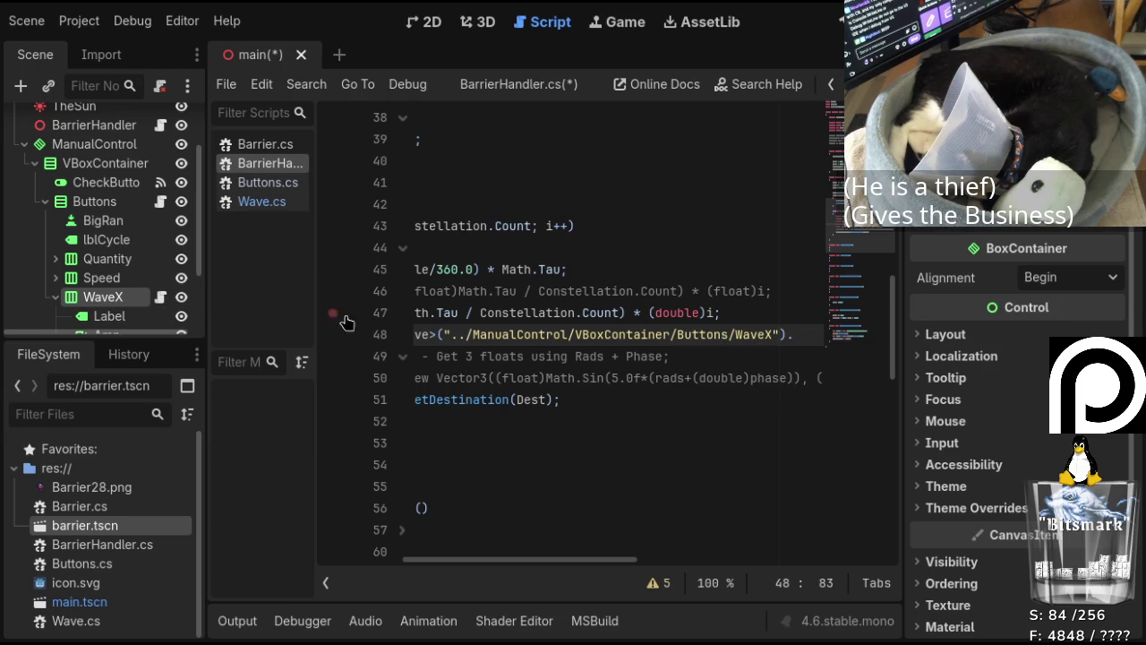
pyautogui.click(799, 335)
# Finish line 48 with .GetWave(rads+phase);, correct the capital W, and save BarrierHandler.cs.
pyautogui.click(257, 202)
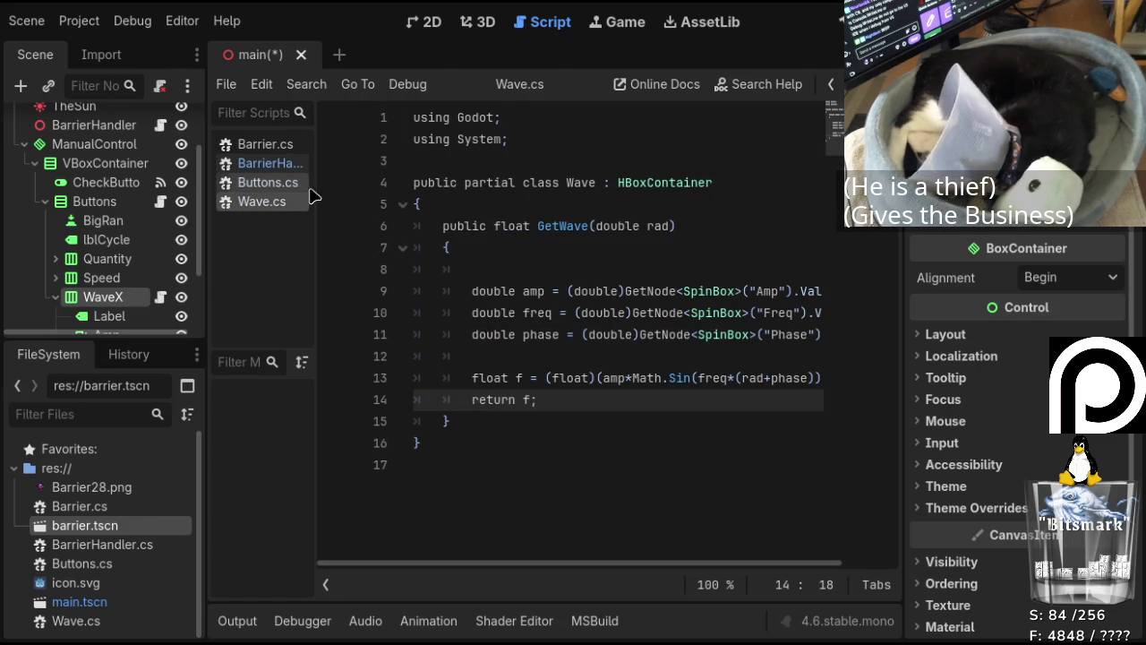
pyautogui.click(256, 170)
pyautogui.write('etWave(')
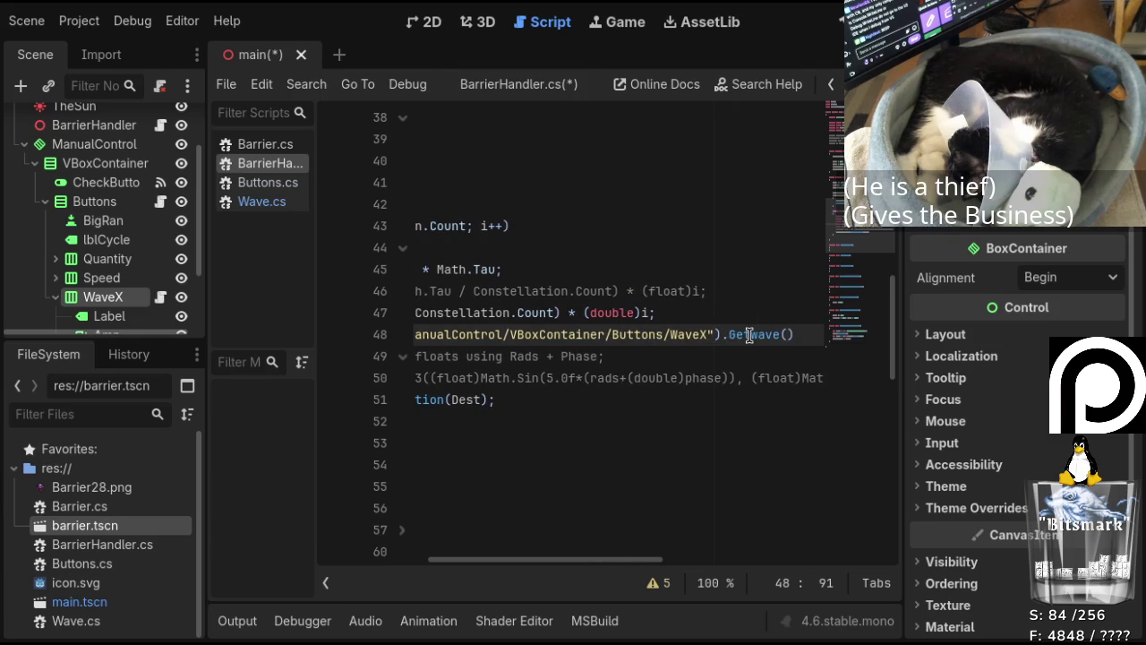
pyautogui.moveTo(573, 559)
pyautogui.mouseDown()
pyautogui.moveTo(427, 567)
pyautogui.moveTo(594, 567)
pyautogui.mouseUp()
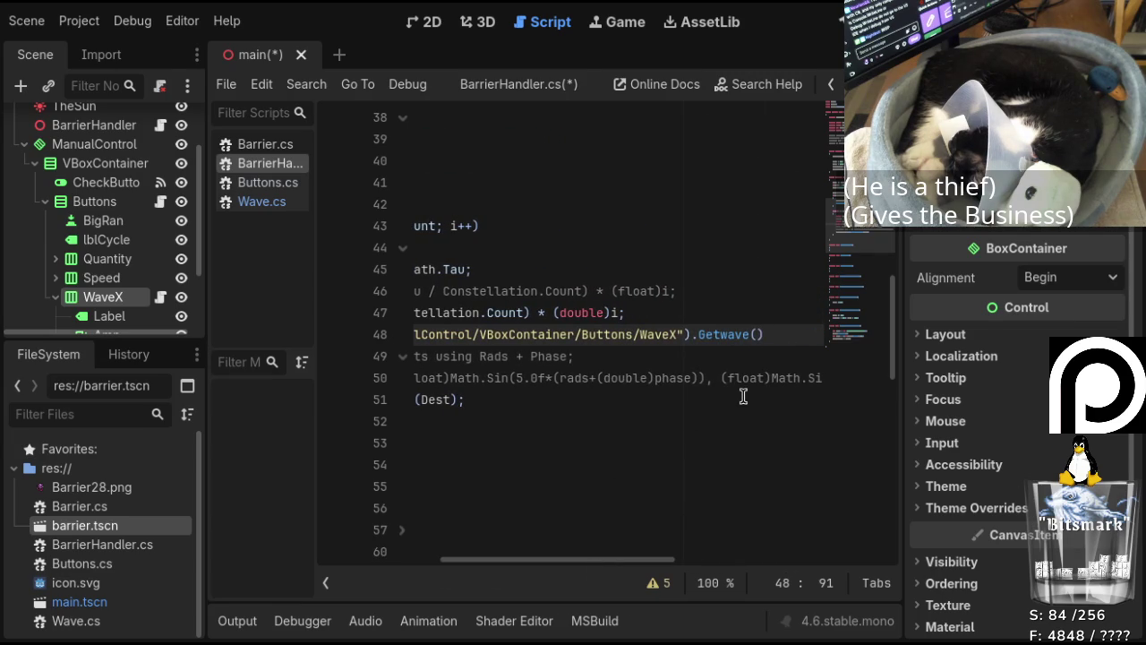
pyautogui.write('rads+phase);')
pyautogui.click(672, 334)
pyautogui.press('Delete')
pyautogui.write('W')
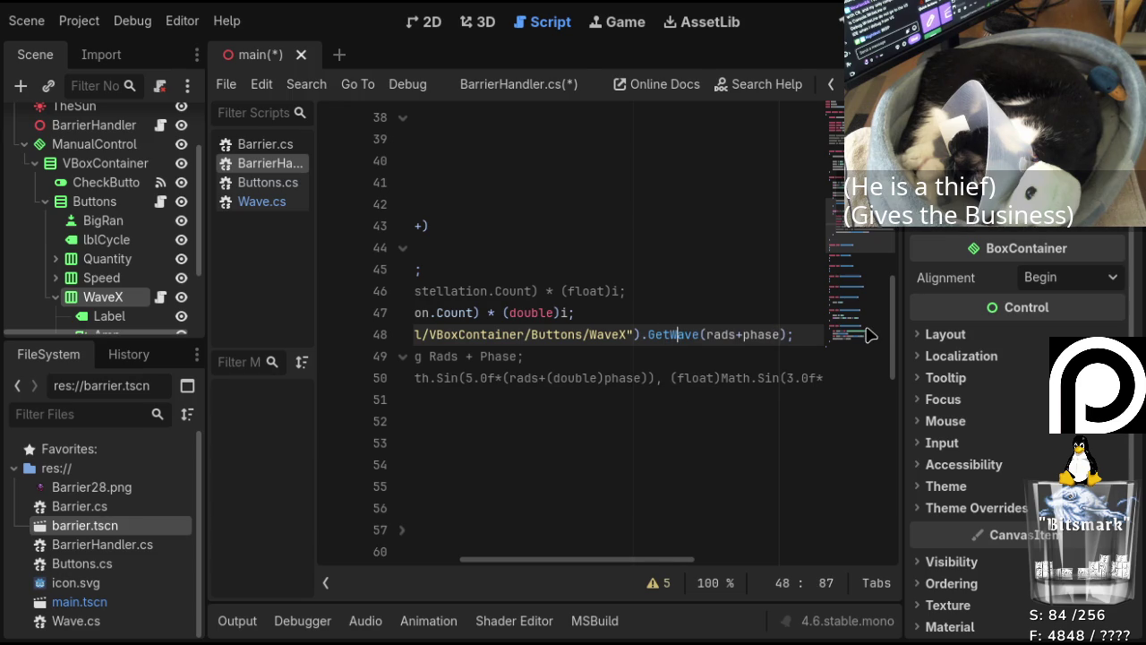
pyautogui.hotkey('ctrl', 's')
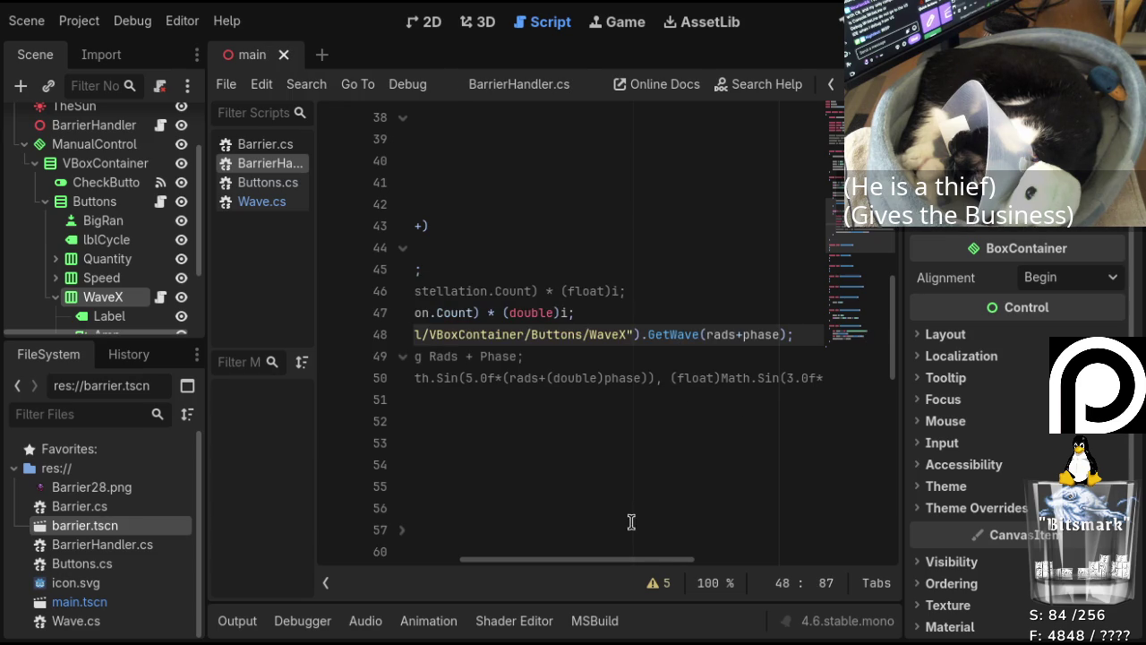
pyautogui.moveTo(581, 561); pyautogui.dragTo(512, 567)
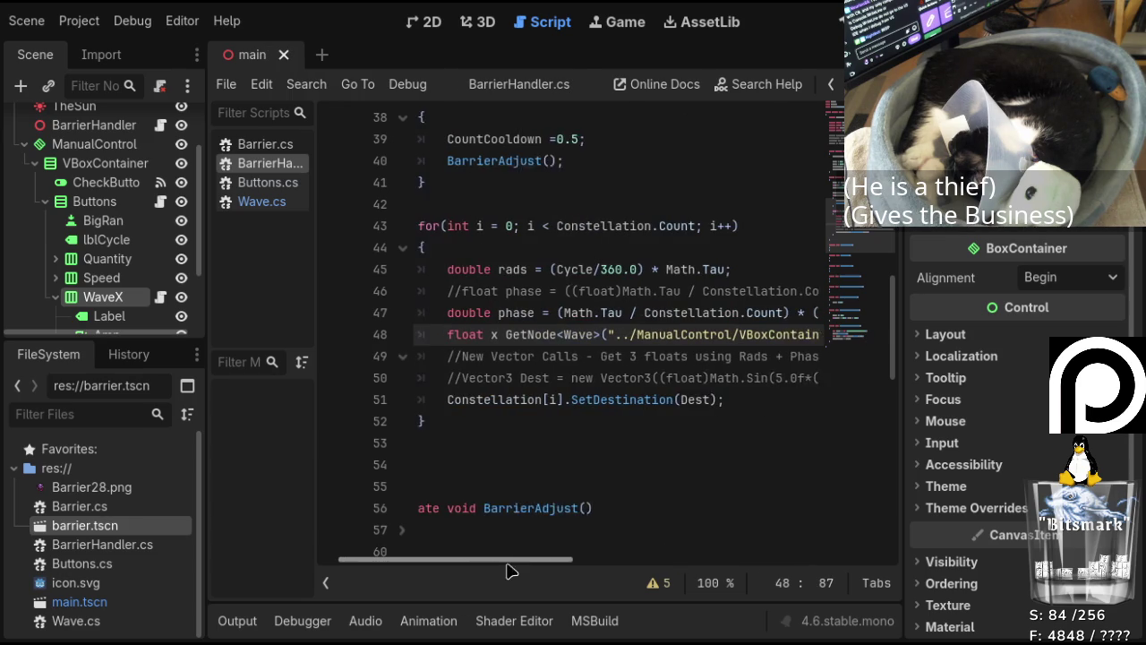
# Insert Vector3 Dest = new Vector3(x,0.0f,0.0f); on a new line 51 above SetDestination, then save.
pyautogui.click(455, 399)
pyautogui.press('Return')
pyautogui.press('Up')
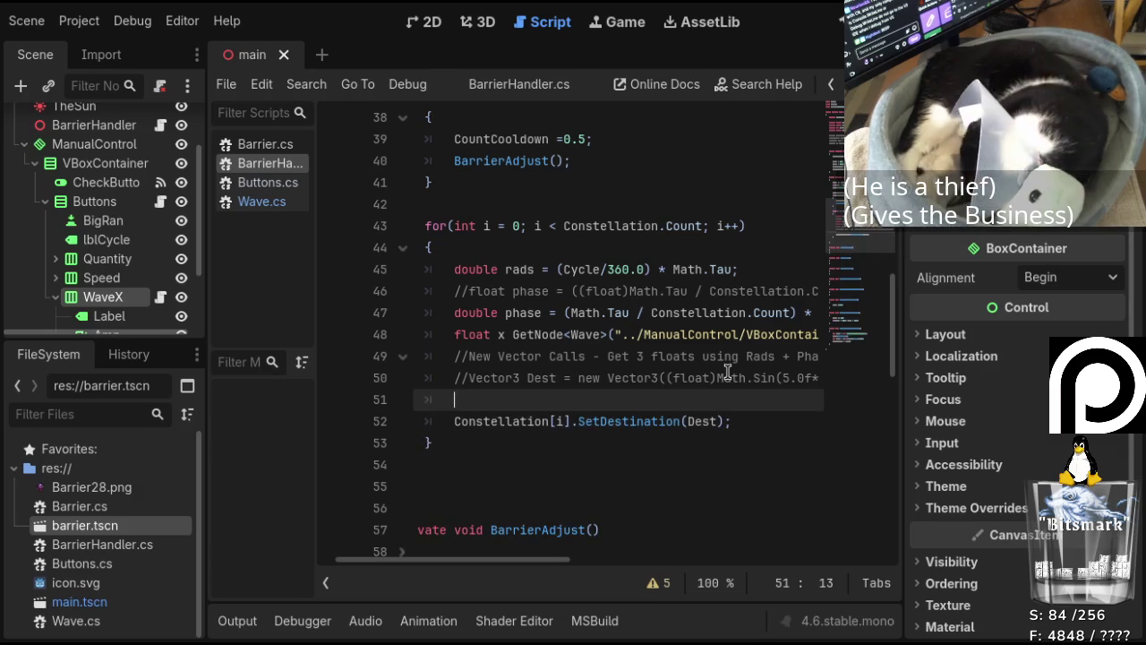
pyautogui.write('Vector3')
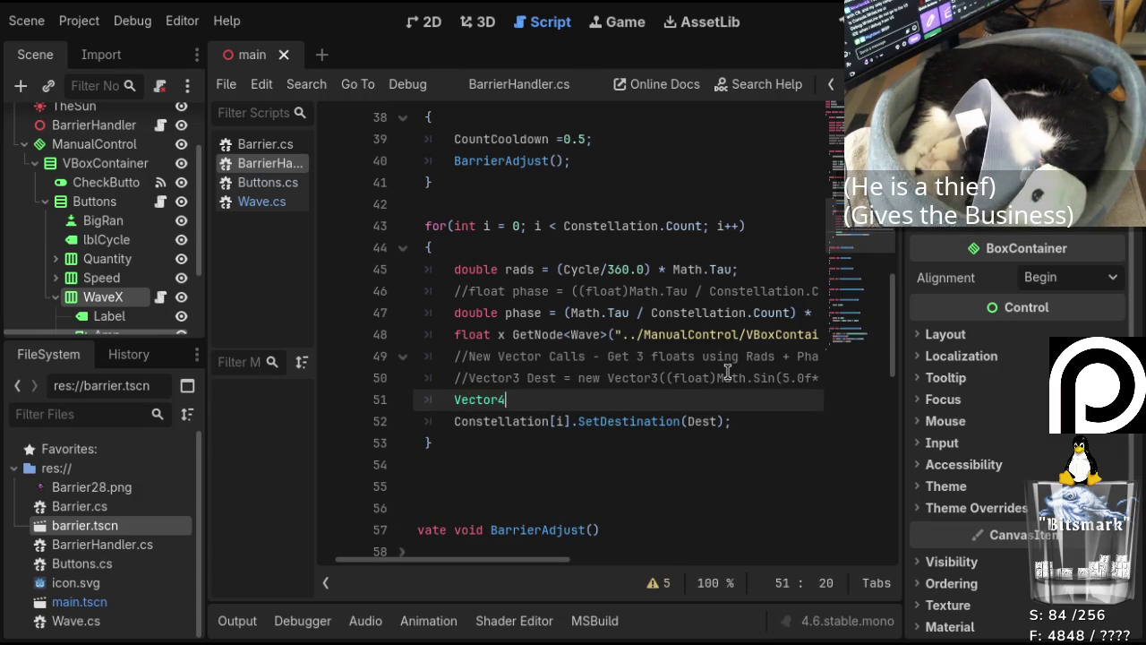
pyautogui.press('BackSpace')
pyautogui.write('3 Dest = new vector3')
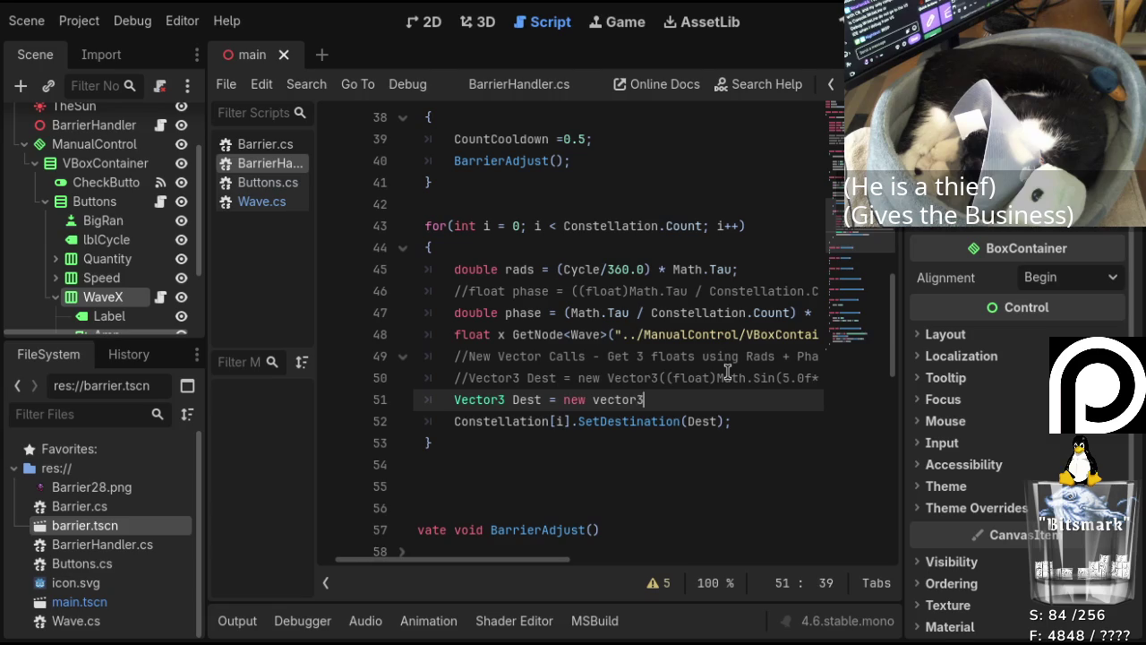
pyautogui.press('BackSpace')
pyautogui.write('V')
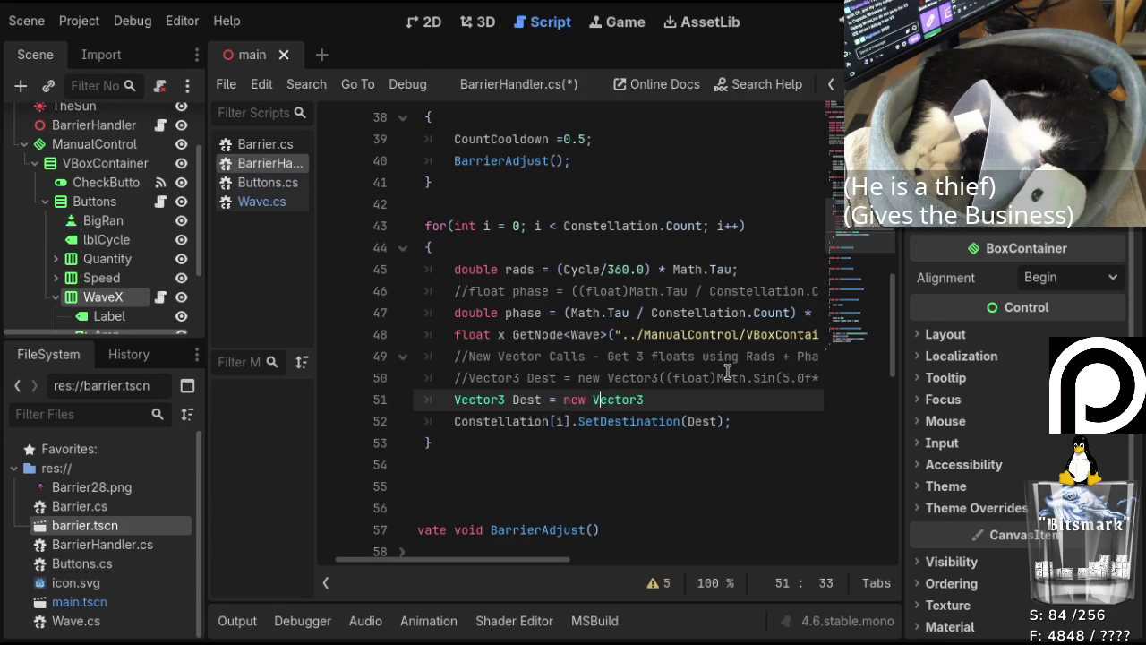
pyautogui.press('End')
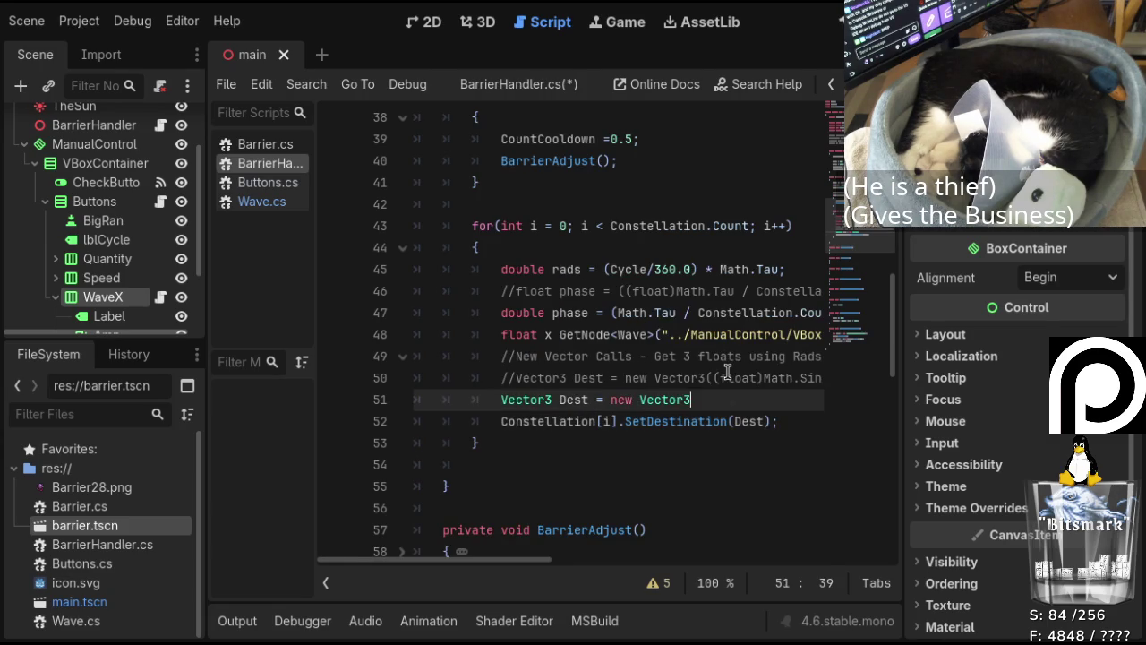
pyautogui.write('(x,0')
pyautogui.write('.0f')
pyautogui.write(',0.0')
pyautogui.write('f);')
pyautogui.hscroll(2, 488, 559)
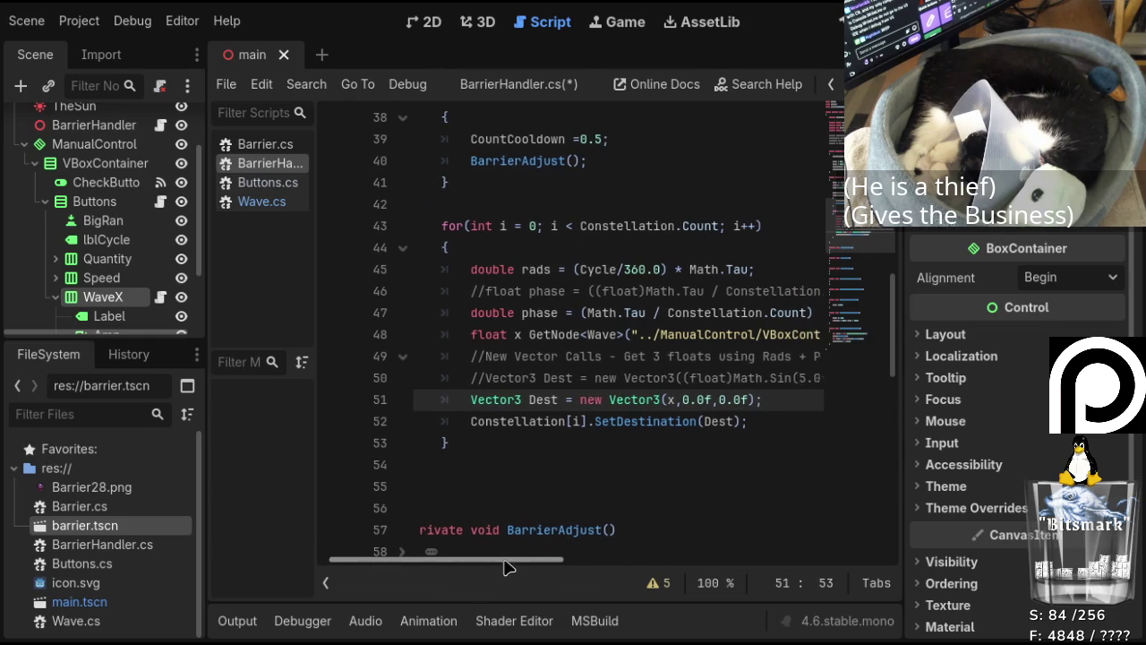
pyautogui.hotkey('ctrl', 's')
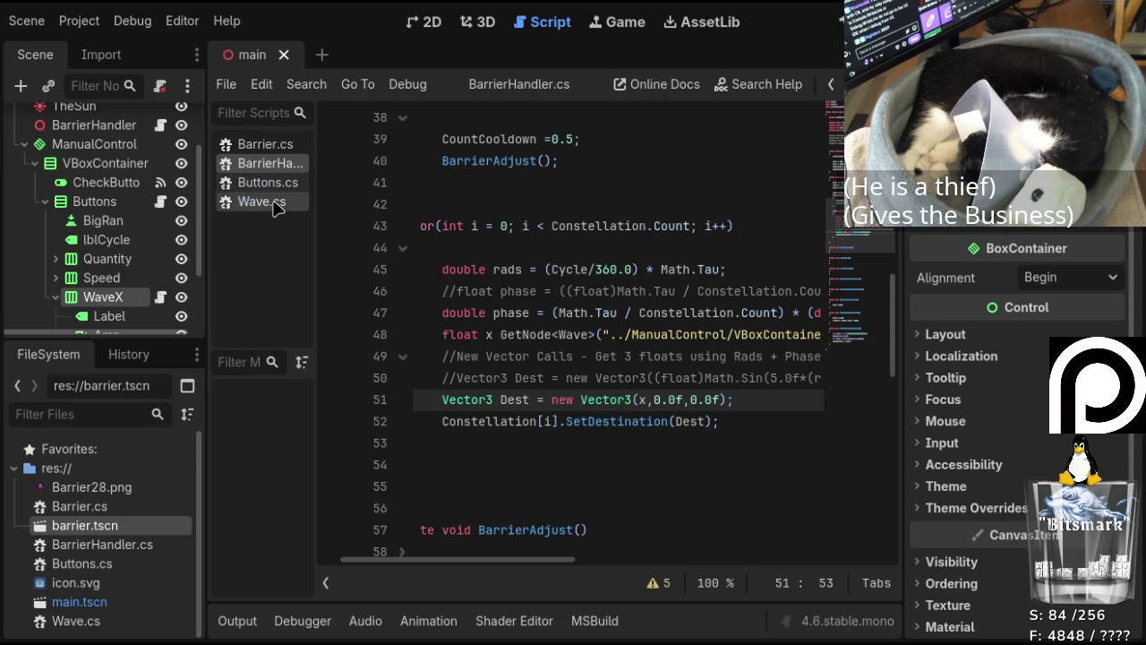
# In Barrier.cs, add a float Speed parameter to SetDestination.
pyautogui.click(273, 147)
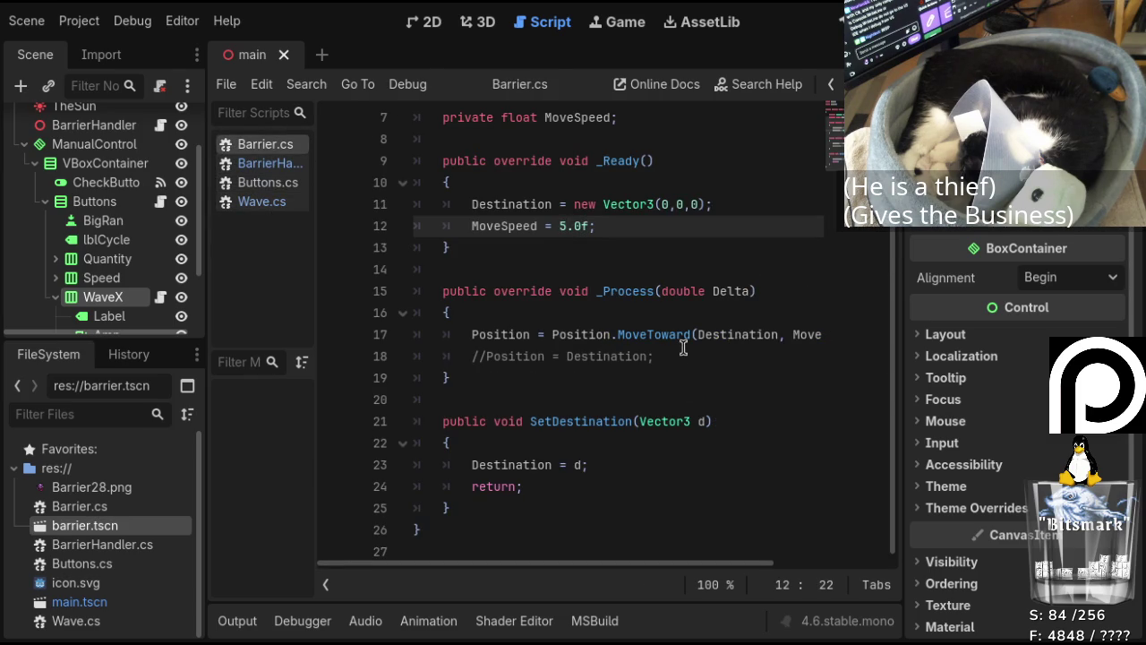
pyautogui.click(703, 421)
pyautogui.write(', ')
pyautogui.write('float ')
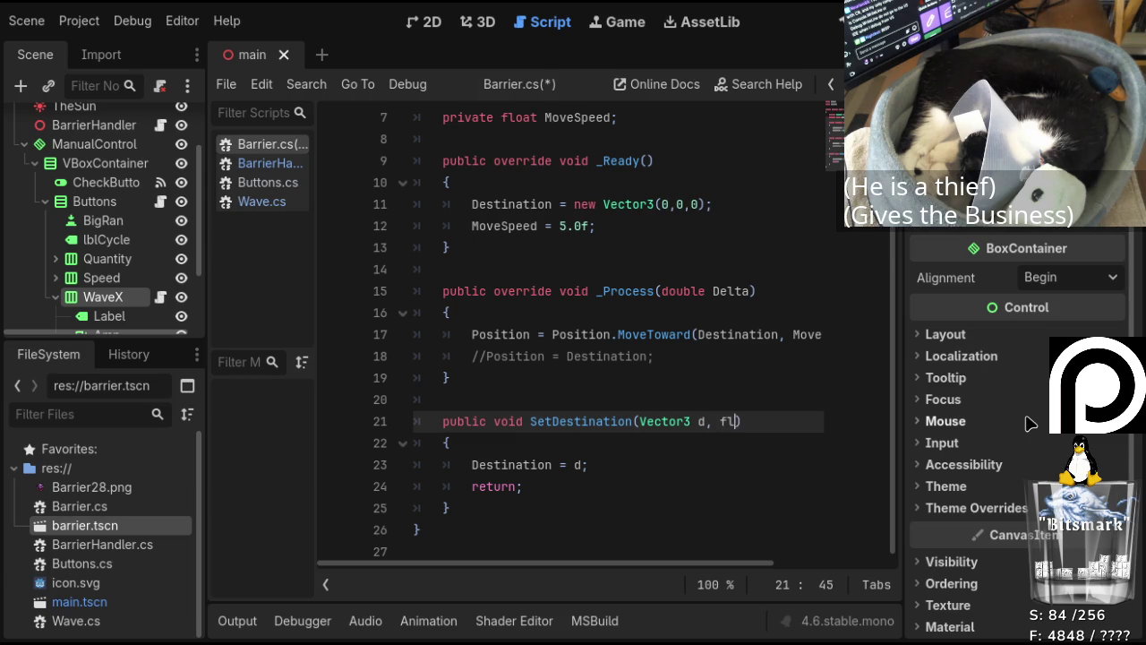
pyautogui.write('Speed')
pyautogui.press('BackSpace')
pyautogui.press('BackSpace')
pyautogui.press('BackSpace')
pyautogui.press('BackSpace')
pyautogui.write('Speed')
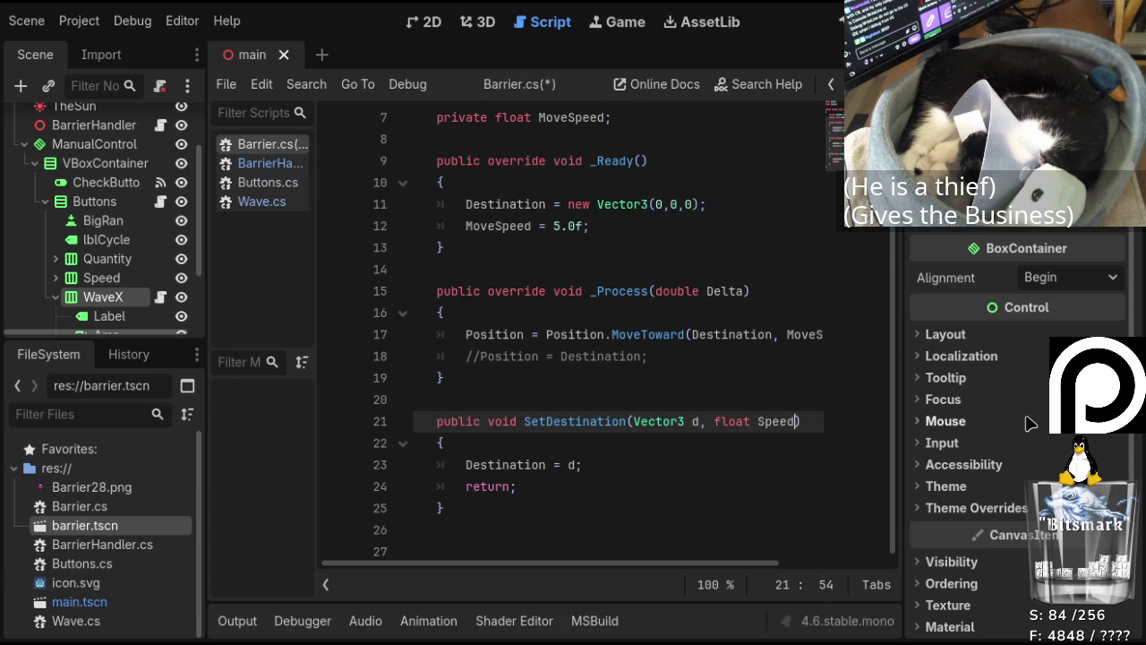
# Add MoveSpeed = Speed; after Destination = d;, save Barrier.cs, and return to BarrierHandler.cs.
pyautogui.click(603, 468)
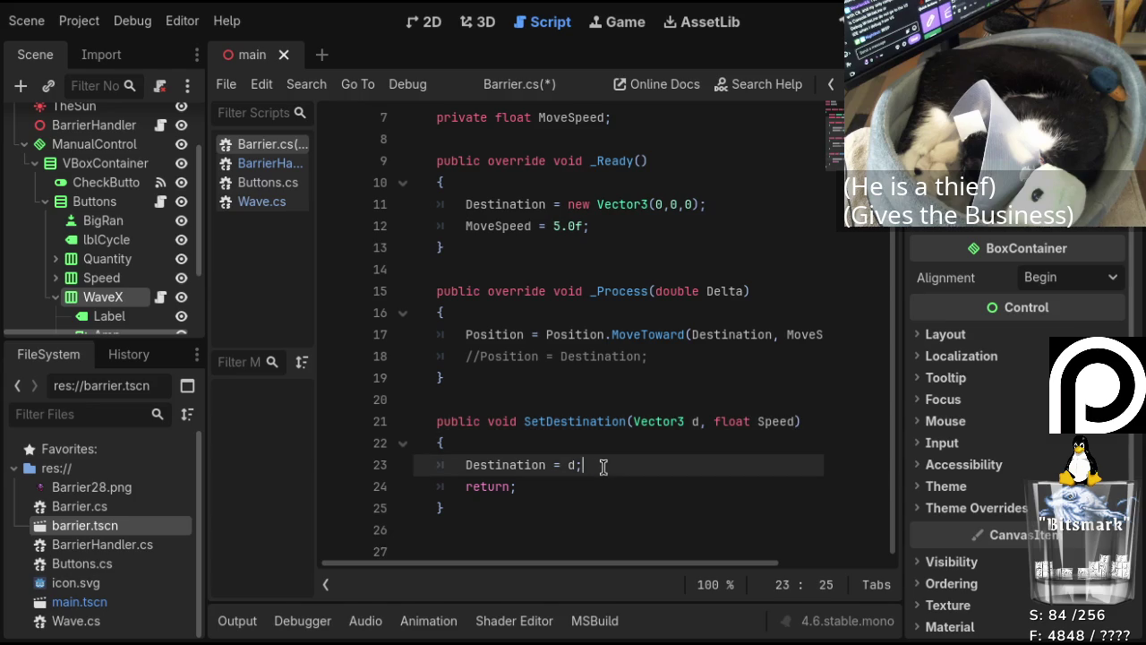
pyautogui.press('Return')
pyautogui.write('MoveSpeed = Speed;')
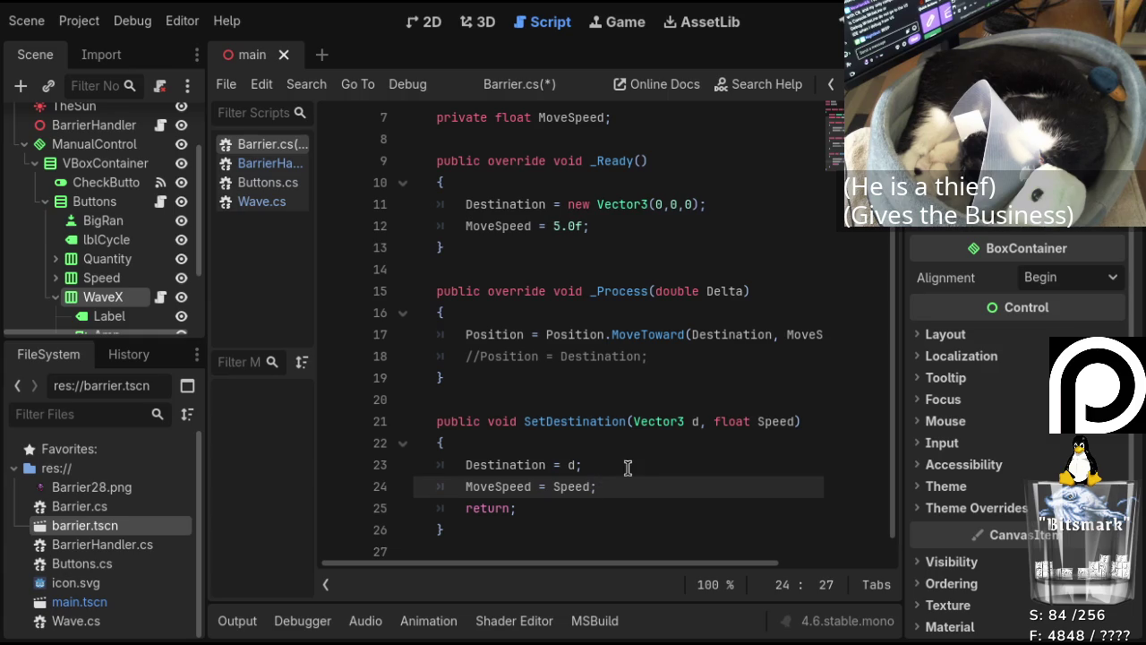
pyautogui.click(626, 463)
pyautogui.click(638, 482)
pyautogui.hotkey('ctrl', 's')
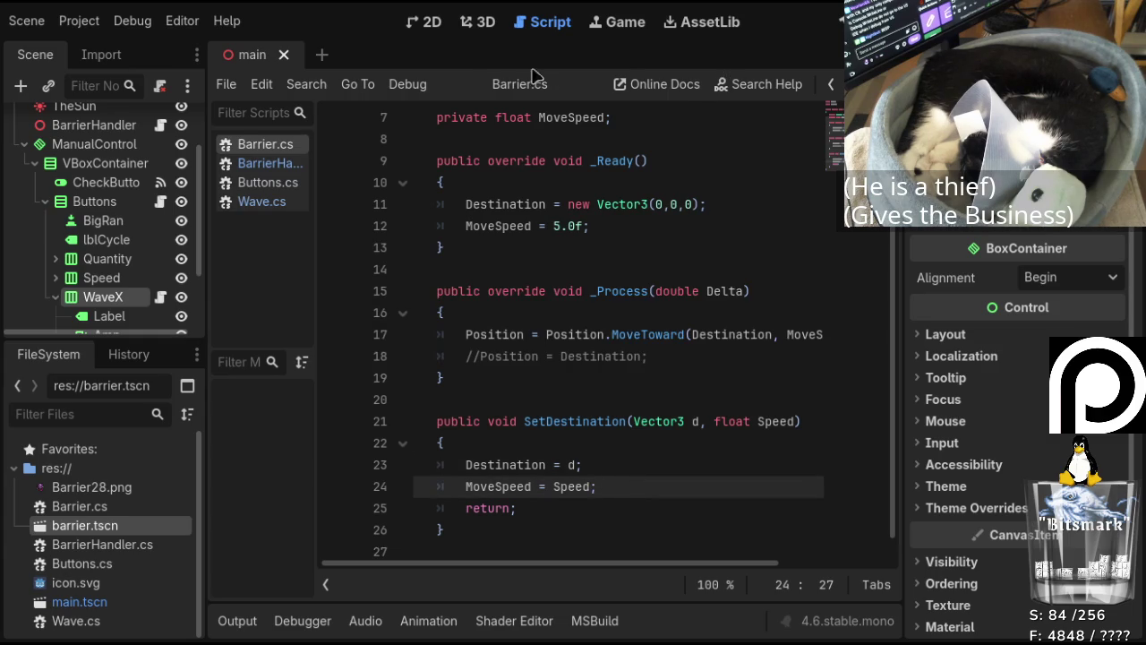
pyautogui.click(235, 162)
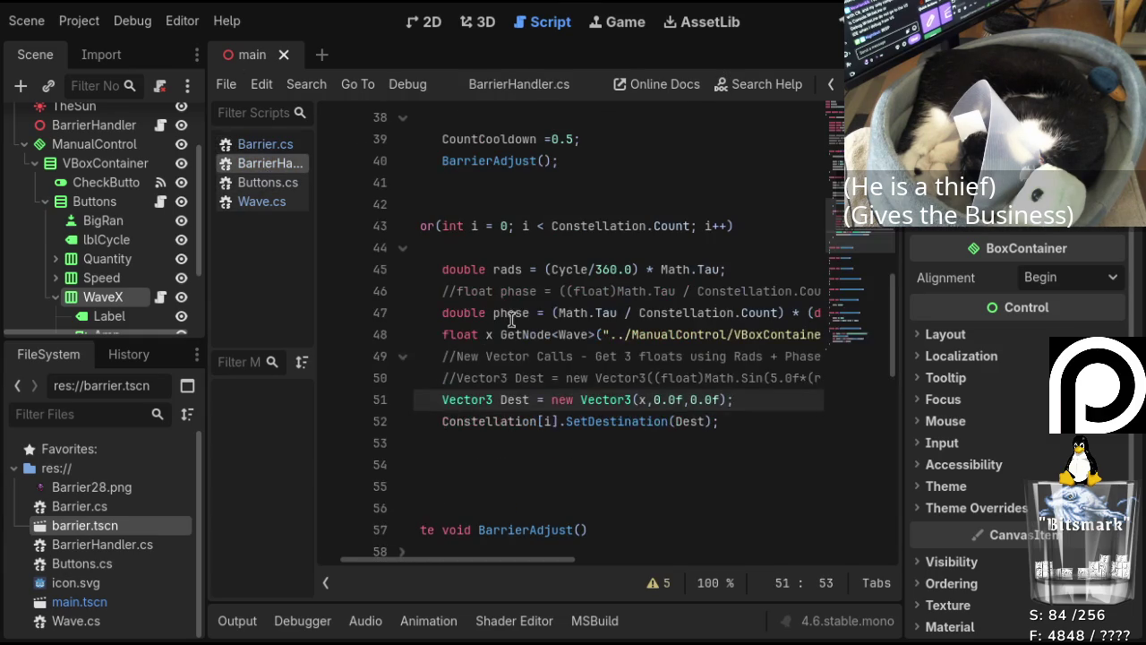
# Pass 5.0f as the speed in the SetDestination(Dest, 5.0f) call on line 52 and save BarrierHandler.cs.
pyautogui.click(707, 422)
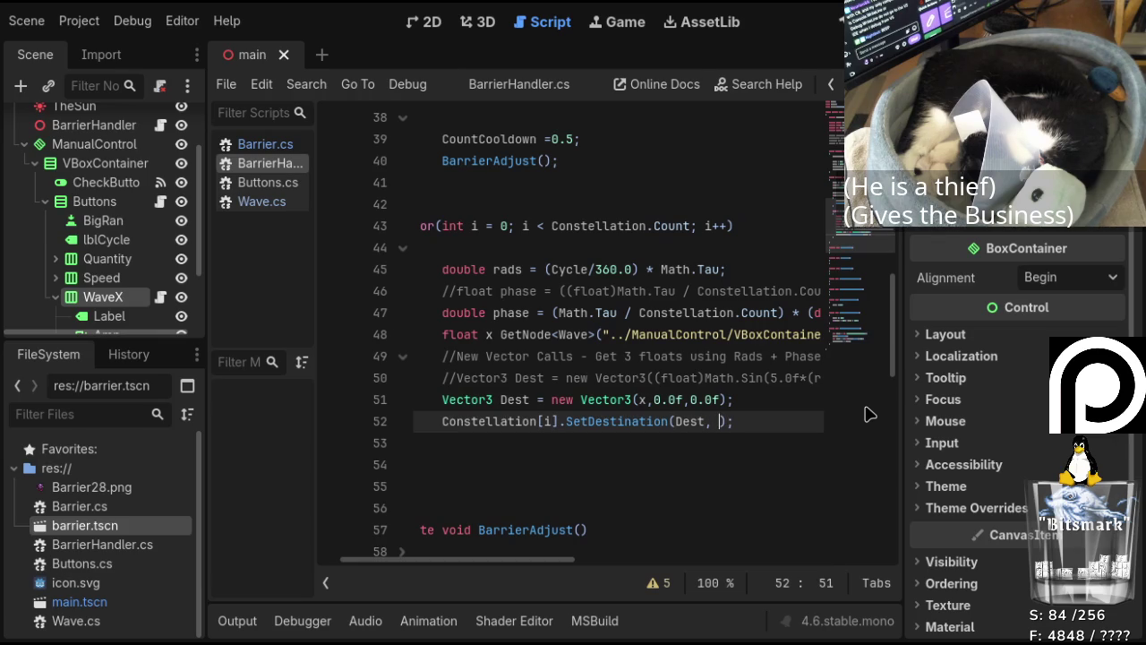
pyautogui.write('5.0f')
pyautogui.hotkey('ctrl', 's')
pyautogui.scroll(2, 722, 272)
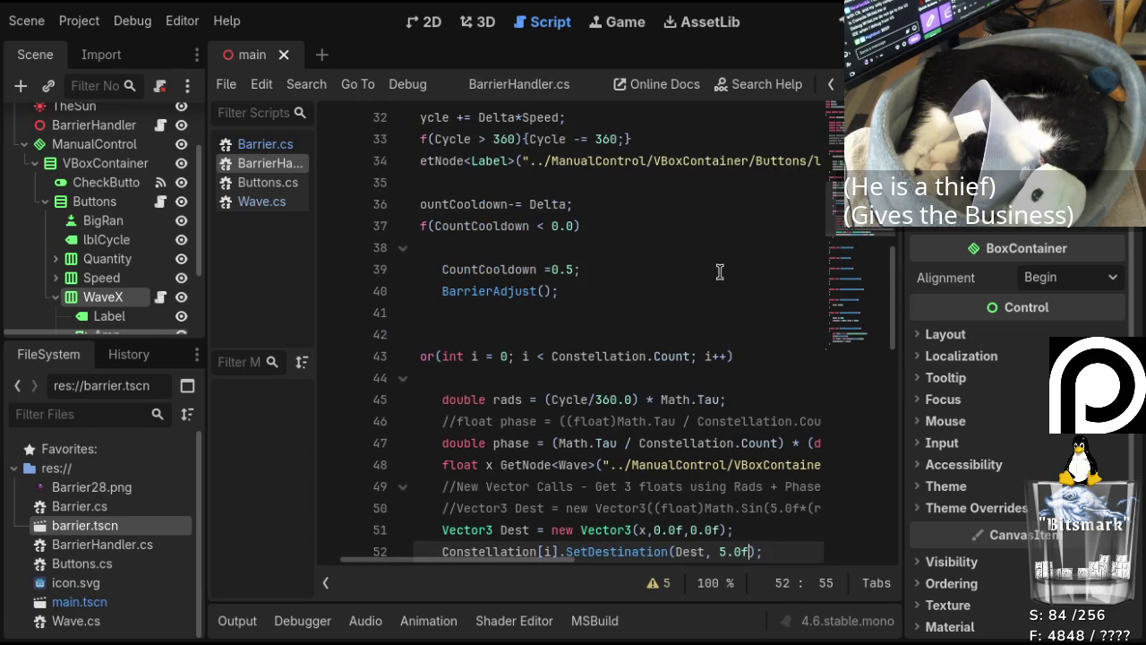
pyautogui.scroll(-3, 682, 272)
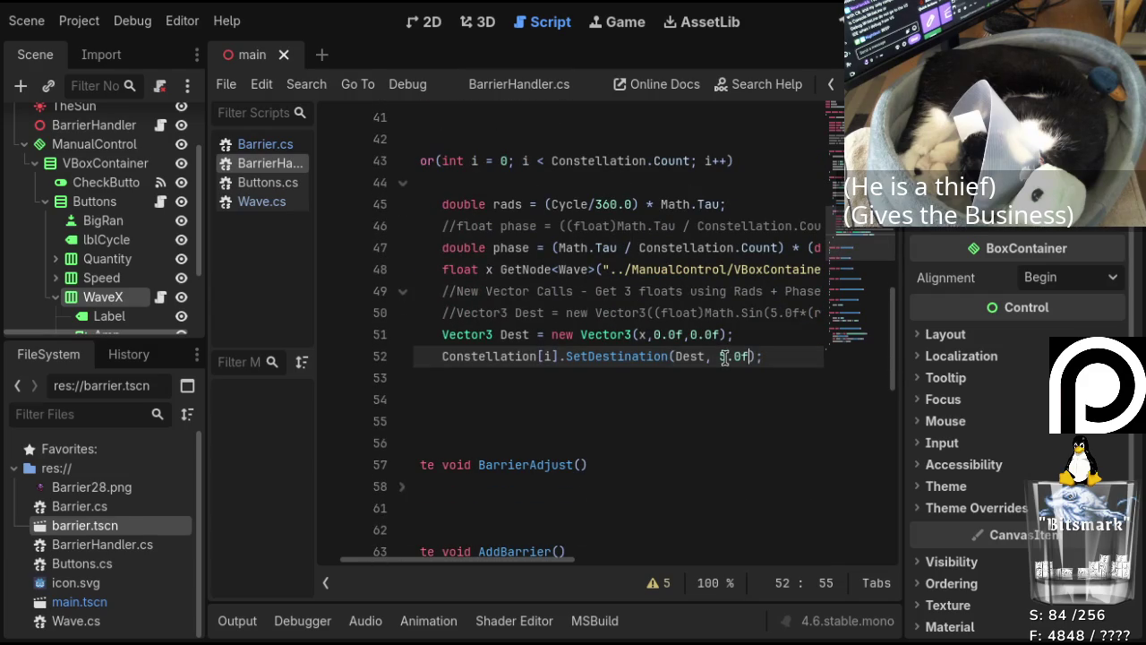
# Select the 5.0f value on line 52 and build the .NET project.
pyautogui.moveTo(721, 357); pyautogui.dragTo(748, 356)
pyautogui.scroll(5, 681, 367)
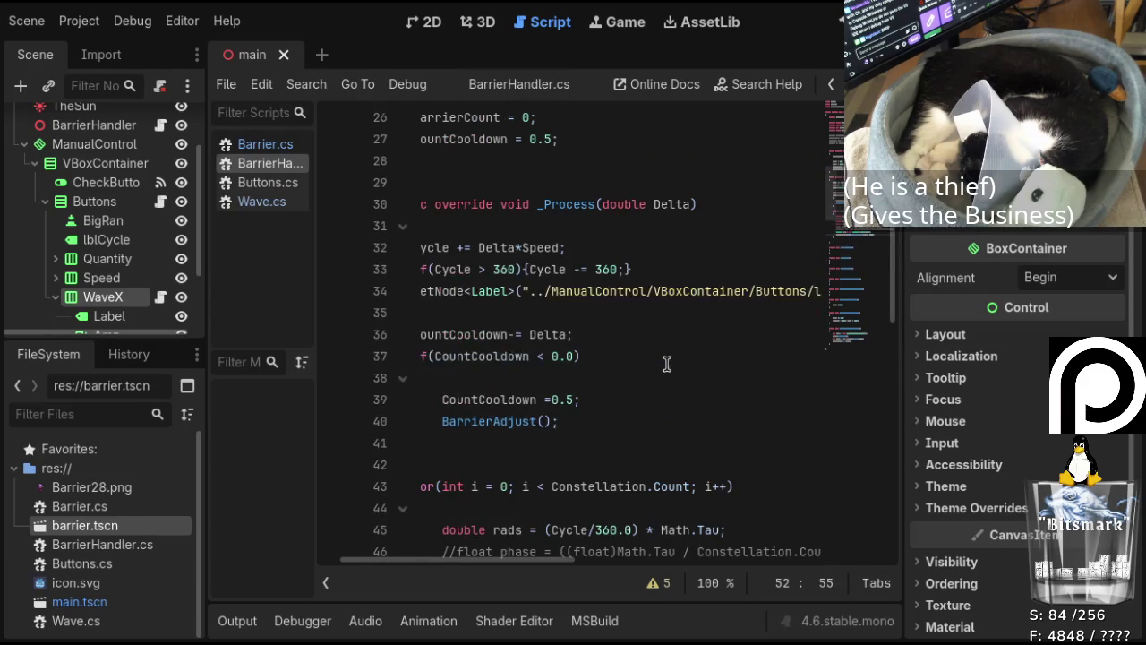
pyautogui.scroll(3, 569, 190)
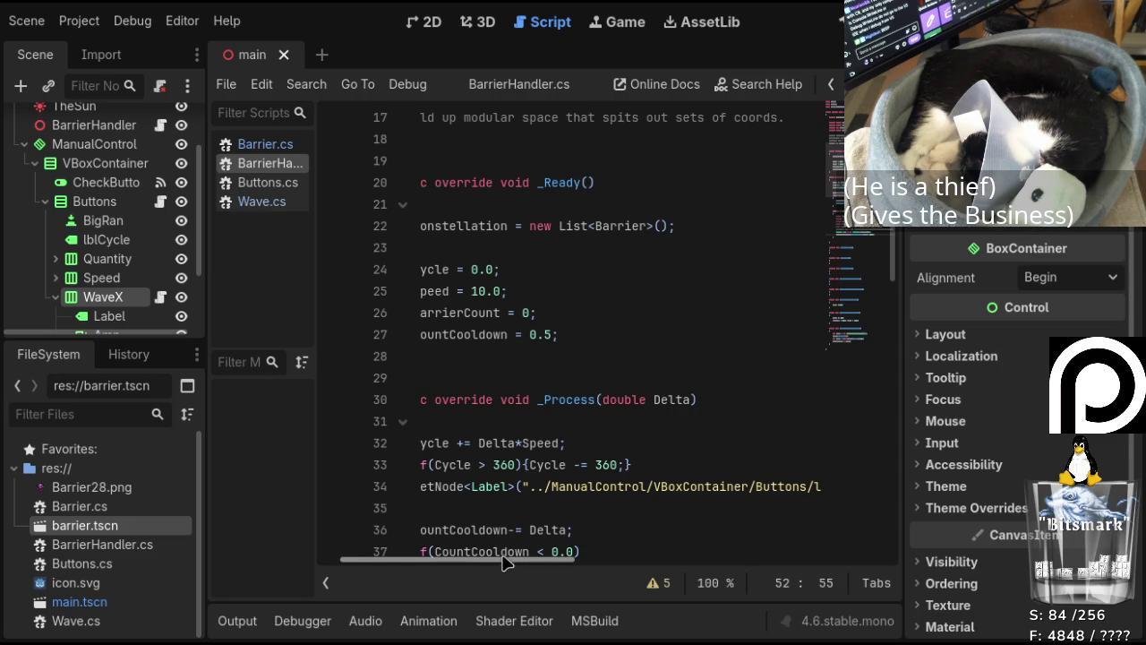
pyautogui.moveTo(506, 559); pyautogui.dragTo(421, 564)
pyautogui.scroll(-1, 587, 296)
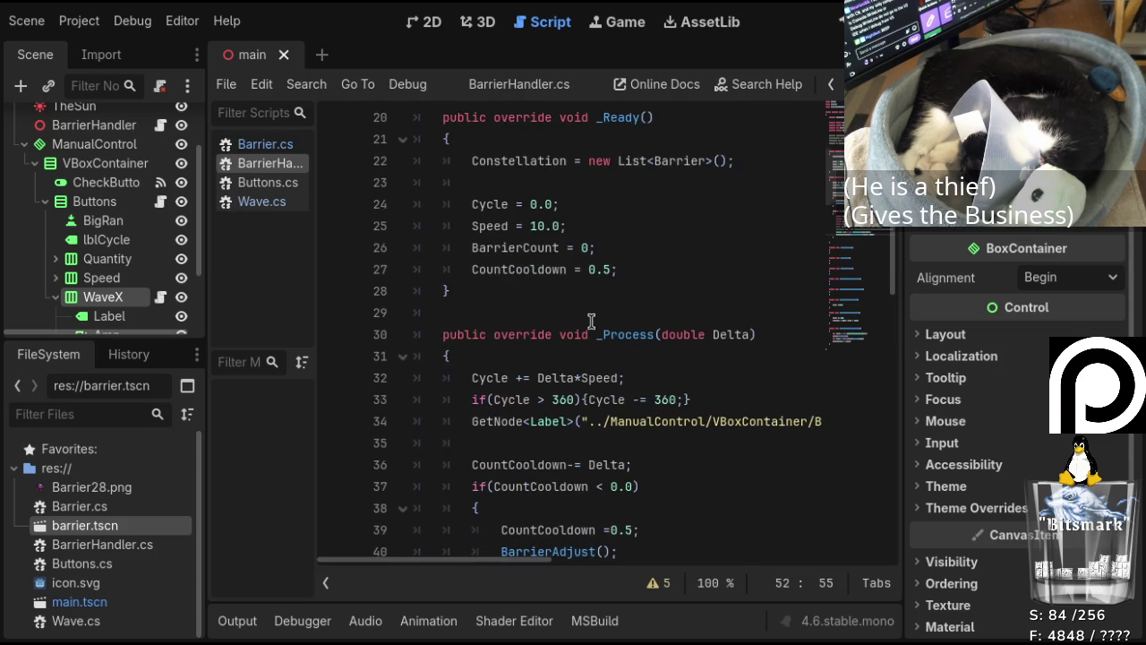
pyautogui.scroll(-7, 658, 309)
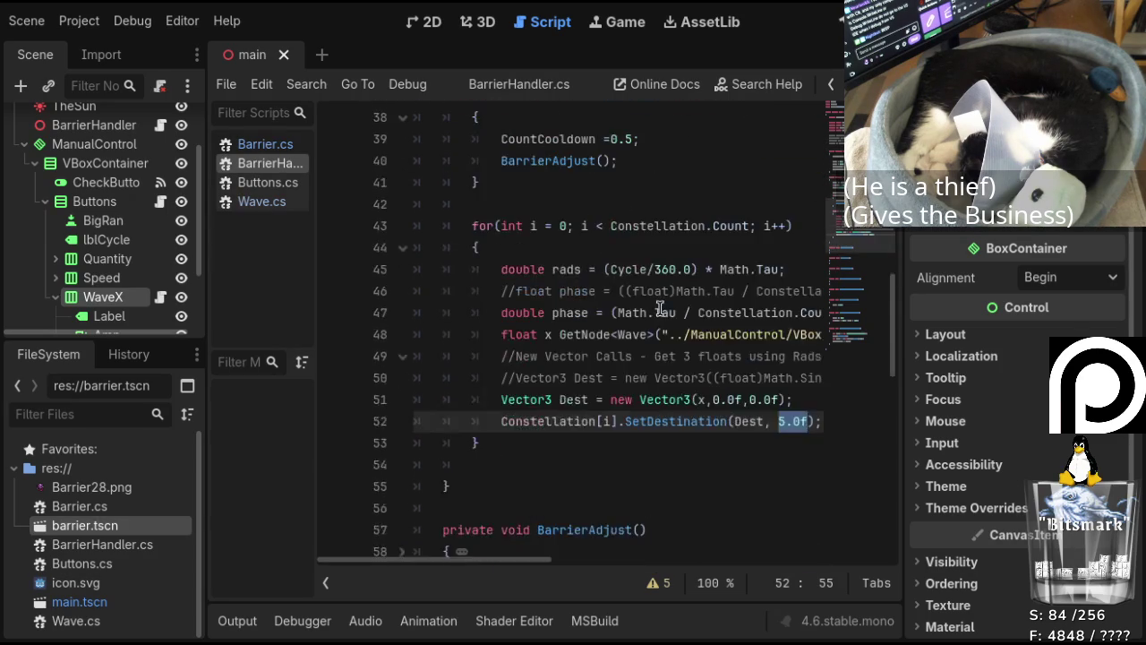
pyautogui.scroll(1, 660, 307)
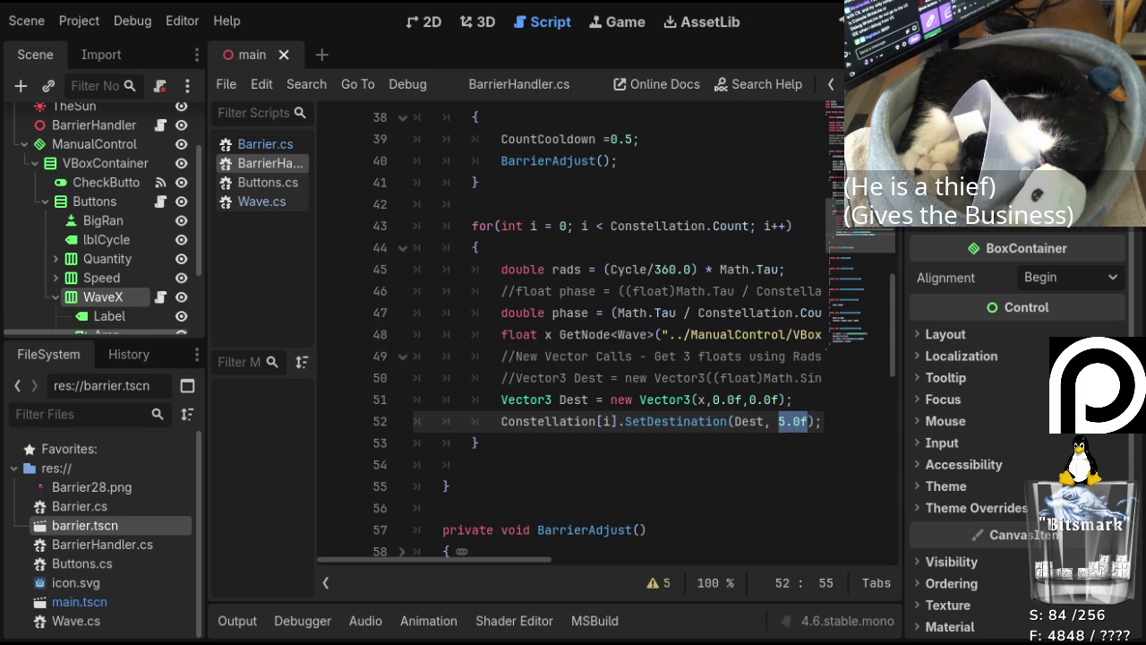
pyautogui.press('F5')
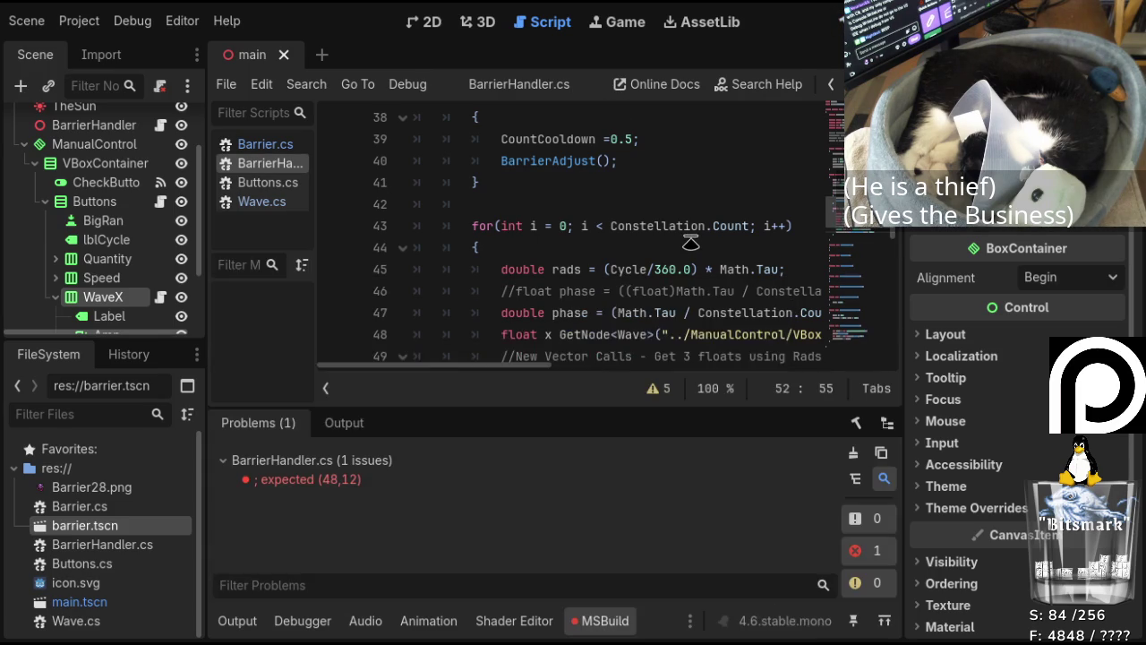
# Add '=' after 'float x' on line 48 so x is assigned from GetNode, then rebuild and launch the game.
pyautogui.doubleClick(356, 489)
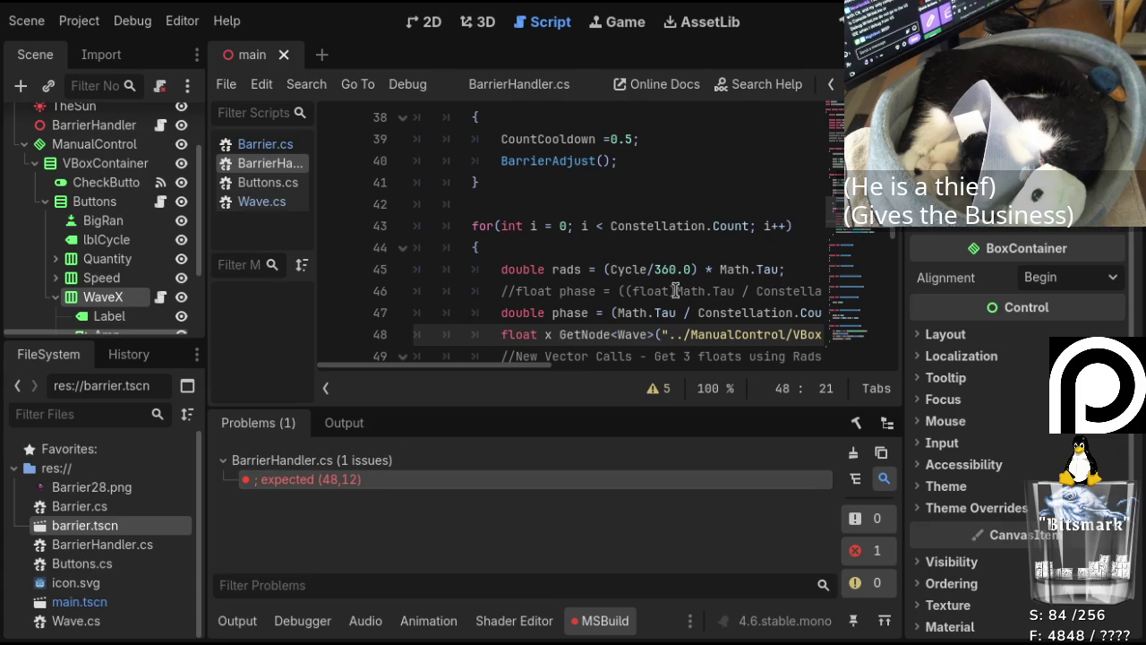
pyautogui.moveTo(525, 369)
pyautogui.mouseDown()
pyautogui.moveTo(670, 369)
pyautogui.moveTo(719, 342)
pyautogui.mouseUp()
pyautogui.moveTo(667, 370)
pyautogui.mouseDown()
pyautogui.moveTo(535, 376)
pyautogui.moveTo(594, 381)
pyautogui.moveTo(585, 388)
pyautogui.moveTo(468, 388)
pyautogui.moveTo(497, 347)
pyautogui.mouseUp()
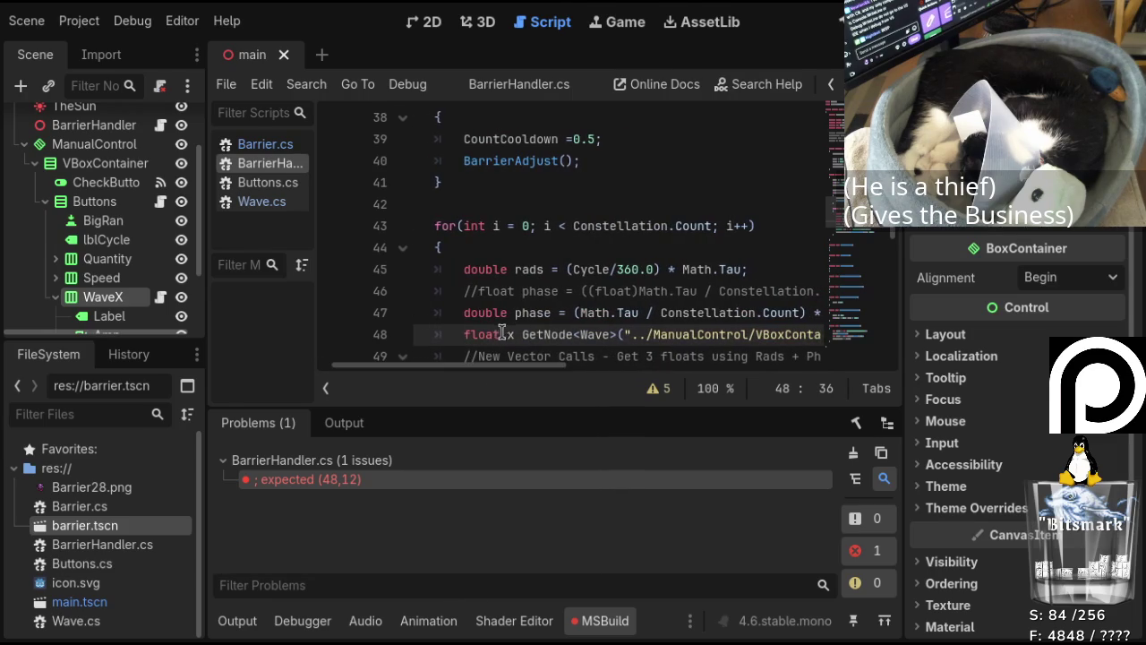
pyautogui.click(520, 334)
pyautogui.write('=')
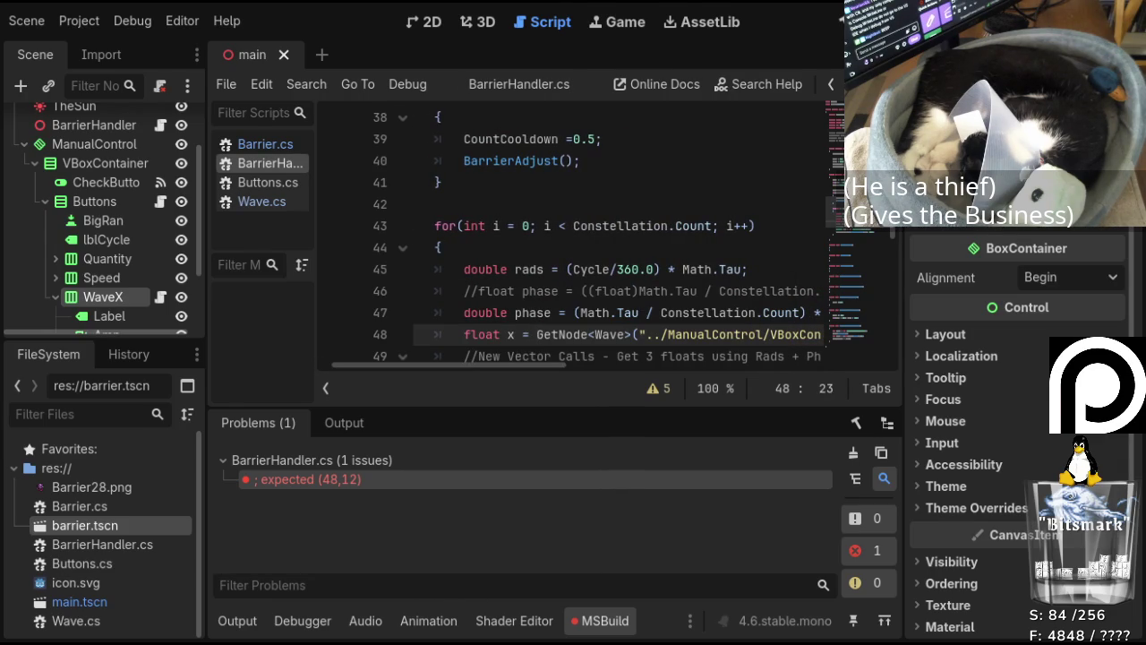
pyautogui.press('F5')
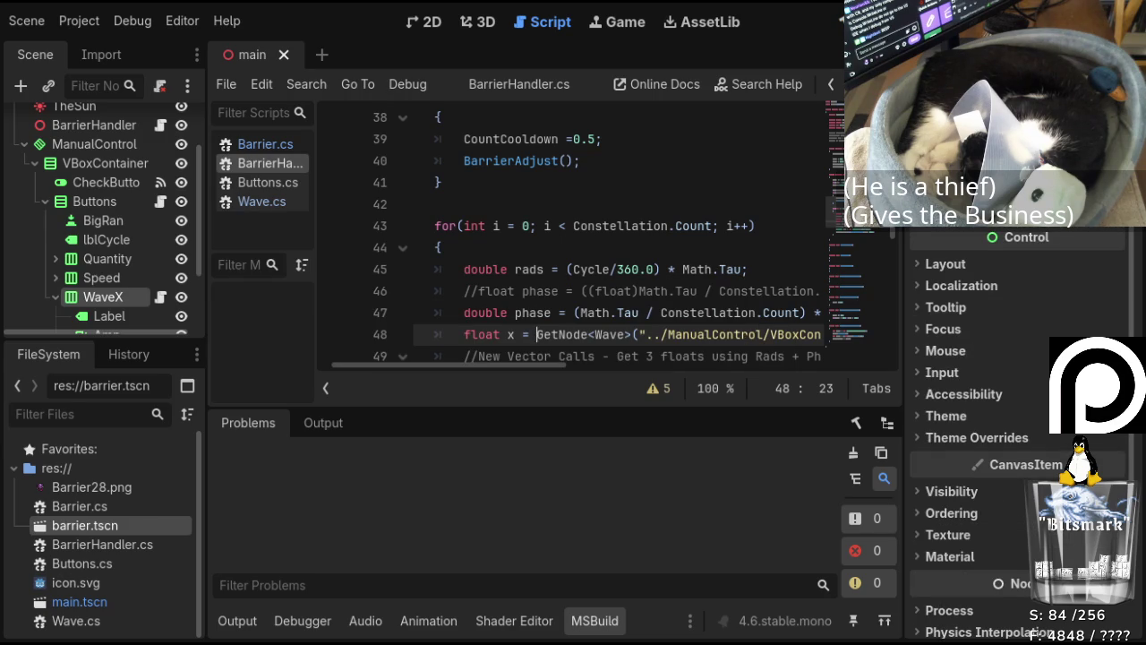
pyautogui.press('F5')
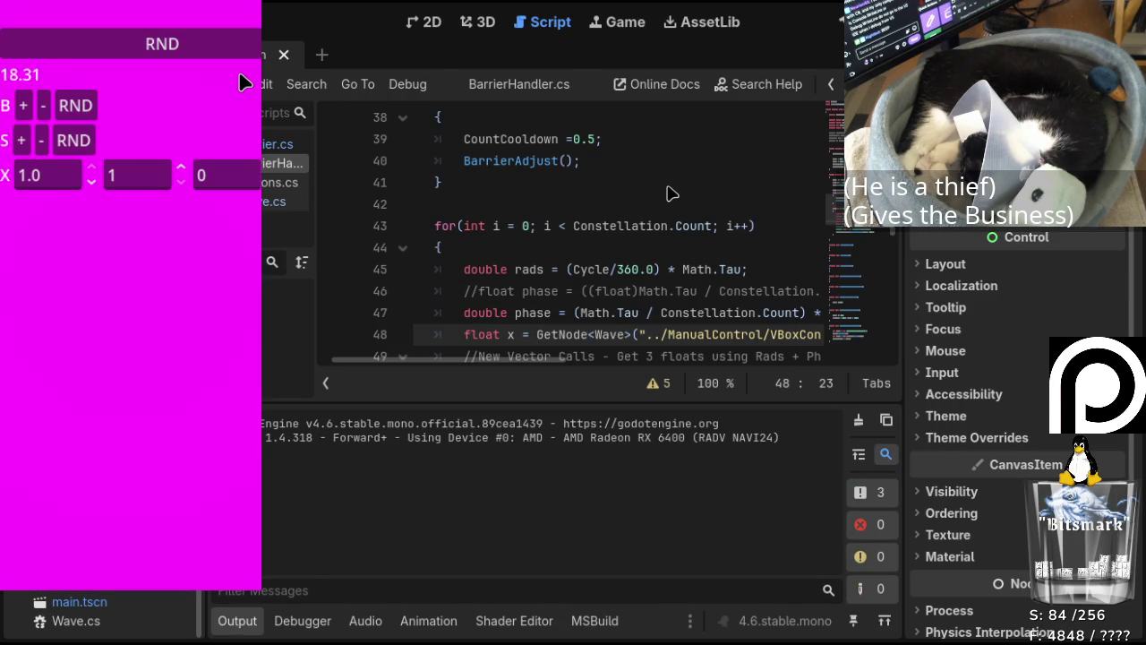
# Spawn four sprites in the running game with the B + button.
pyautogui.click(23, 107)
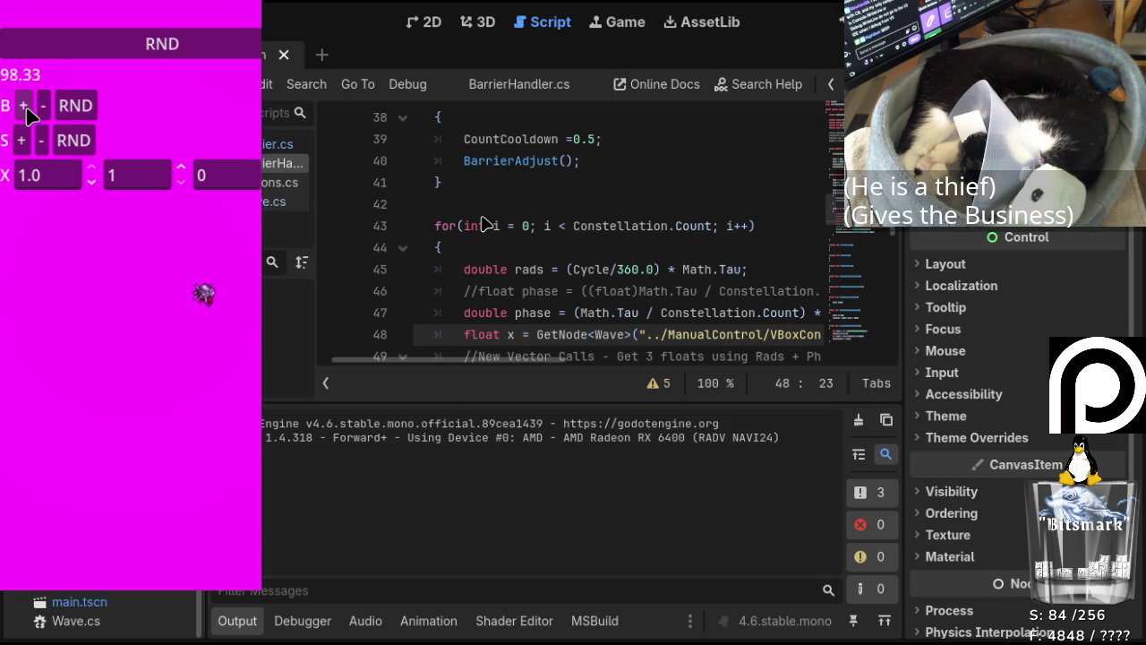
pyautogui.click(23, 108)
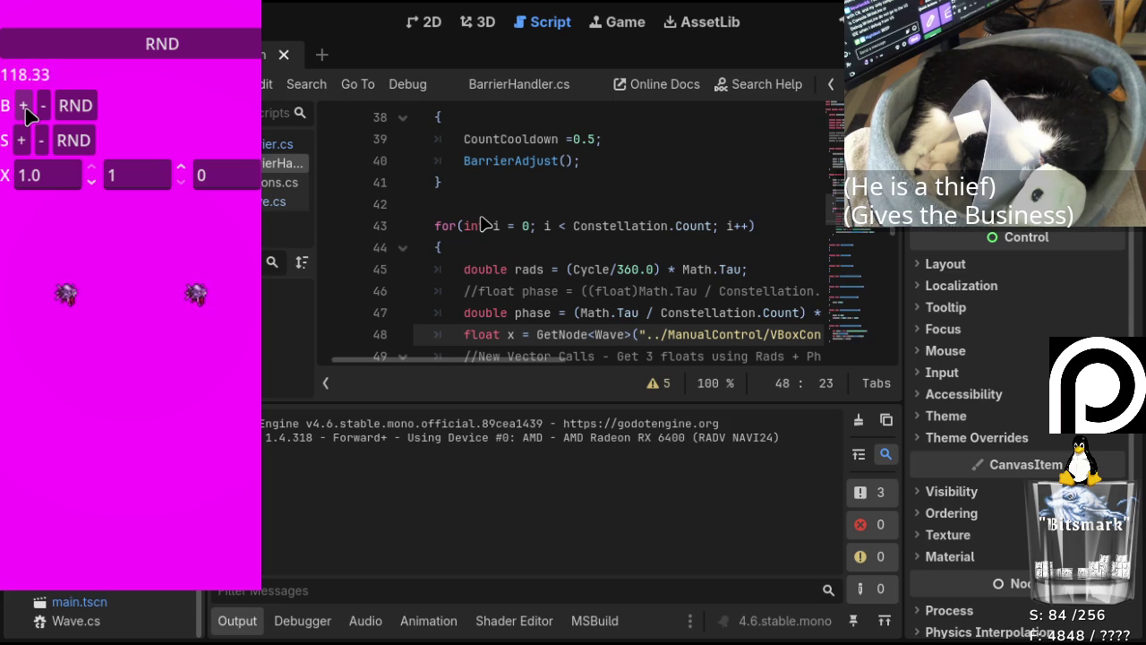
pyautogui.click(25, 109)
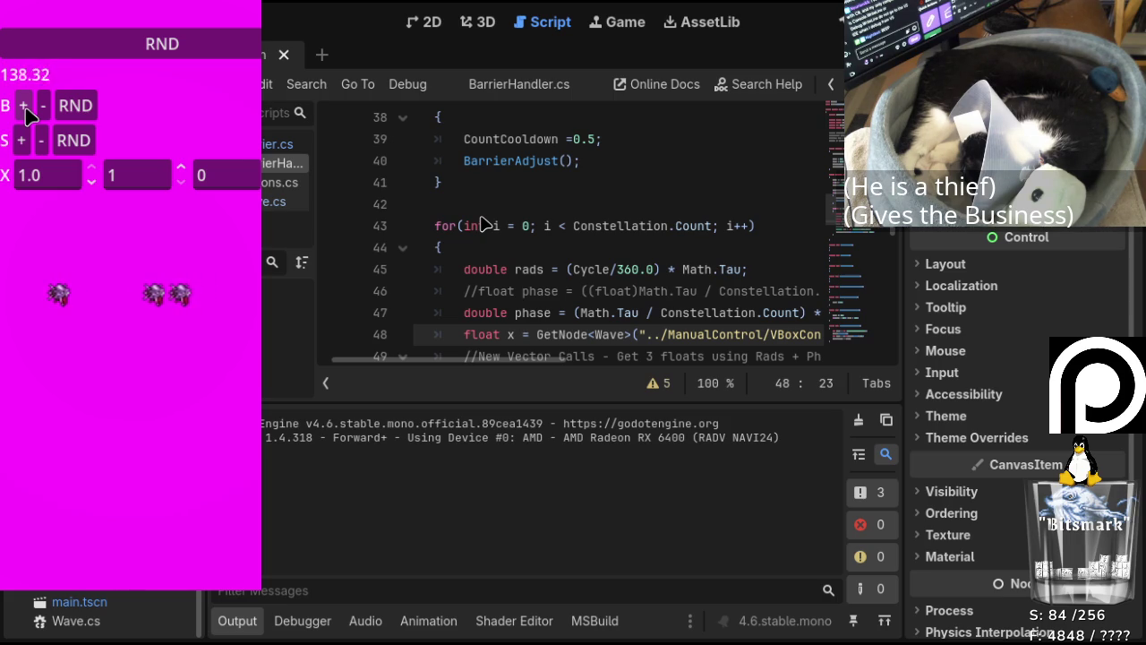
pyautogui.click(25, 109)
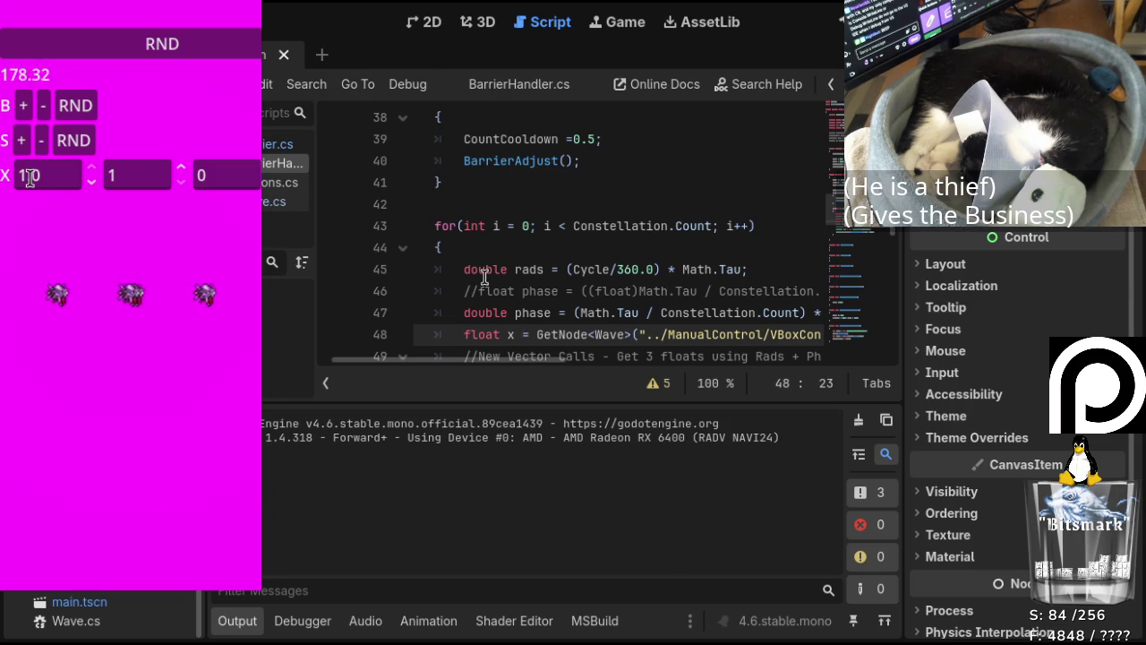
# Lower the first X wave value to about 0.8, then raise it back to 1.0.
pyautogui.click(90, 184)
pyautogui.click(90, 184)
pyautogui.click(90, 184)
pyautogui.click(91, 184)
pyautogui.click(91, 184)
pyautogui.click(90, 185)
pyautogui.click(90, 184)
pyautogui.click(90, 185)
pyautogui.click(92, 168)
pyautogui.click(92, 167)
pyautogui.click(92, 168)
pyautogui.click(92, 168)
pyautogui.click(92, 168)
pyautogui.click(92, 168)
pyautogui.click(93, 167)
pyautogui.click(92, 168)
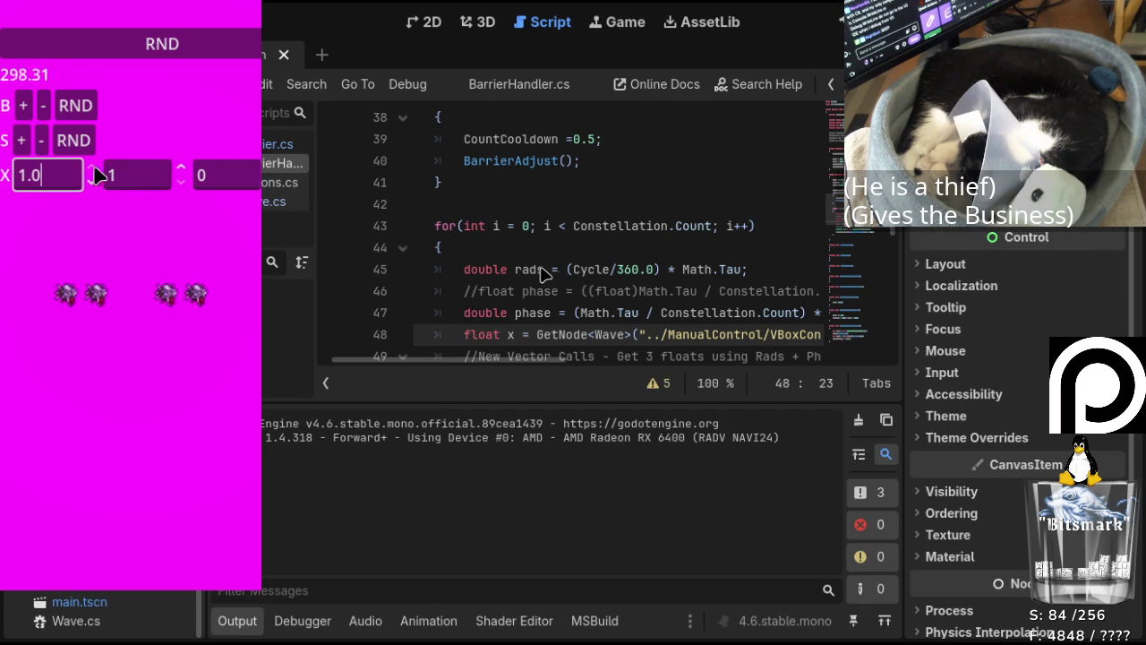
# Step the second X wave value up and down between 3 and 13, leaving it at 15.
pyautogui.click(182, 170)
pyautogui.click(182, 169)
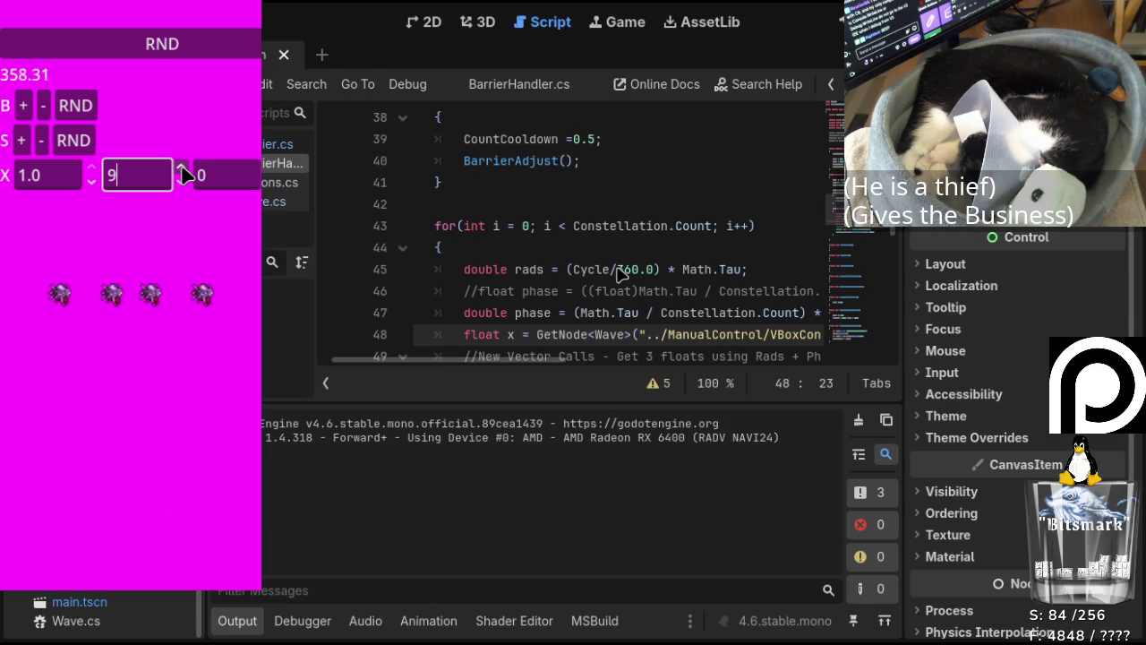
pyautogui.click(182, 169)
pyautogui.click(182, 171)
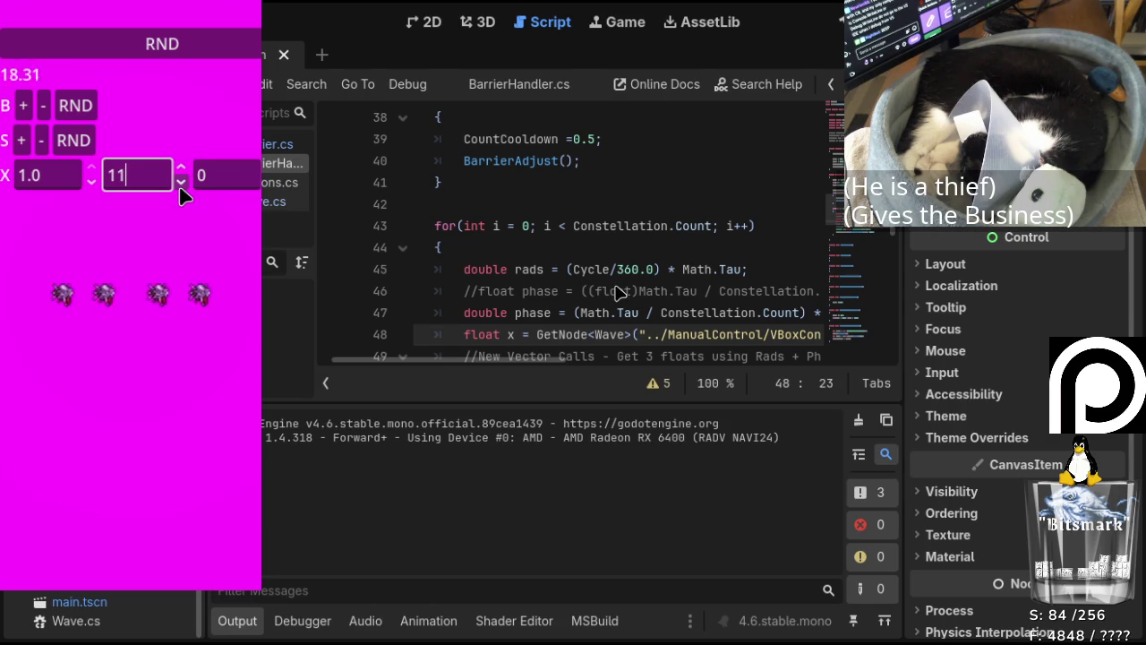
pyautogui.click(180, 184)
pyautogui.click(180, 184)
pyautogui.click(179, 184)
pyautogui.click(180, 184)
pyautogui.click(180, 185)
pyautogui.click(180, 184)
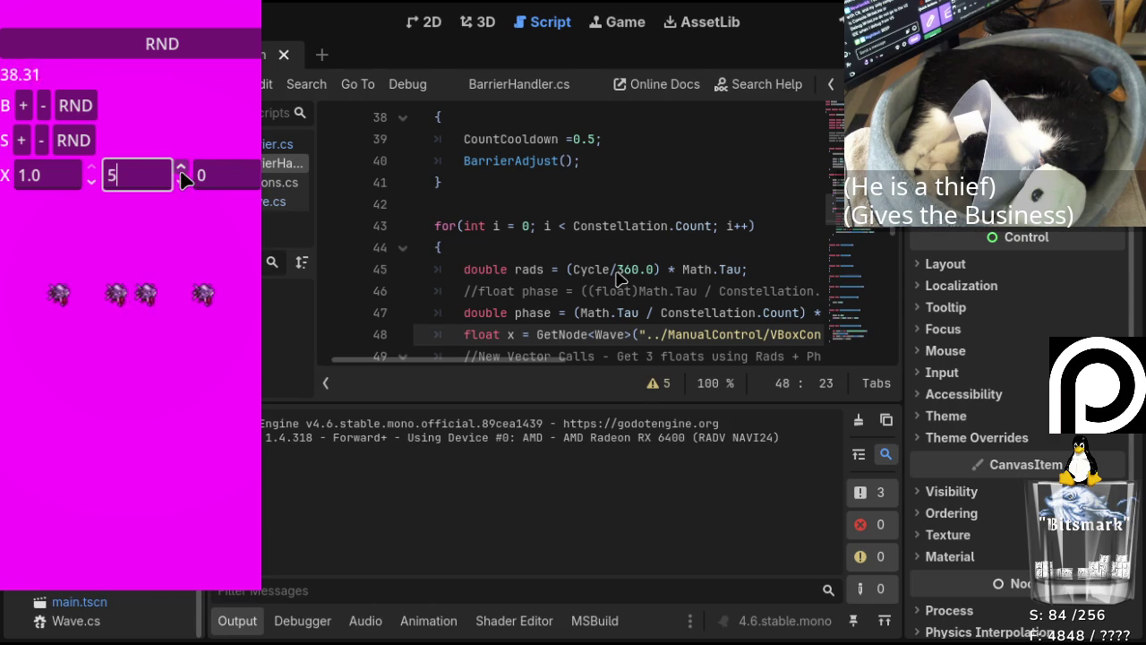
pyautogui.click(182, 170)
pyautogui.click(182, 169)
pyautogui.click(182, 169)
pyautogui.click(182, 169)
pyautogui.click(182, 170)
pyautogui.click(182, 169)
pyautogui.click(181, 170)
pyautogui.click(182, 169)
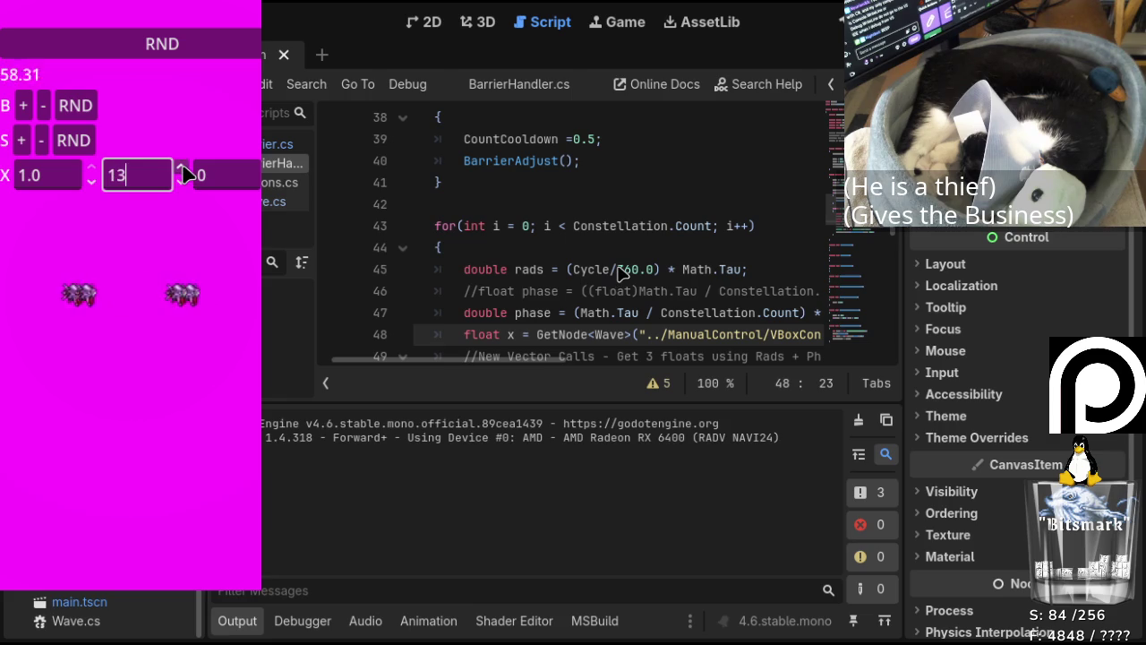
pyautogui.click(181, 185)
pyautogui.click(181, 184)
pyautogui.click(181, 184)
pyautogui.click(181, 185)
pyautogui.click(181, 185)
pyautogui.click(181, 185)
pyautogui.click(181, 169)
pyautogui.click(181, 169)
pyautogui.click(181, 169)
pyautogui.click(182, 169)
pyautogui.click(182, 169)
pyautogui.click(182, 169)
pyautogui.click(182, 169)
pyautogui.click(182, 169)
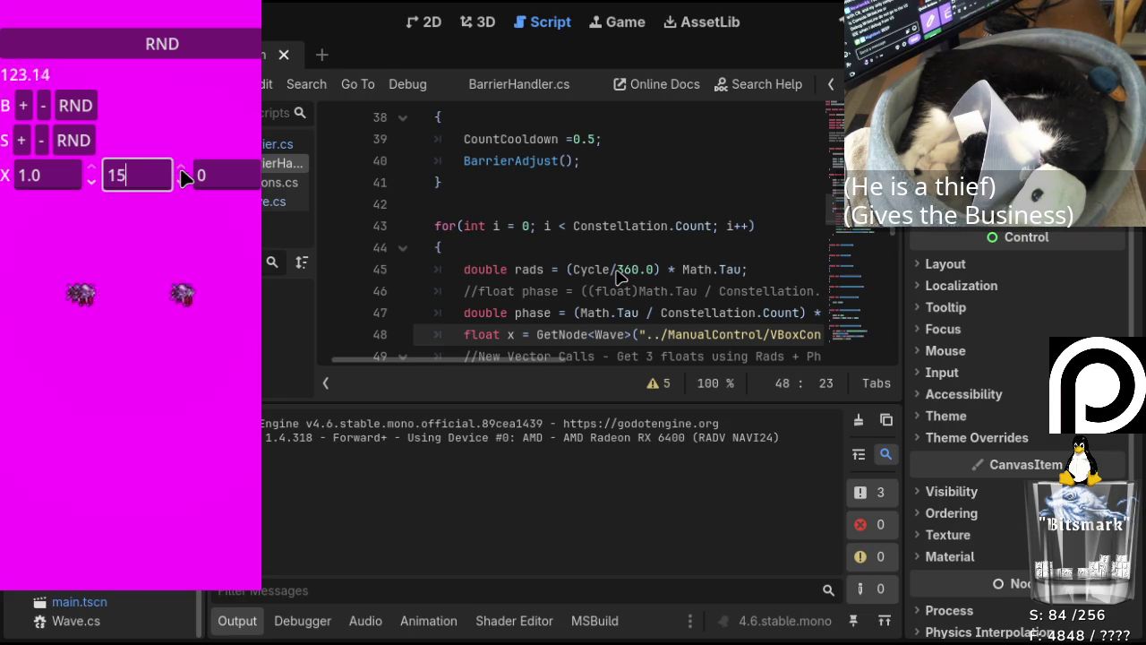
# Lower the first wave value to 0.9 and bring the second wave value up toward 8.
pyautogui.click(93, 179)
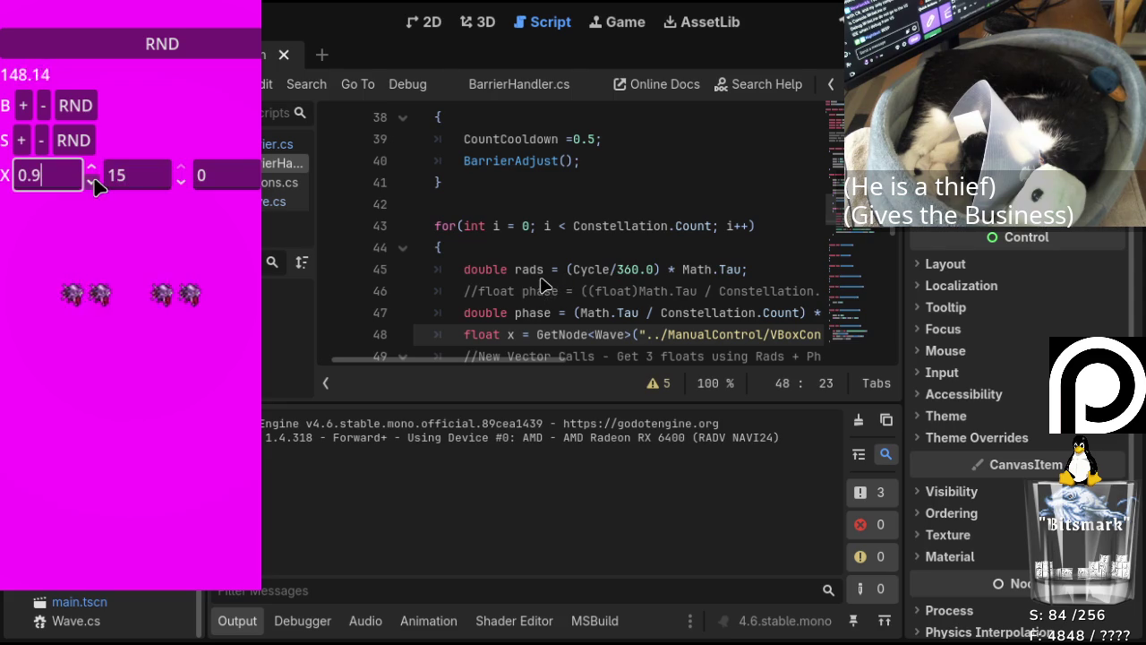
pyautogui.click(182, 173)
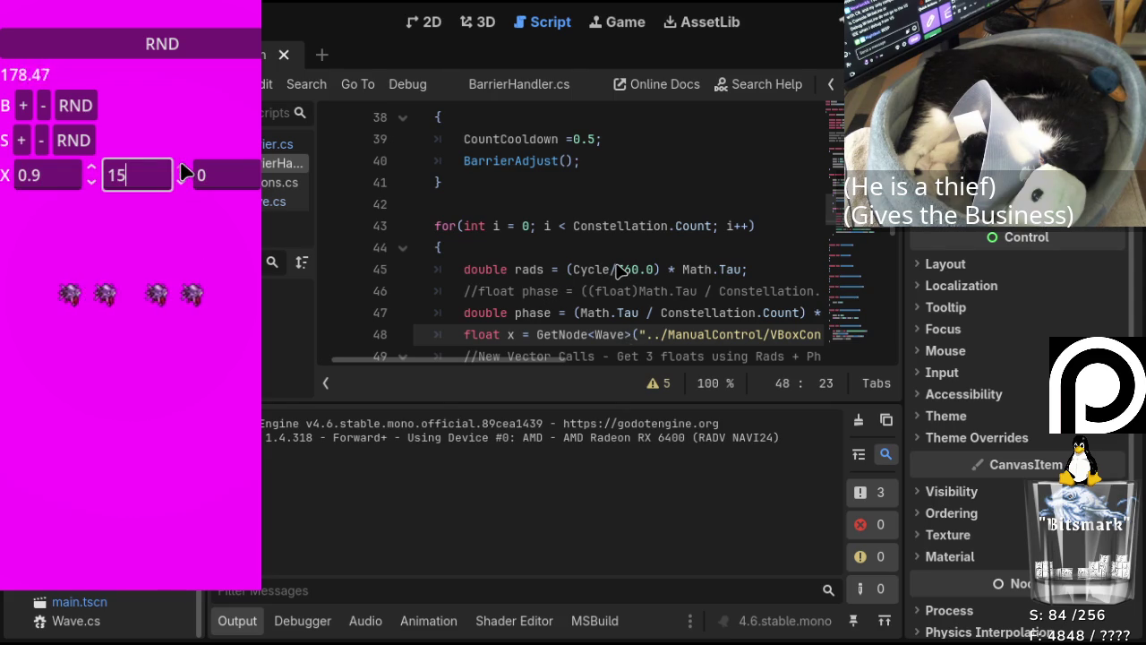
pyautogui.click(182, 179)
pyautogui.scroll(-12, 183, 175)
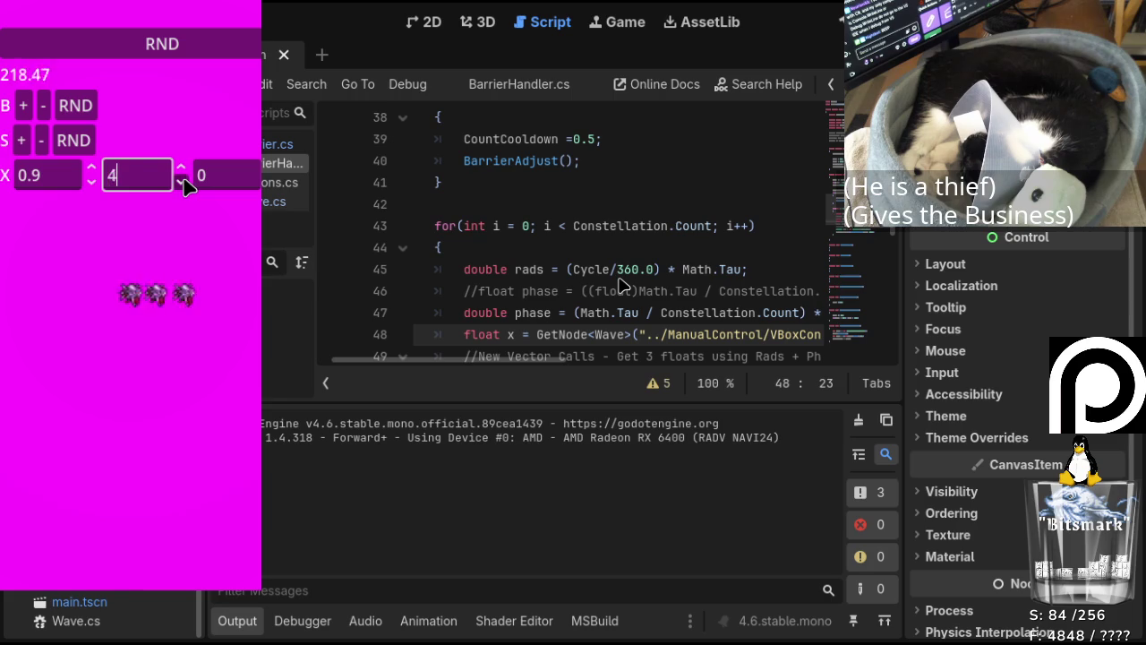
pyautogui.scroll(-1, 183, 178)
pyautogui.click(183, 168)
pyautogui.click(184, 170)
pyautogui.click(184, 170)
pyautogui.click(184, 170)
pyautogui.click(183, 170)
pyautogui.click(184, 170)
pyautogui.click(183, 170)
pyautogui.click(184, 170)
pyautogui.click(184, 170)
pyautogui.click(184, 171)
pyautogui.click(184, 170)
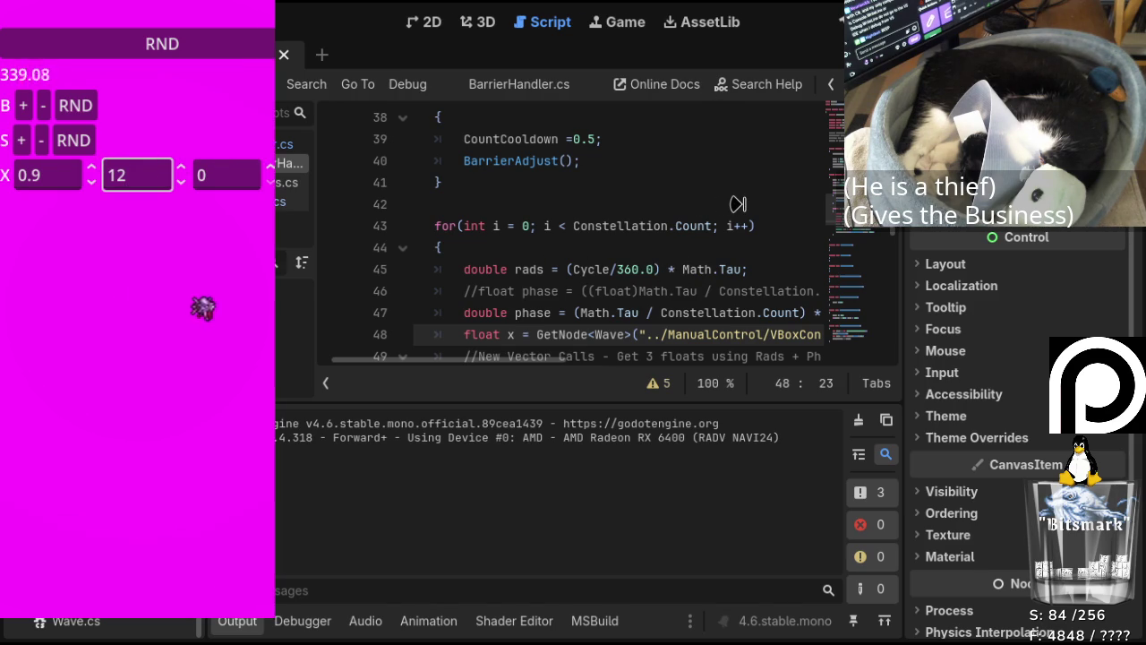
# Enter 60 as the third wave value, nudge the others down, then stop the game and return to 2D.
pyautogui.press('Tab')
pyautogui.write('60')
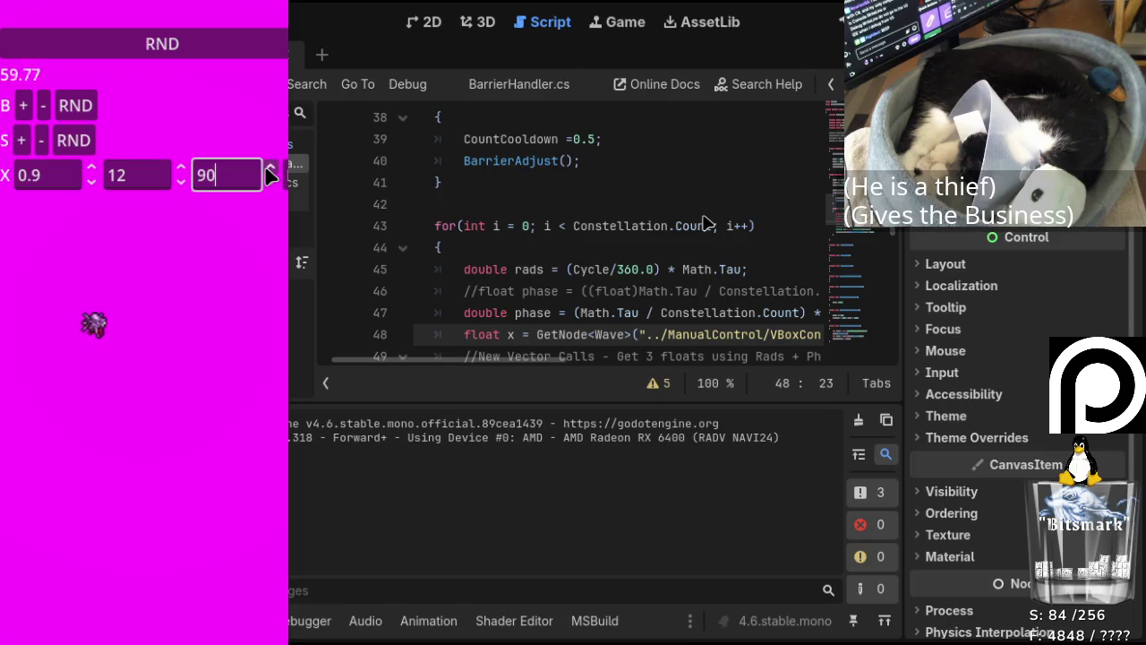
pyautogui.scroll(4, 269, 175)
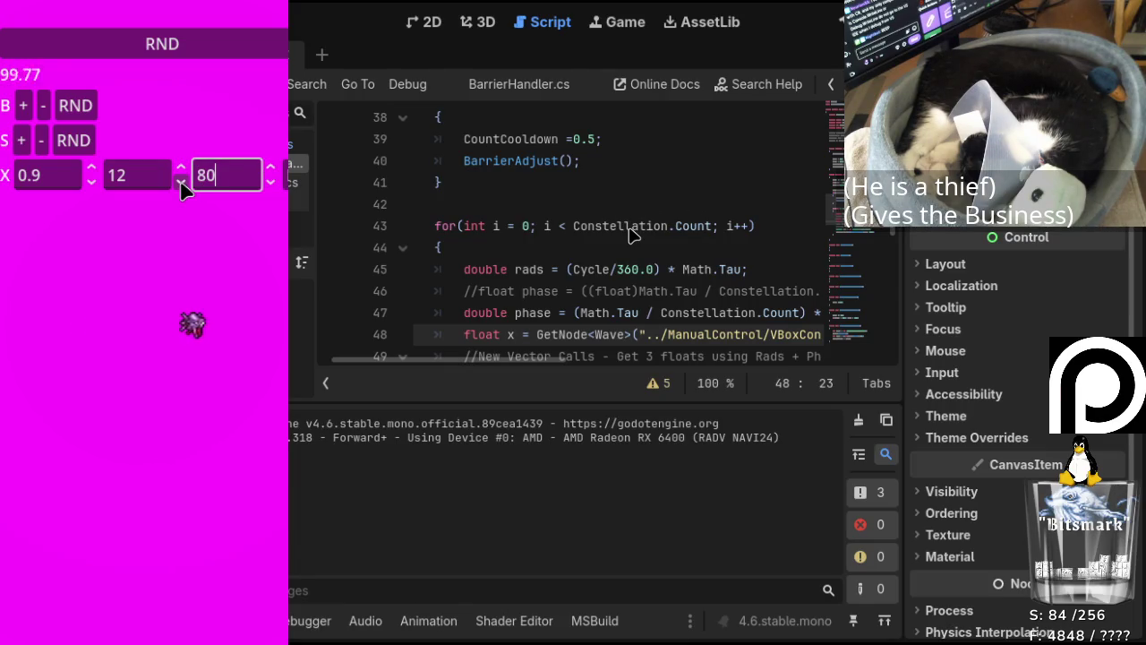
pyautogui.click(182, 176)
pyautogui.scroll(-4, 181, 177)
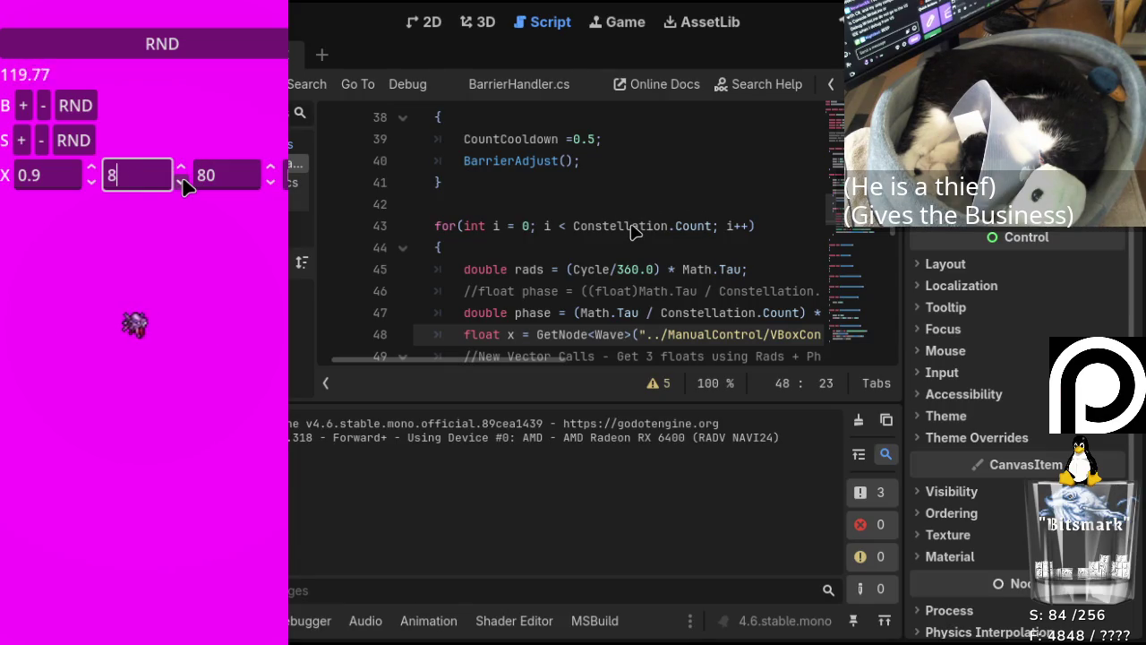
pyautogui.scroll(-1, 182, 175)
pyautogui.doubleClick(92, 183)
pyautogui.scroll(-1, 92, 184)
pyautogui.scroll(1, 94, 184)
pyautogui.scroll(-2, 94, 185)
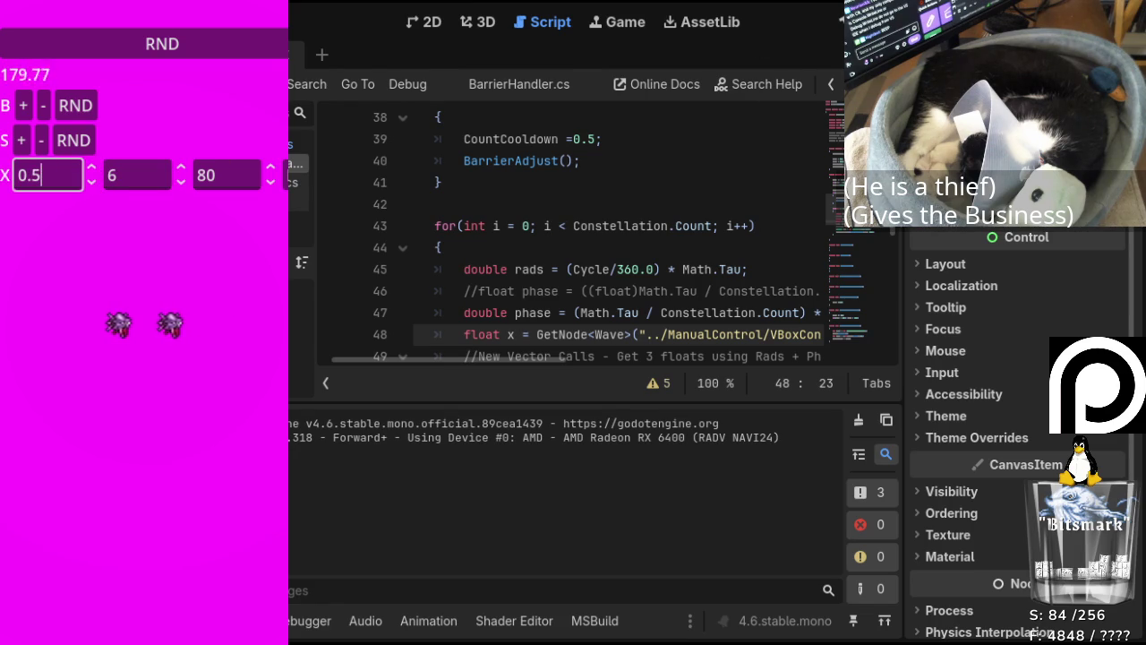
pyautogui.press('F8')
pyautogui.click(430, 25)
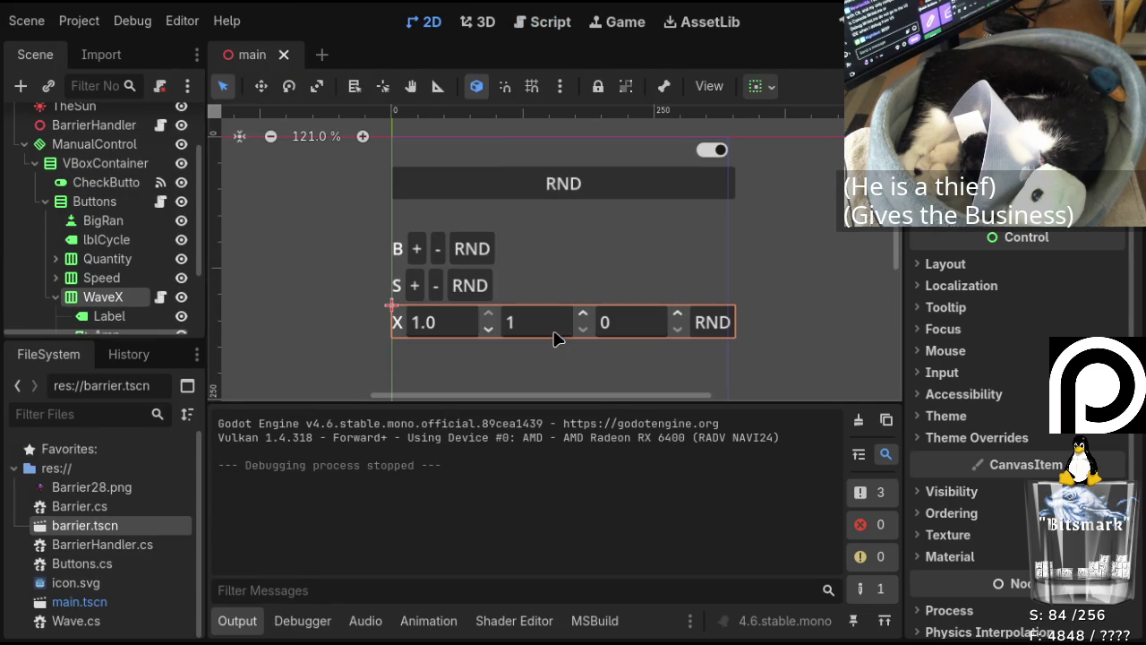
# Select the VBoxContainer and scroll to its Container Sizing, where horizontal Expand is on.
pyautogui.click(632, 149)
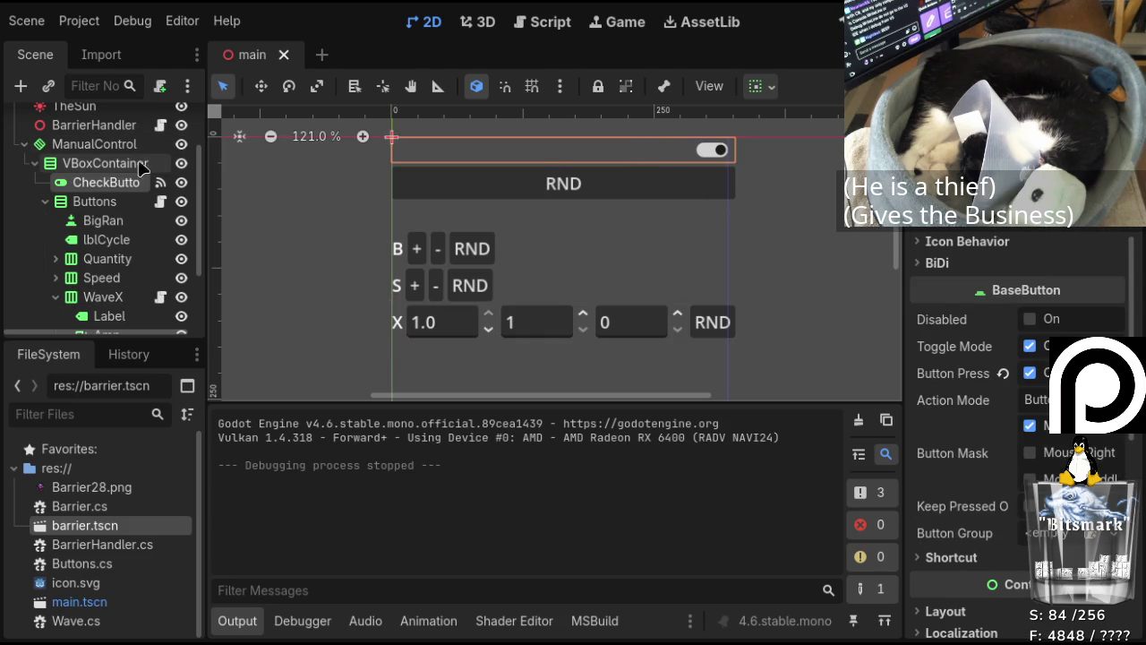
pyautogui.click(105, 163)
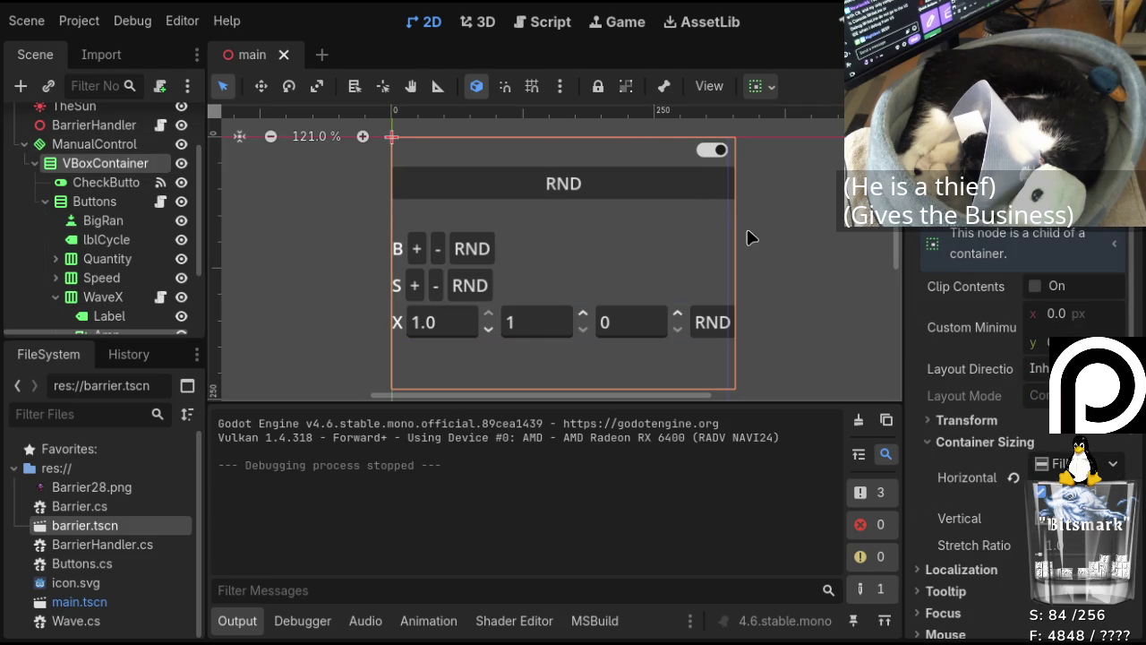
pyautogui.scroll(2, 1024, 340)
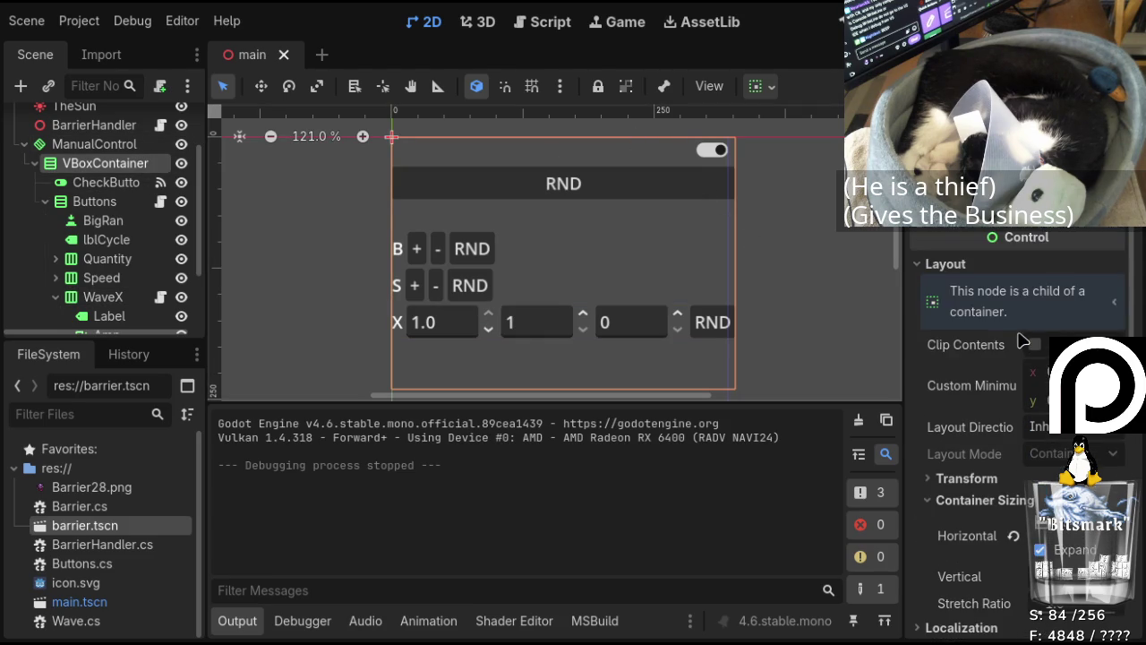
pyautogui.scroll(-10, 997, 304)
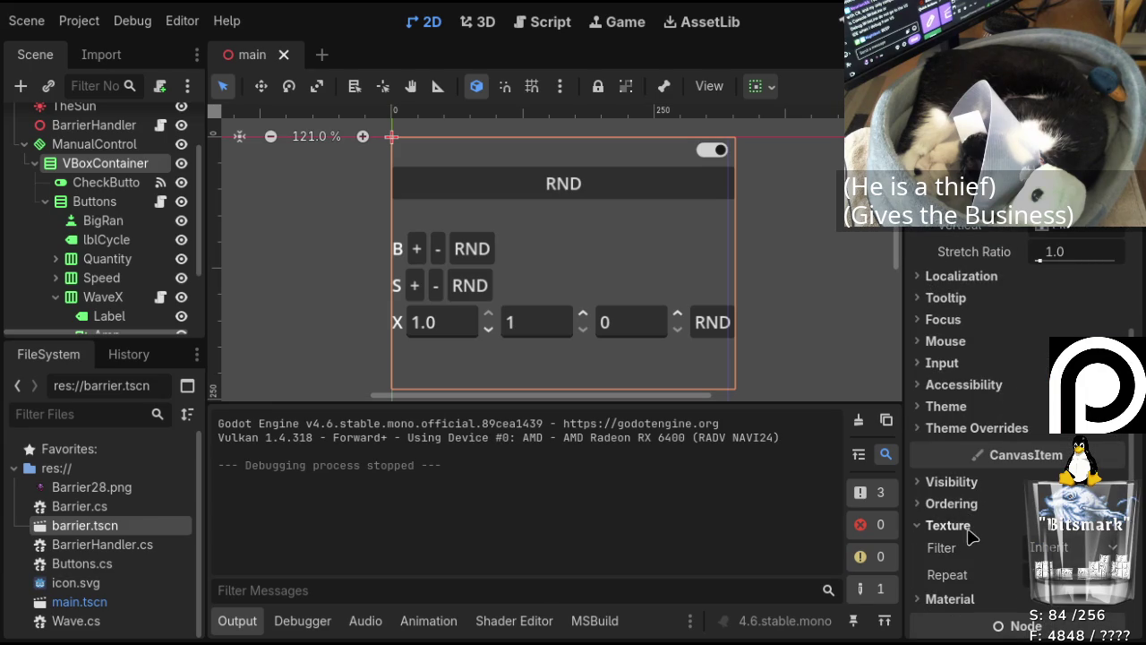
pyautogui.scroll(-3, 1020, 394)
pyautogui.scroll(3, 1001, 439)
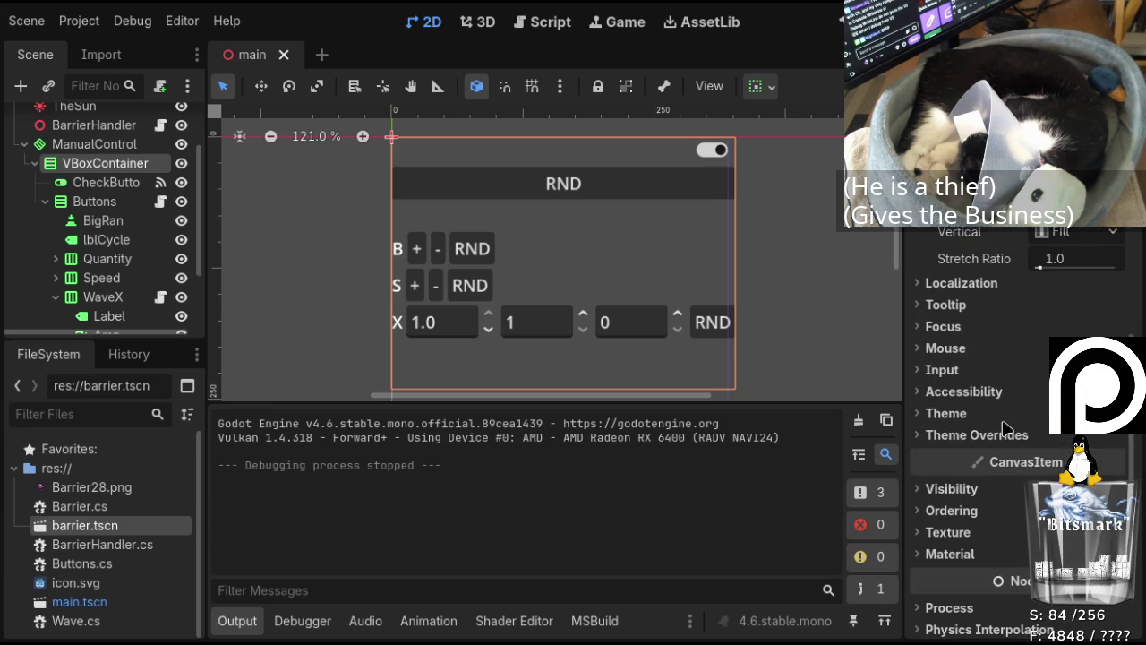
pyautogui.scroll(10, 985, 436)
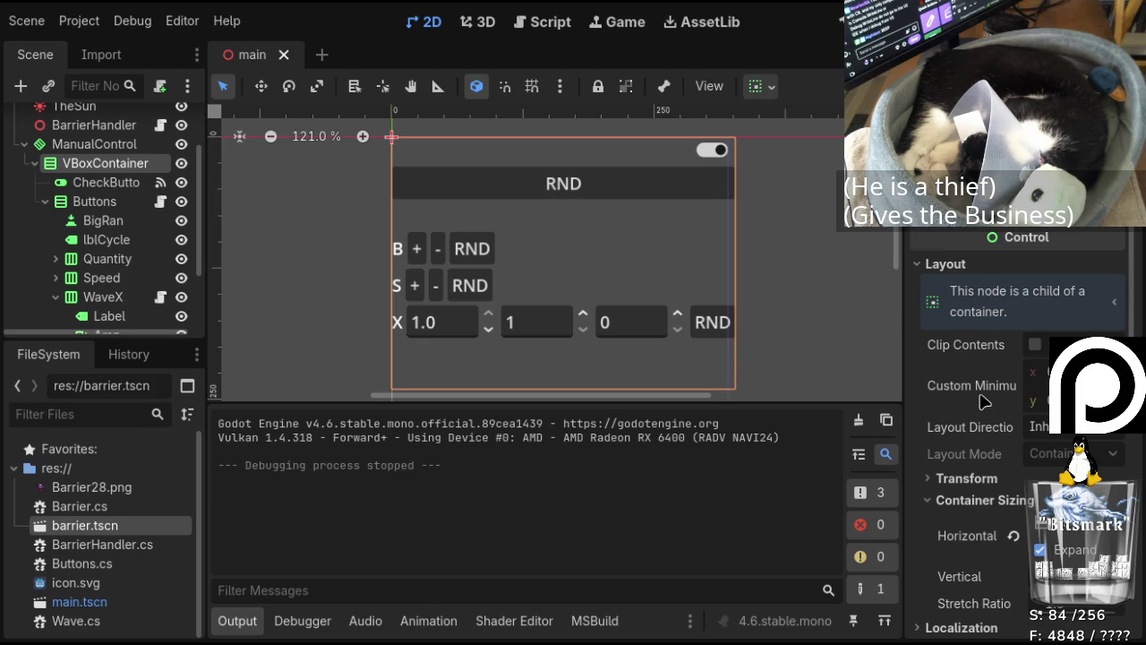
pyautogui.scroll(-5, 1003, 367)
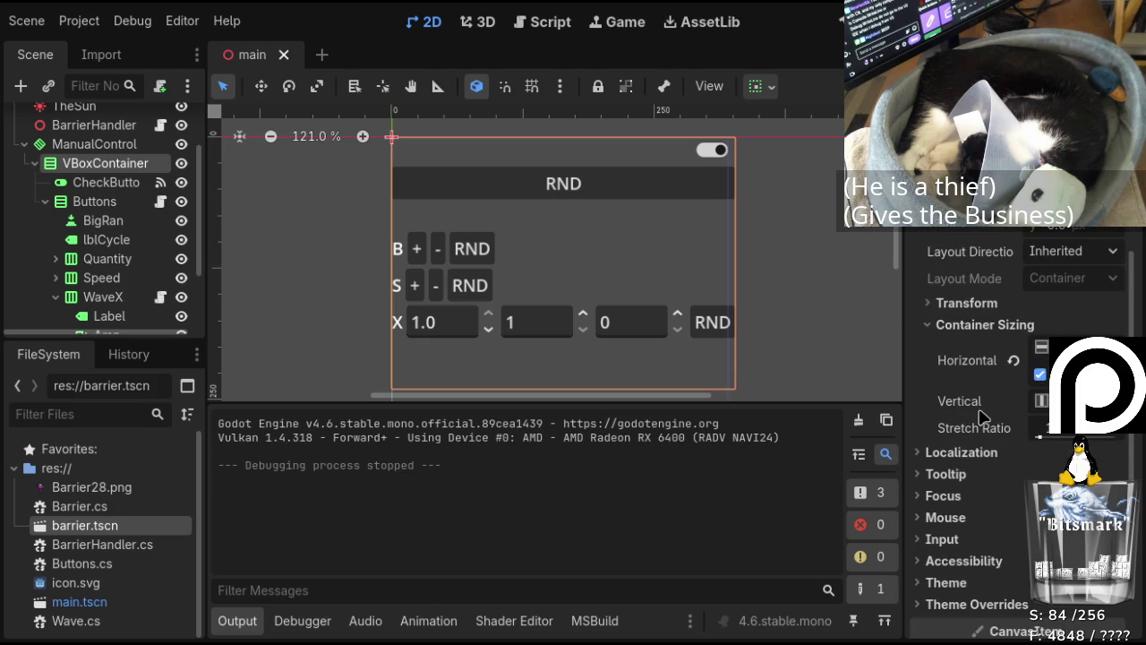
pyautogui.scroll(3, 103, 215)
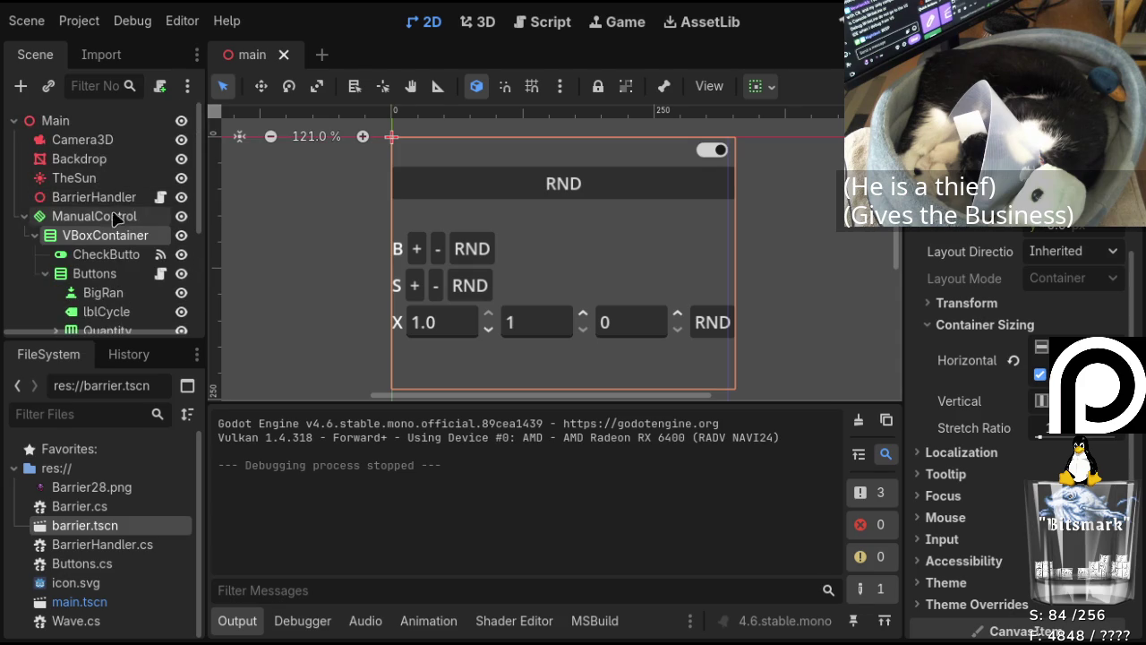
# Select ManualControl and drag its right handle to resize the panel toward 327 by 240.
pyautogui.click(100, 218)
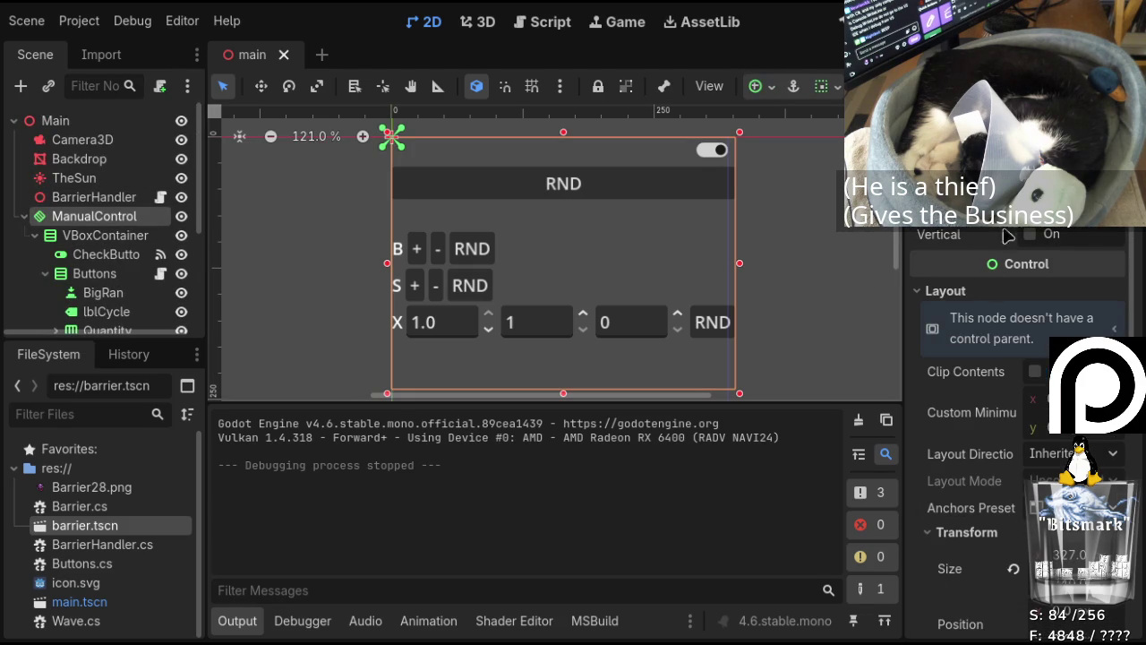
pyautogui.scroll(-2, 1003, 242)
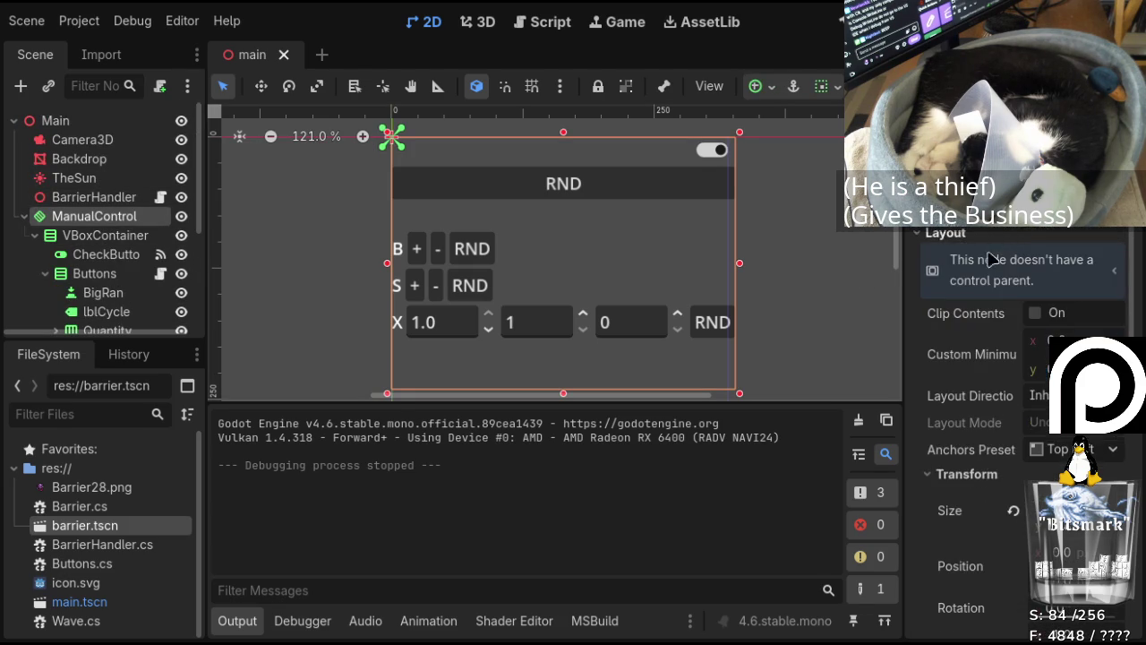
pyautogui.scroll(-4, 976, 383)
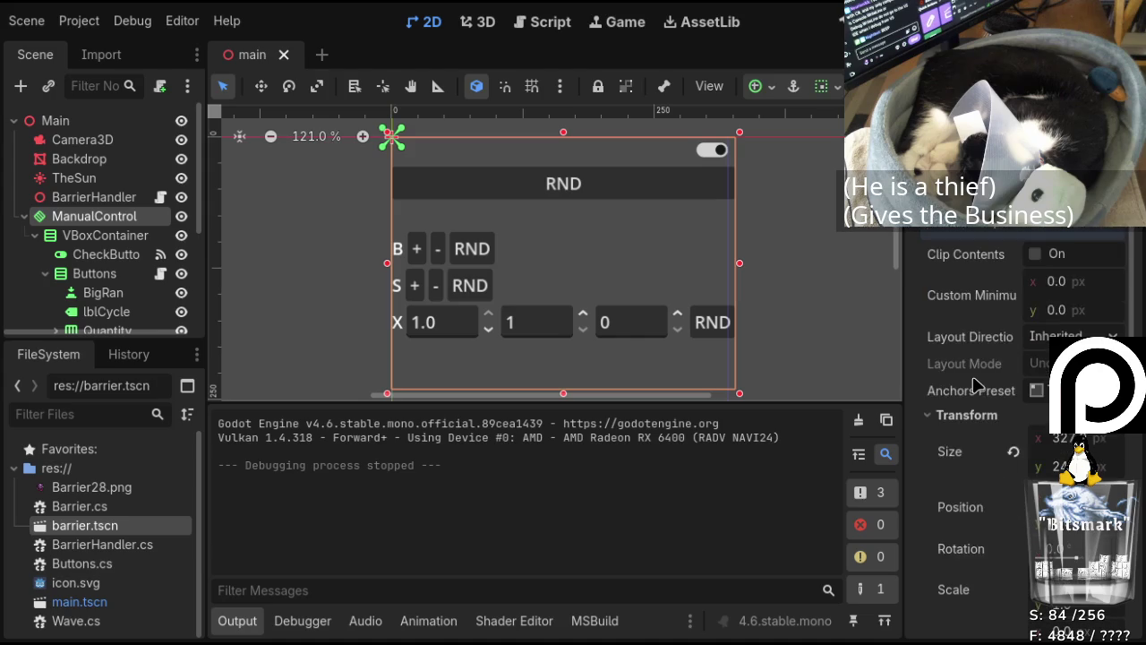
pyautogui.scroll(-2, 976, 380)
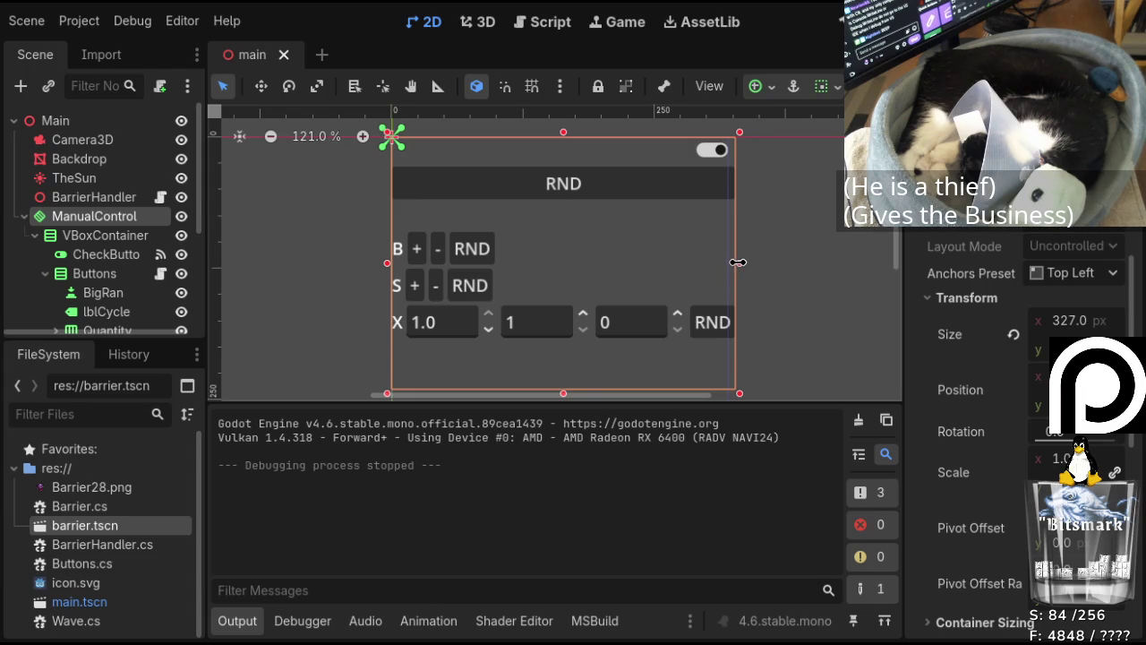
pyautogui.click(736, 262)
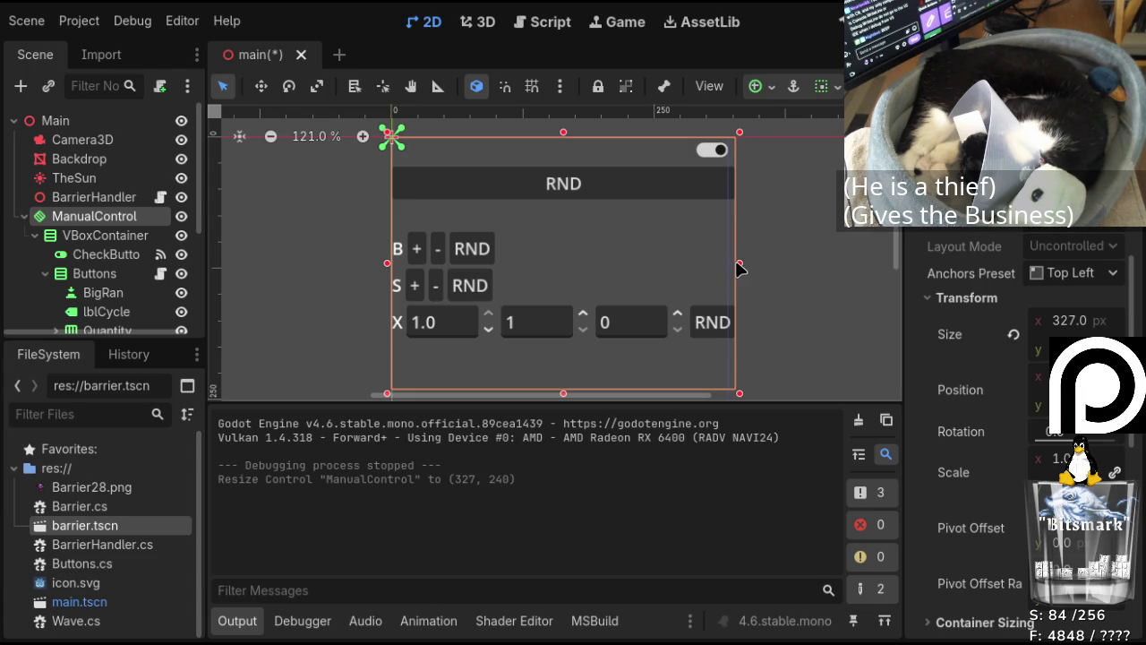
# Set the panel's Transform Size x to 327 px in the Inspector.
pyautogui.click(1092, 321)
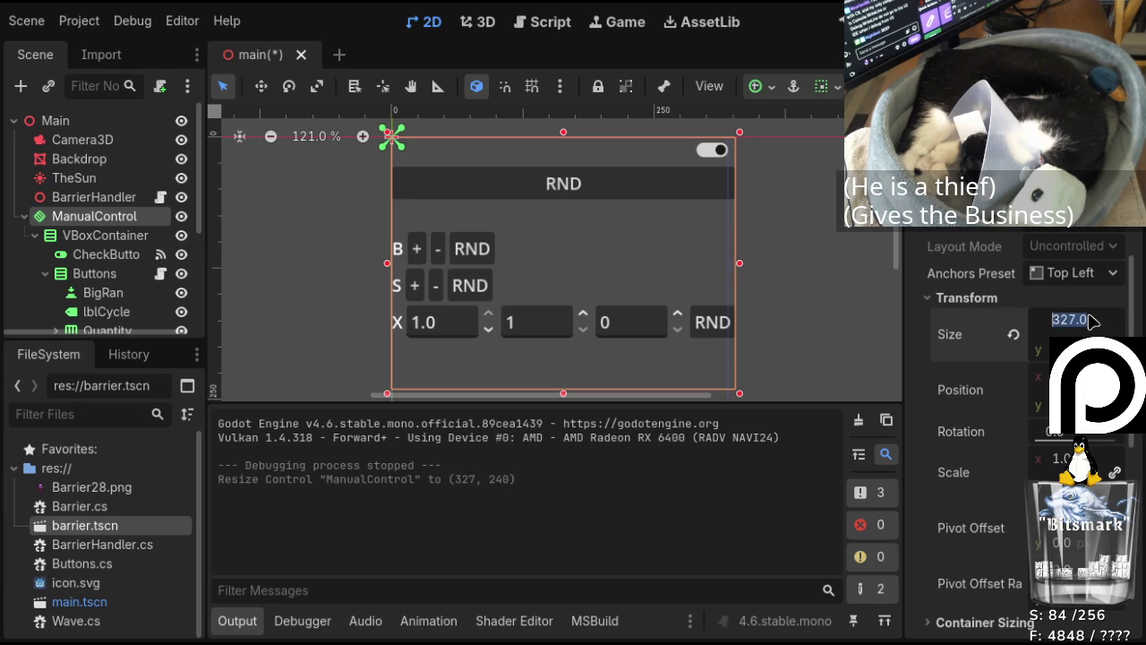
pyautogui.write('327')
pyautogui.press('Return')
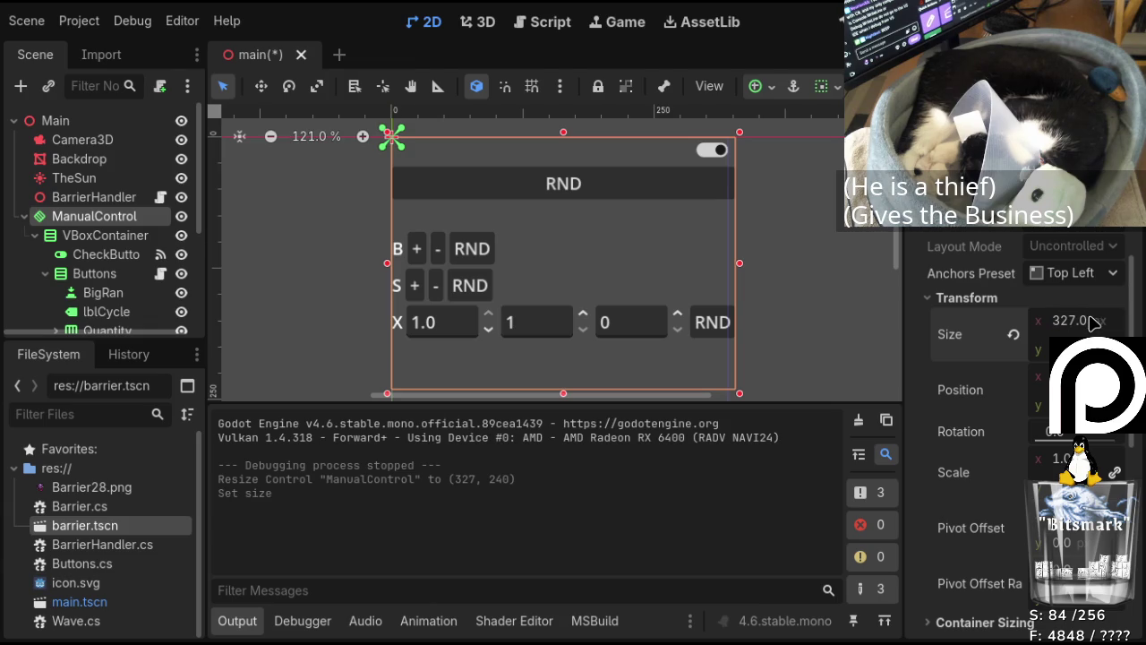
pyautogui.click(1110, 325)
pyautogui.click(1113, 327)
pyautogui.write('7')
pyautogui.press('Return')
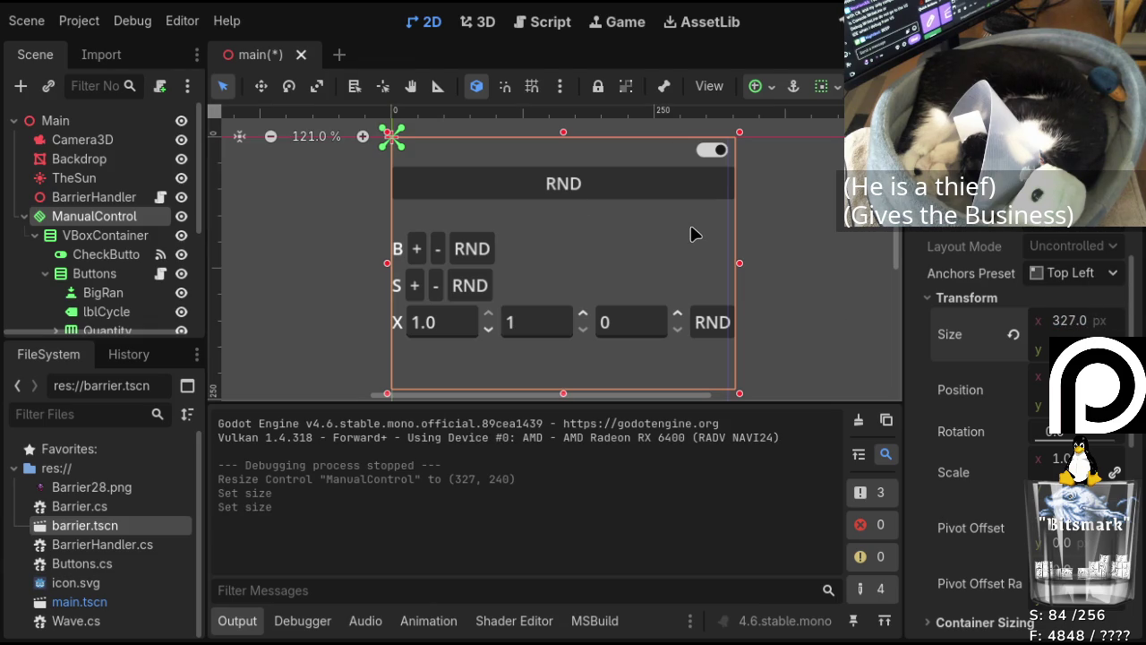
pyautogui.scroll(-3, 112, 224)
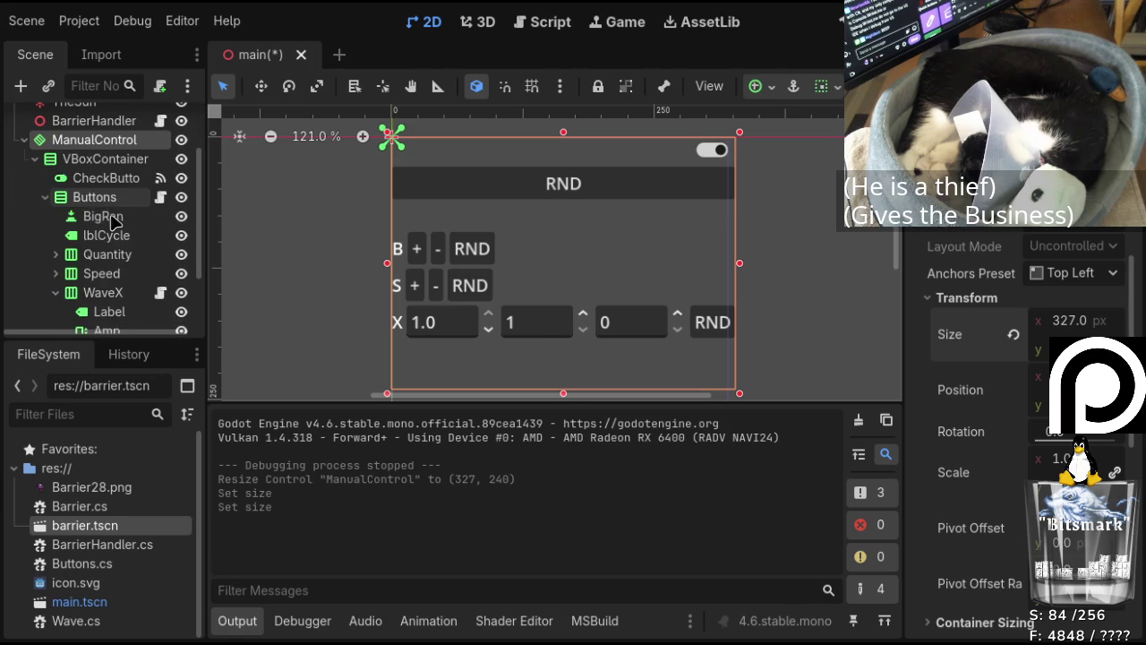
pyautogui.scroll(-2, 146, 235)
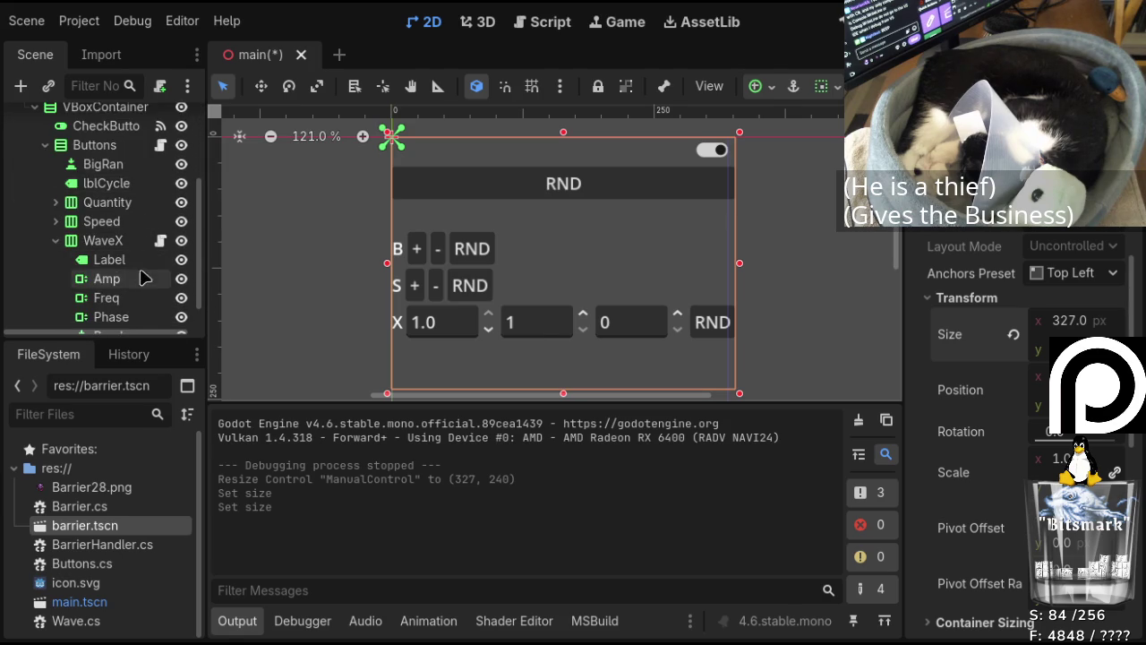
pyautogui.click(143, 278)
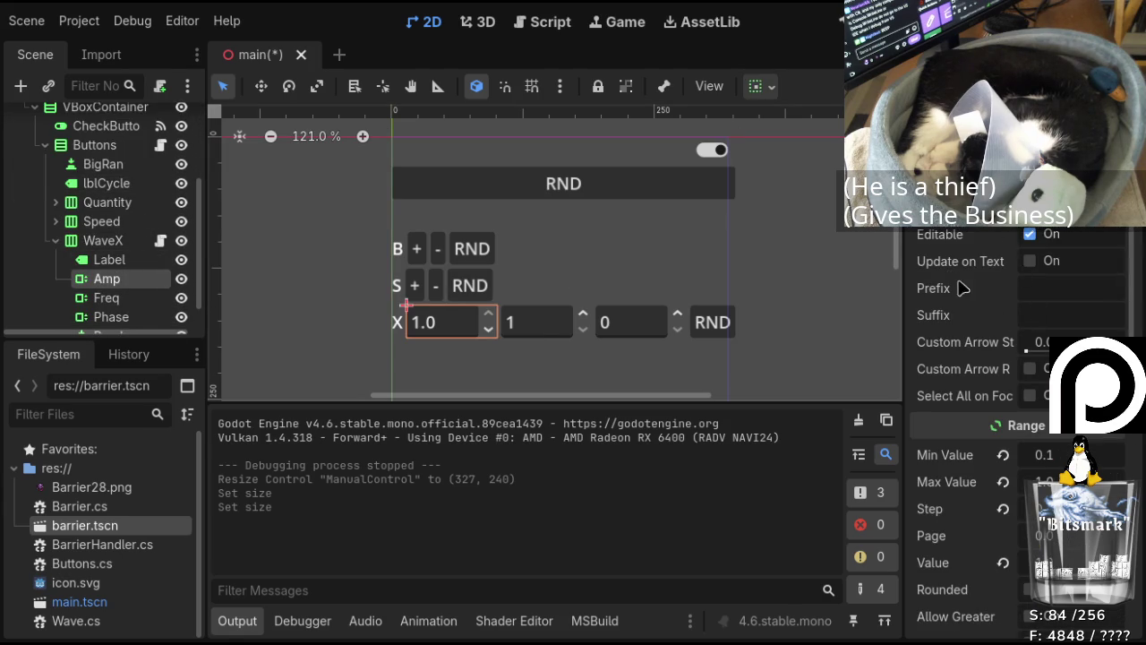
pyautogui.scroll(-10, 965, 279)
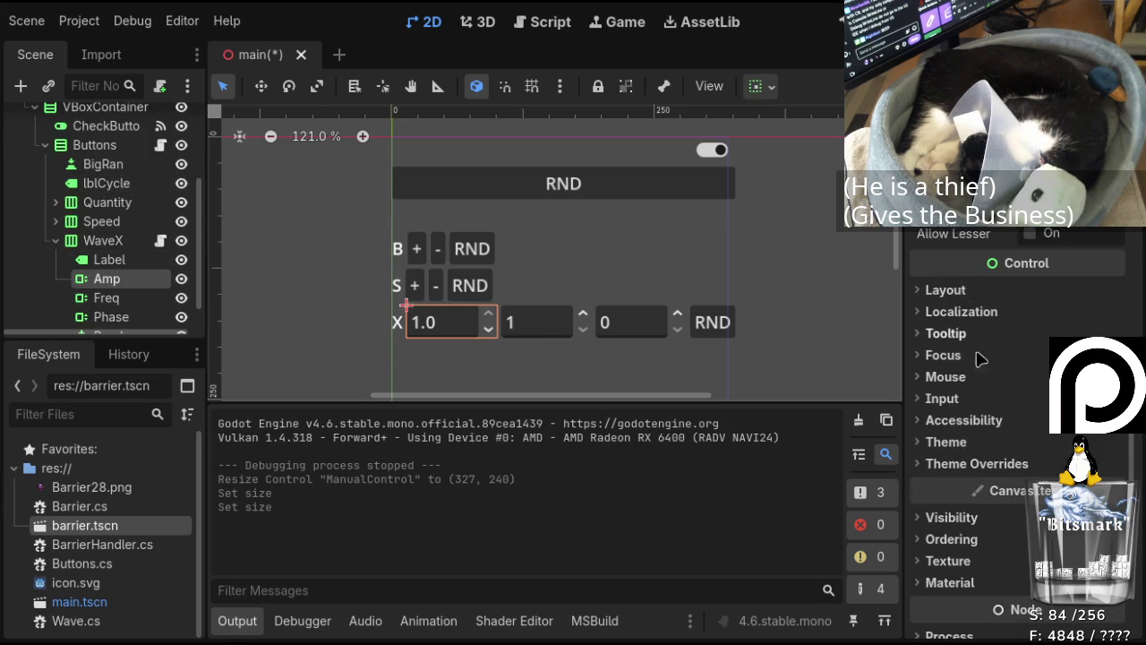
pyautogui.click(951, 291)
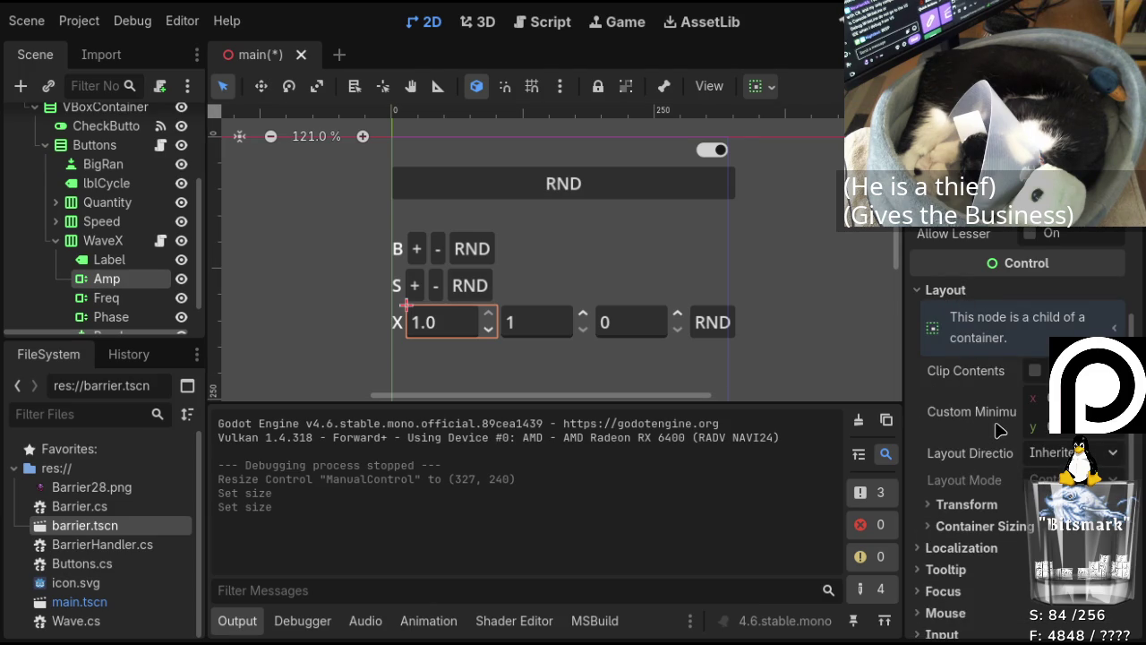
pyautogui.click(993, 530)
pyautogui.scroll(-4, 1004, 409)
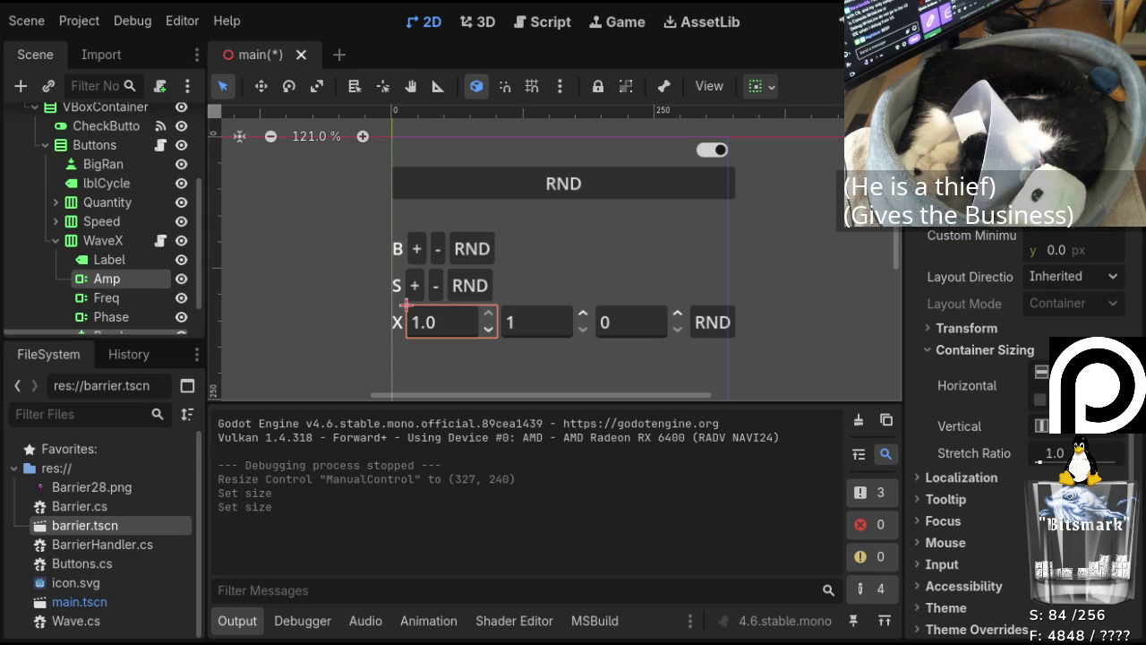
pyautogui.click(990, 331)
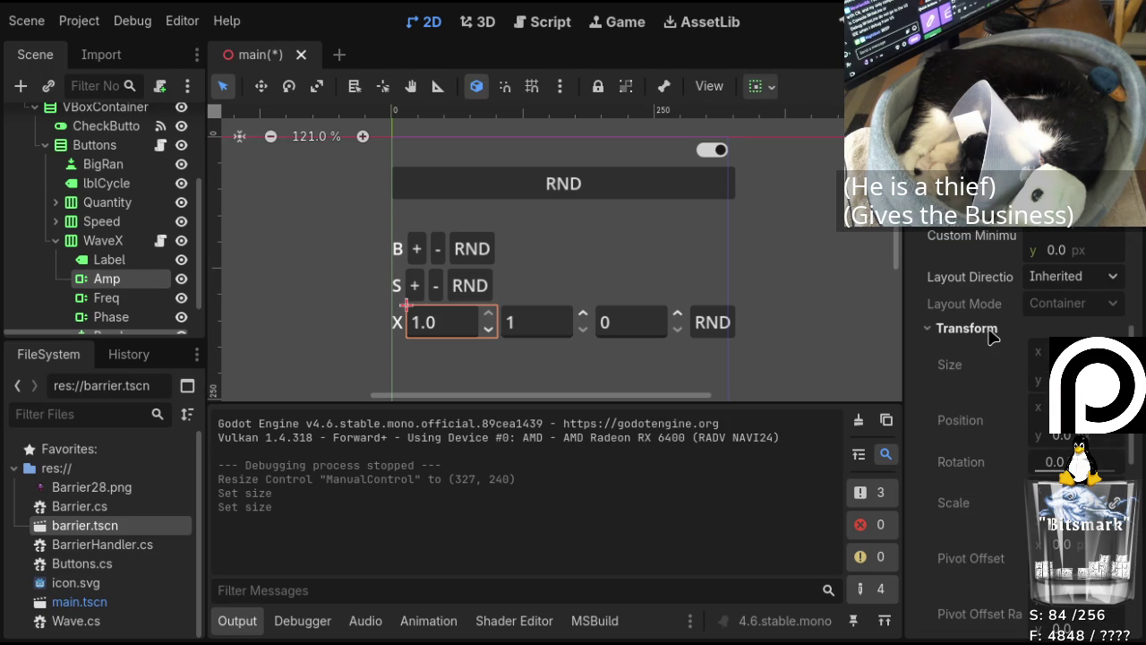
pyautogui.click(990, 331)
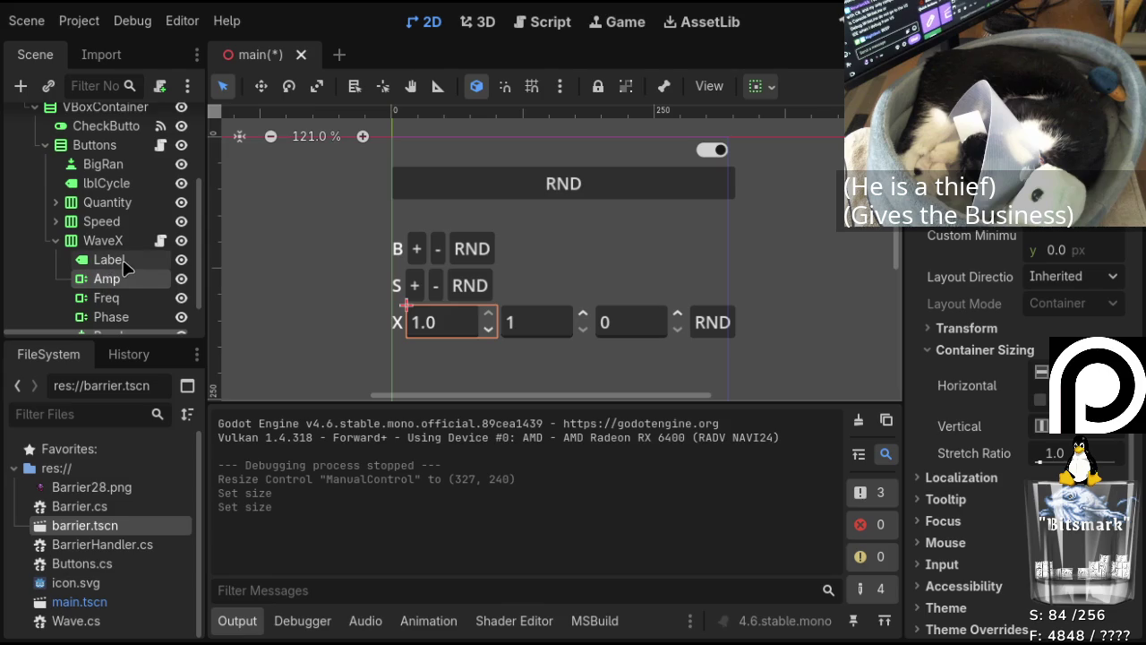
pyautogui.click(130, 256)
pyautogui.click(130, 248)
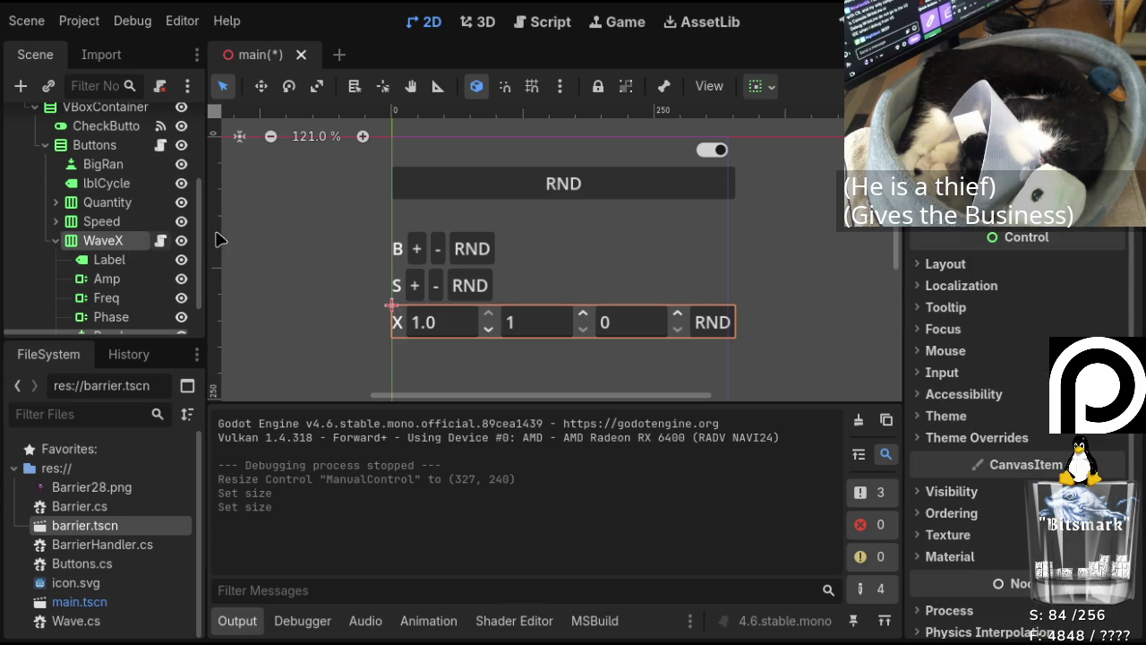
pyautogui.click(605, 187)
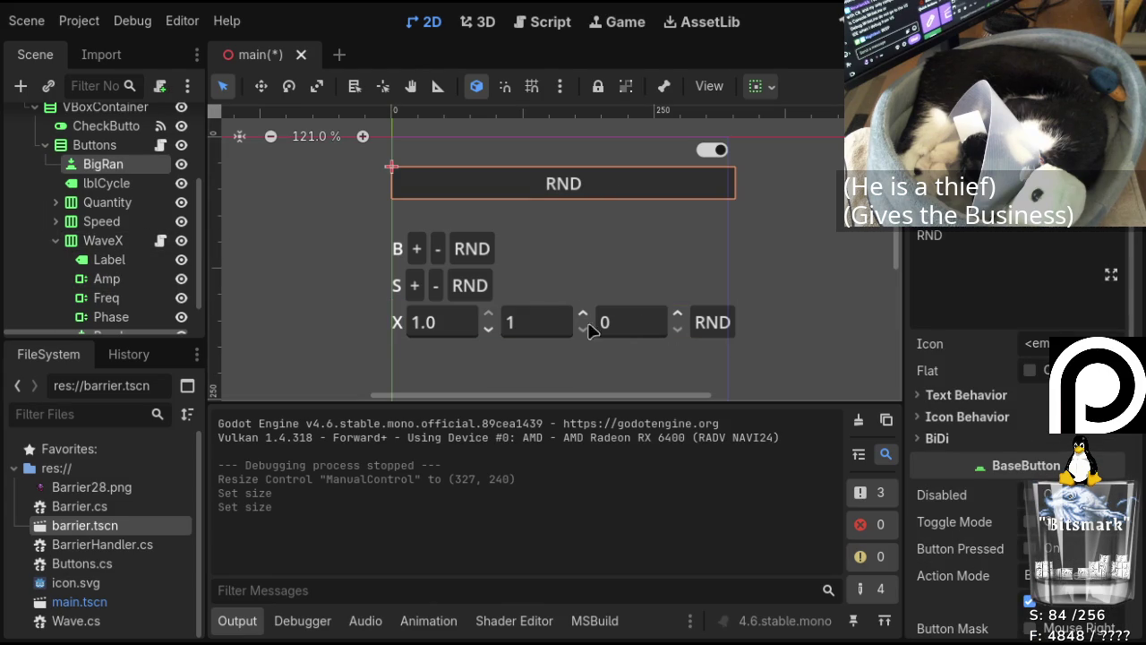
pyautogui.click(103, 240)
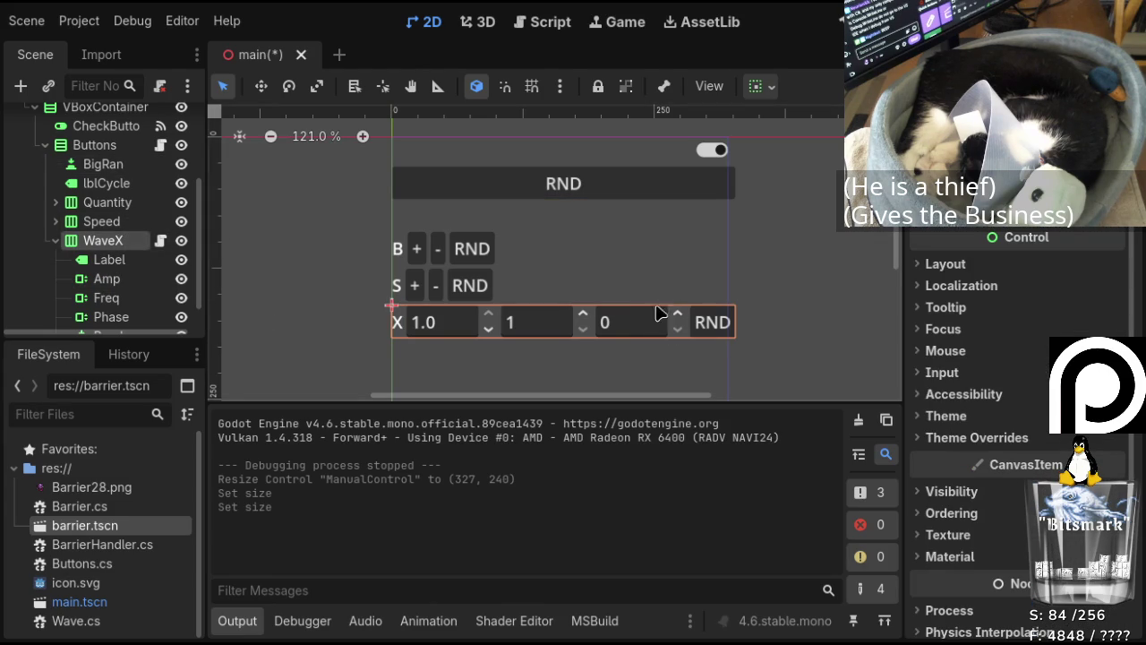
pyautogui.click(618, 326)
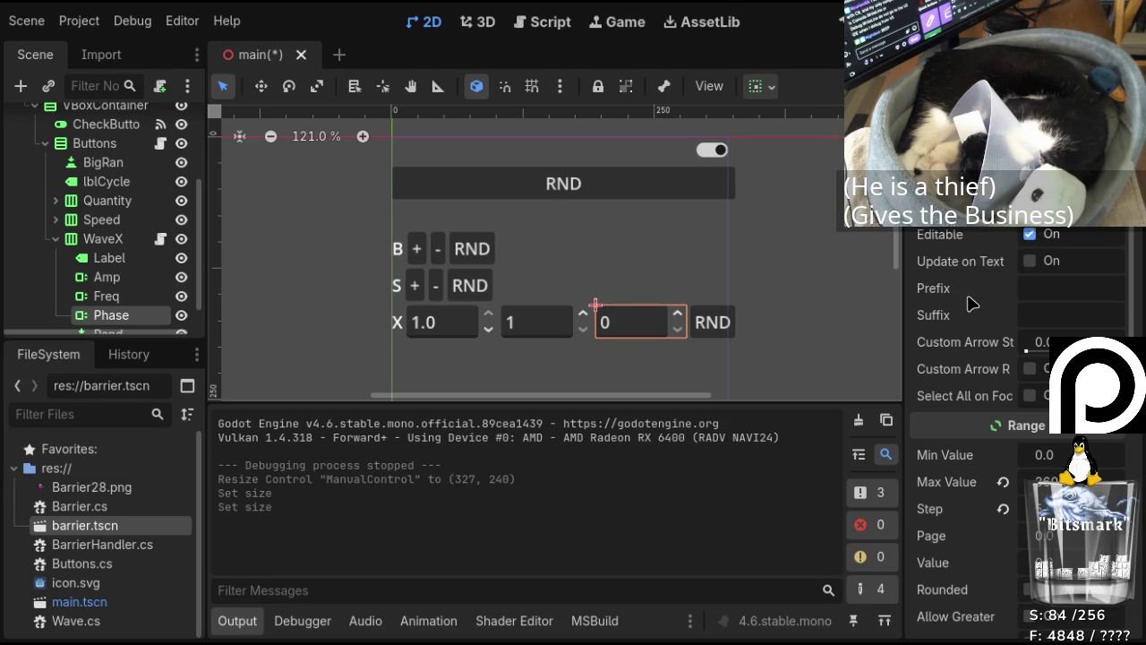
# Turn Phase's horizontal Fill off, revert the Horizontal sizing flags to default, then select Amp.
pyautogui.scroll(-3, 967, 481)
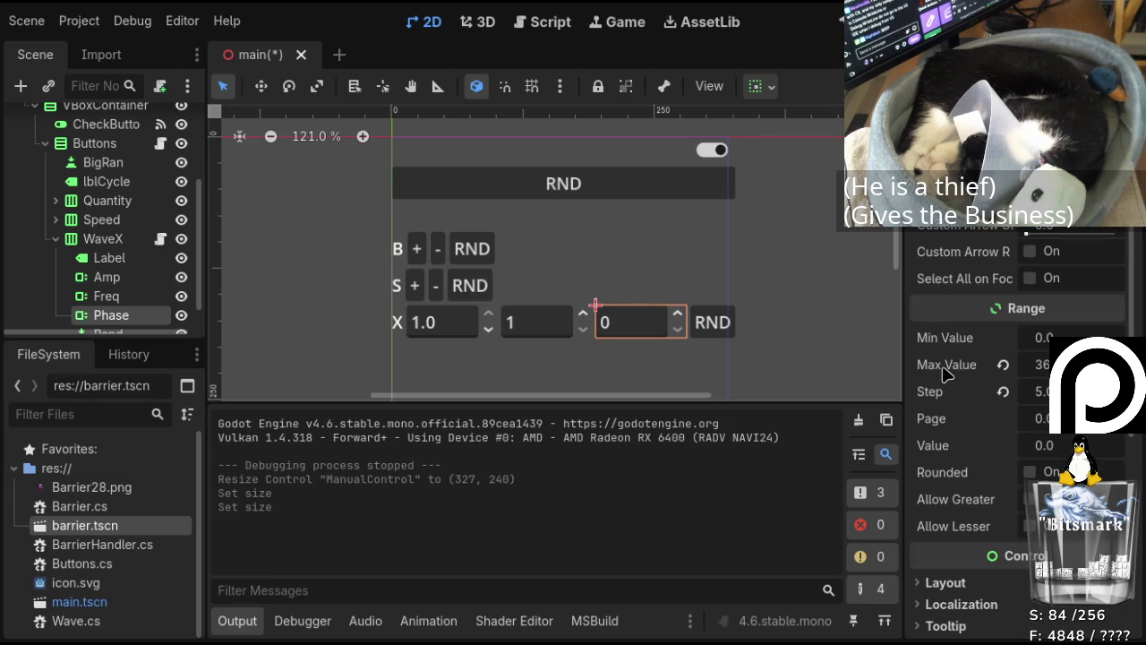
pyautogui.scroll(-5, 946, 373)
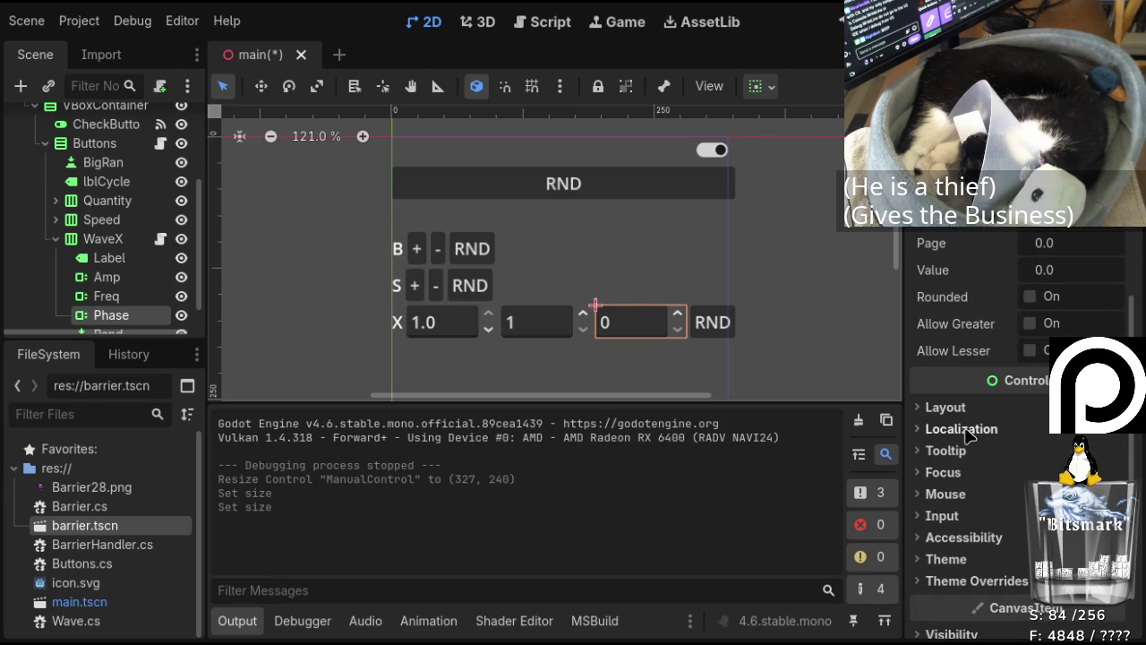
pyautogui.click(967, 429)
pyautogui.click(967, 429)
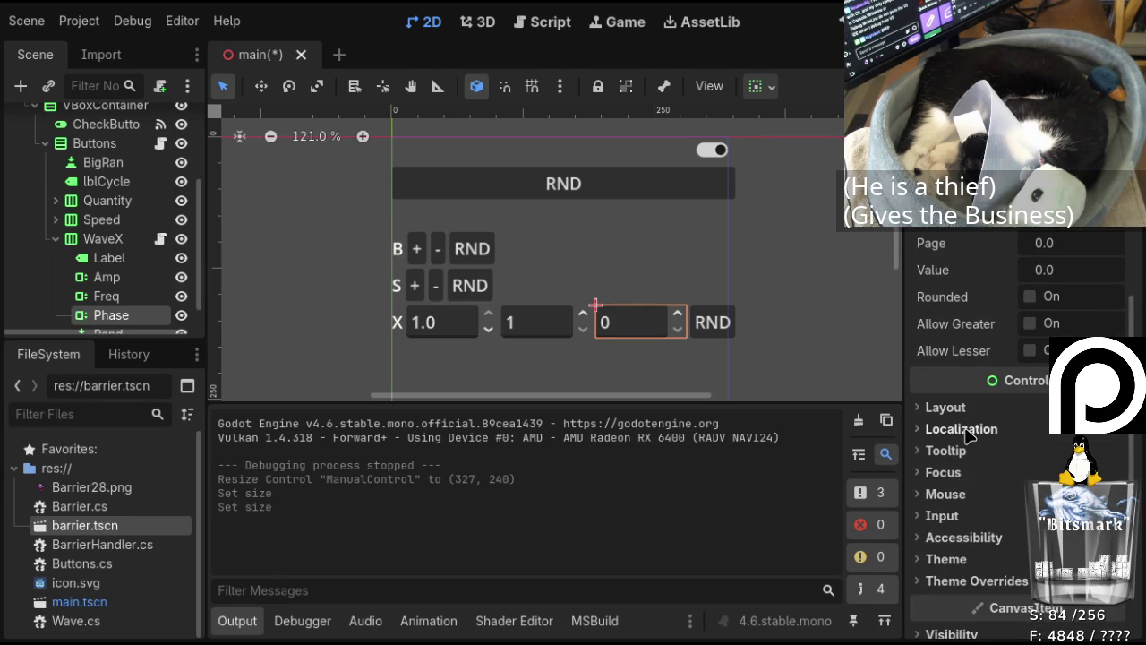
pyautogui.click(945, 406)
pyautogui.scroll(-3, 976, 481)
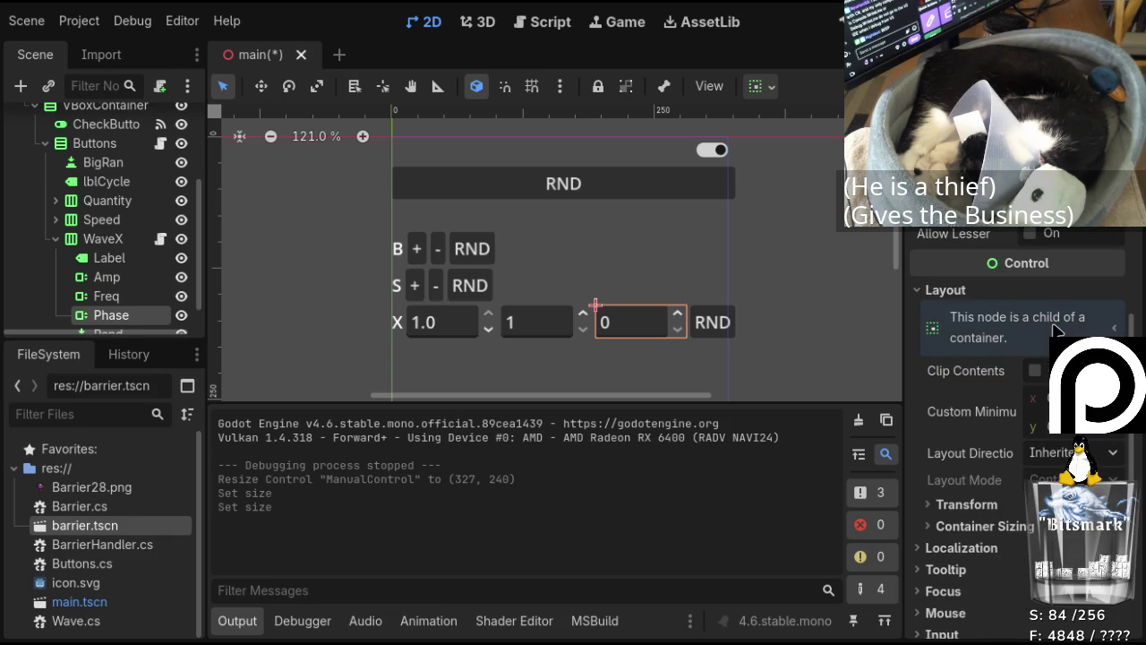
pyautogui.click(983, 526)
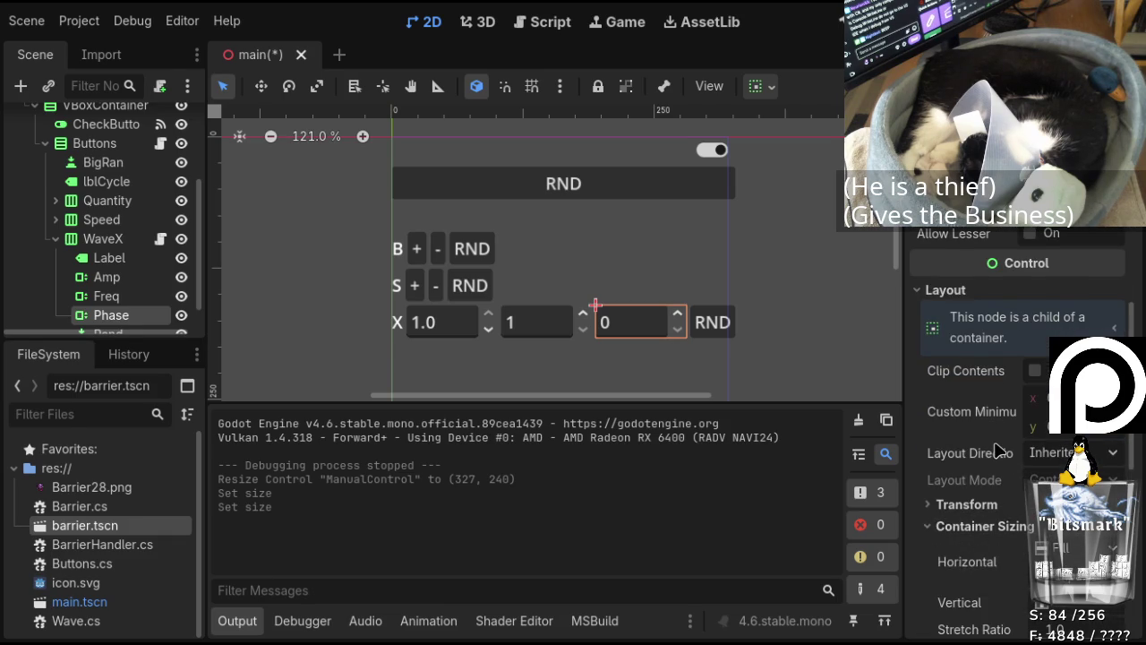
pyautogui.scroll(-3, 997, 449)
pyautogui.click(1066, 432)
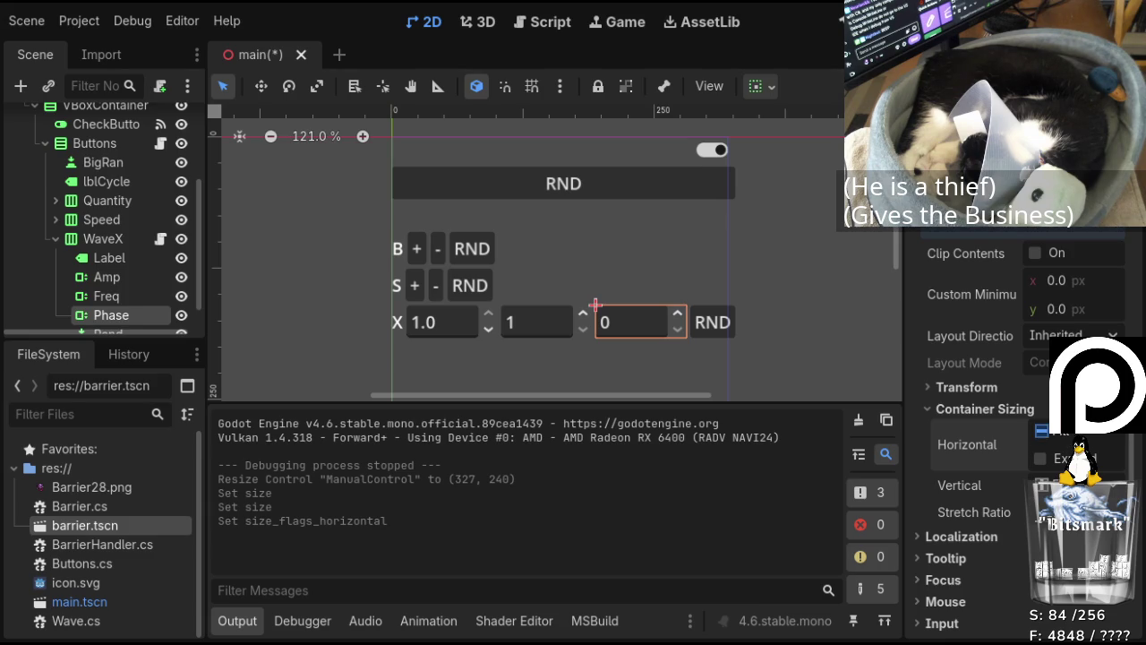
pyautogui.click(1042, 431)
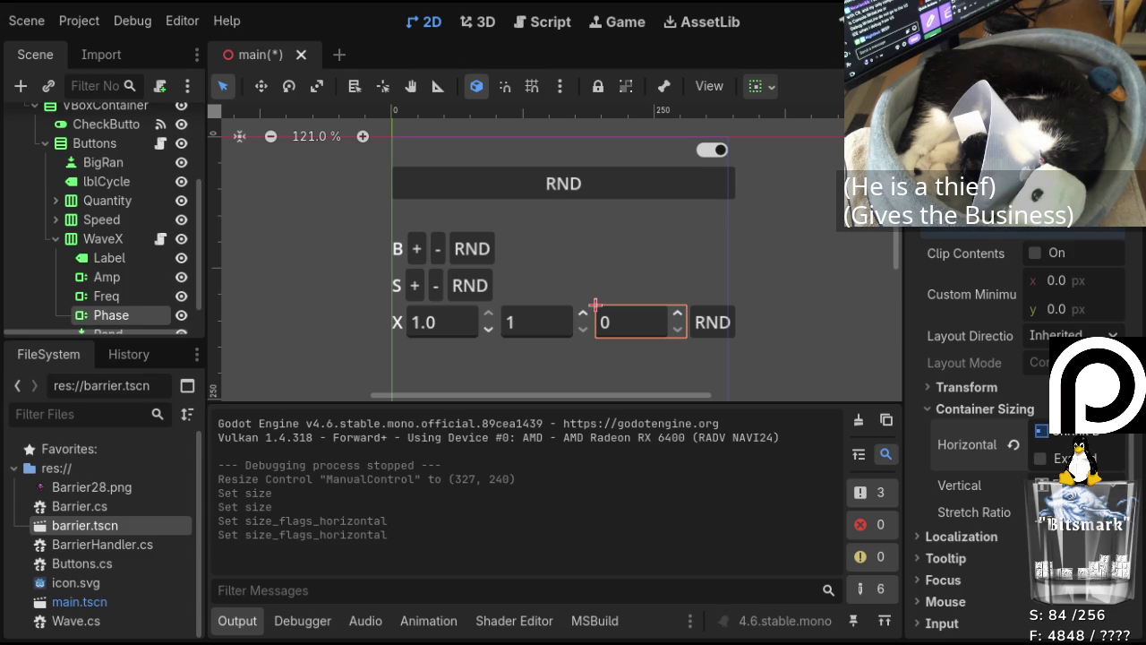
pyautogui.click(1041, 431)
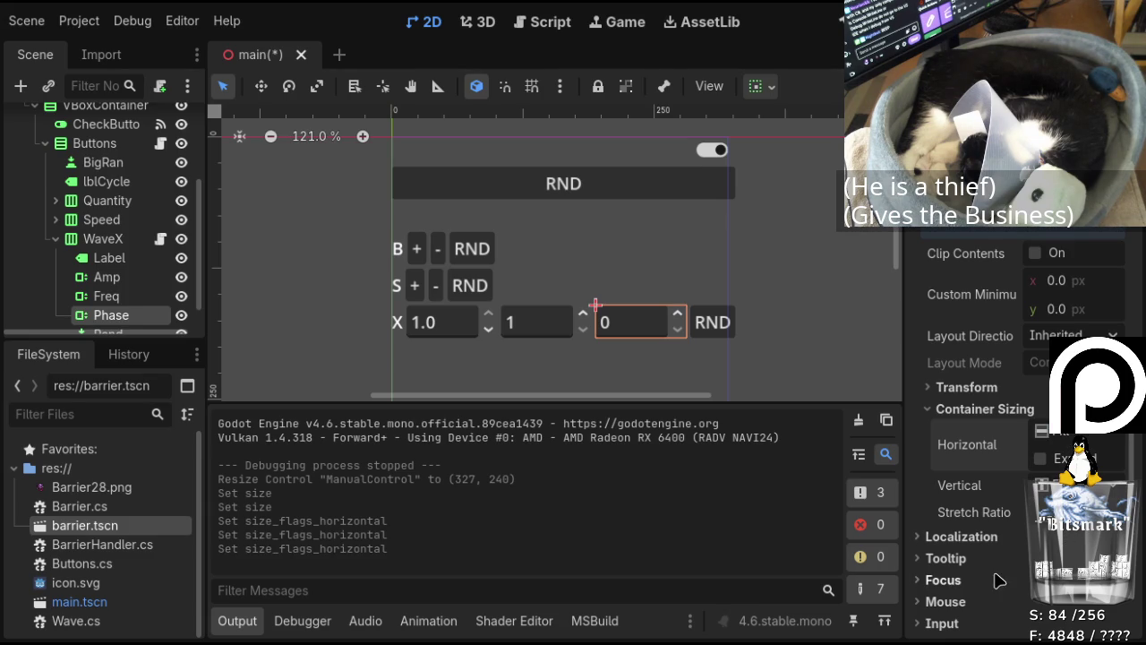
pyautogui.click(468, 326)
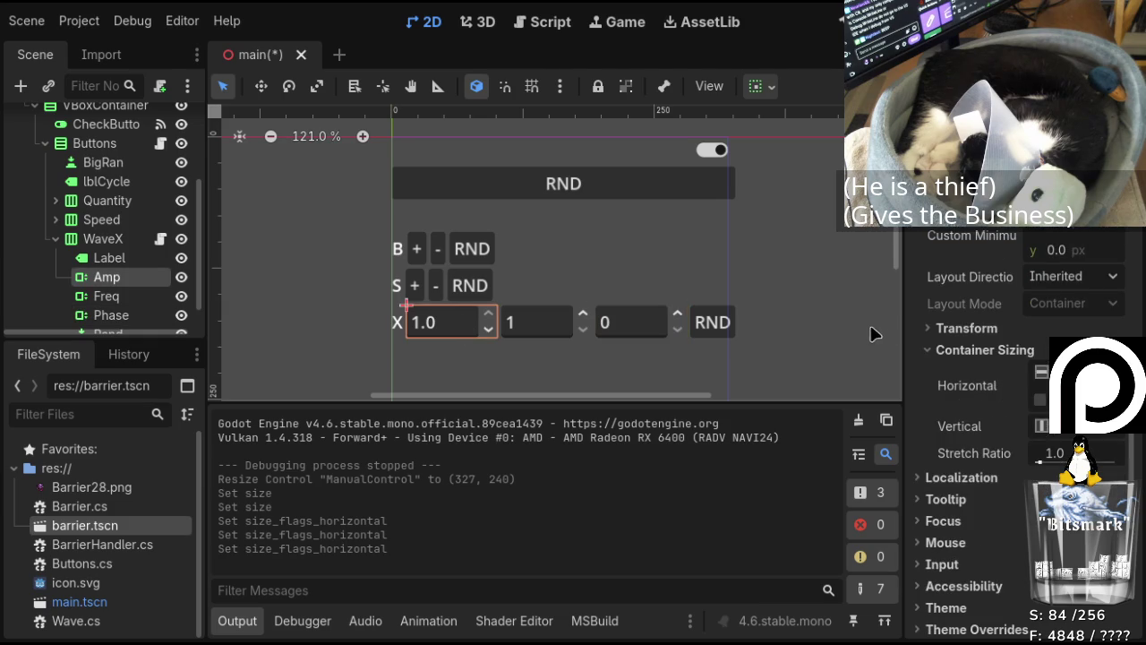
# Select WaveX, review its Layout, Localization and Focus sections, then select the CheckButton.
pyautogui.scroll(-3, 998, 333)
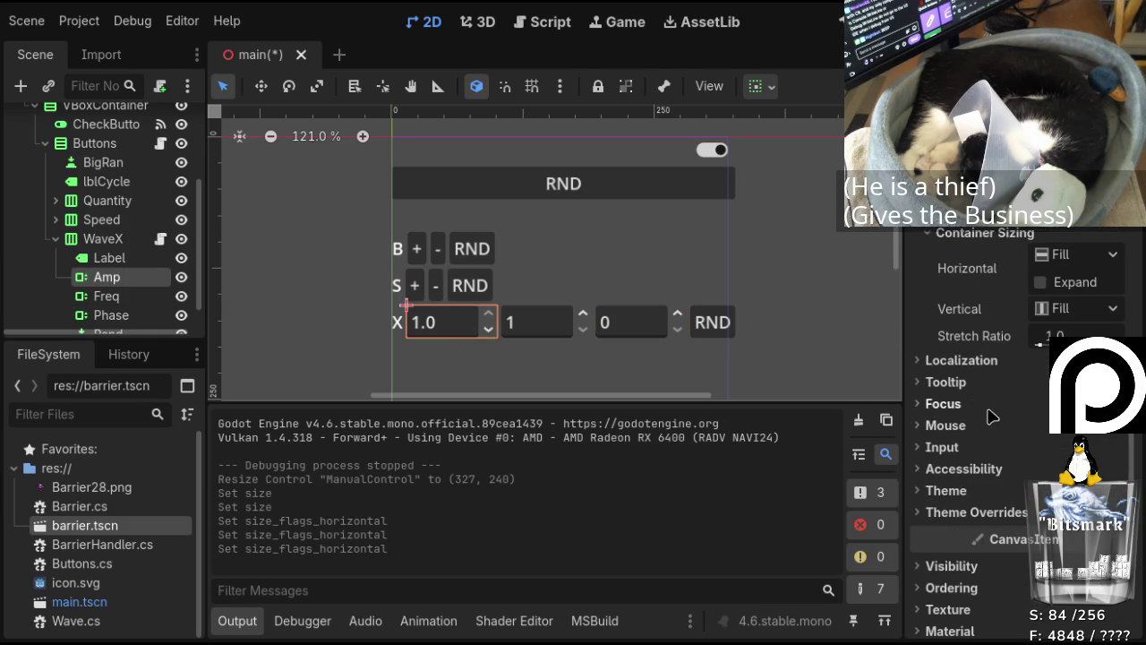
pyautogui.scroll(-3, 992, 420)
pyautogui.click(134, 246)
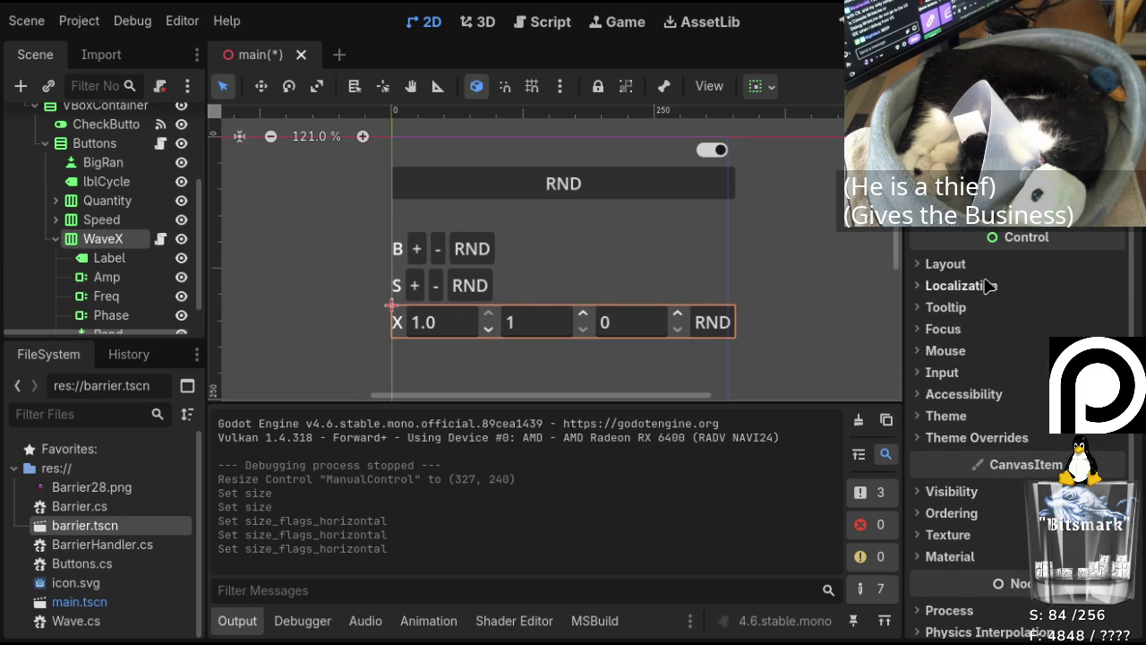
pyautogui.click(957, 268)
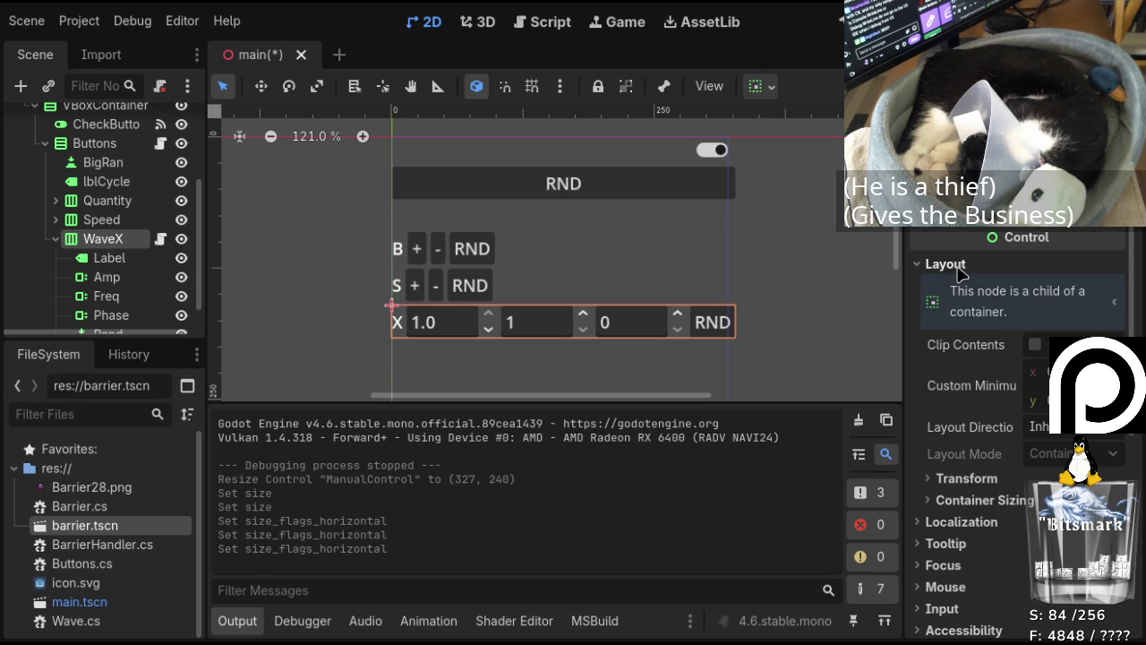
pyautogui.click(958, 269)
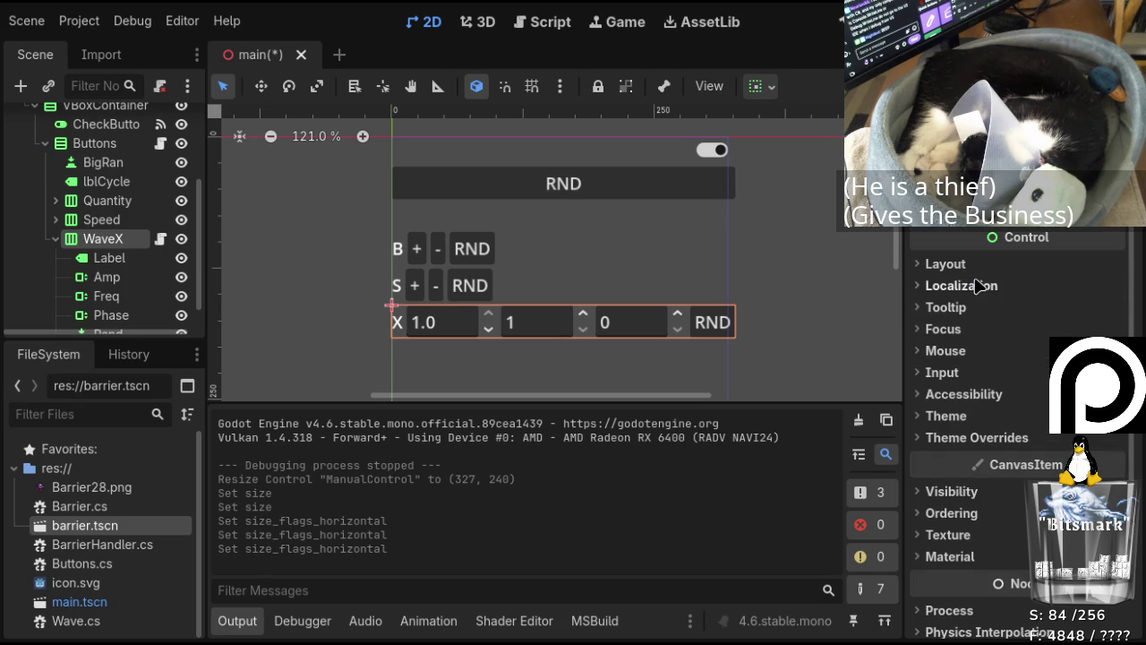
pyautogui.click(979, 288)
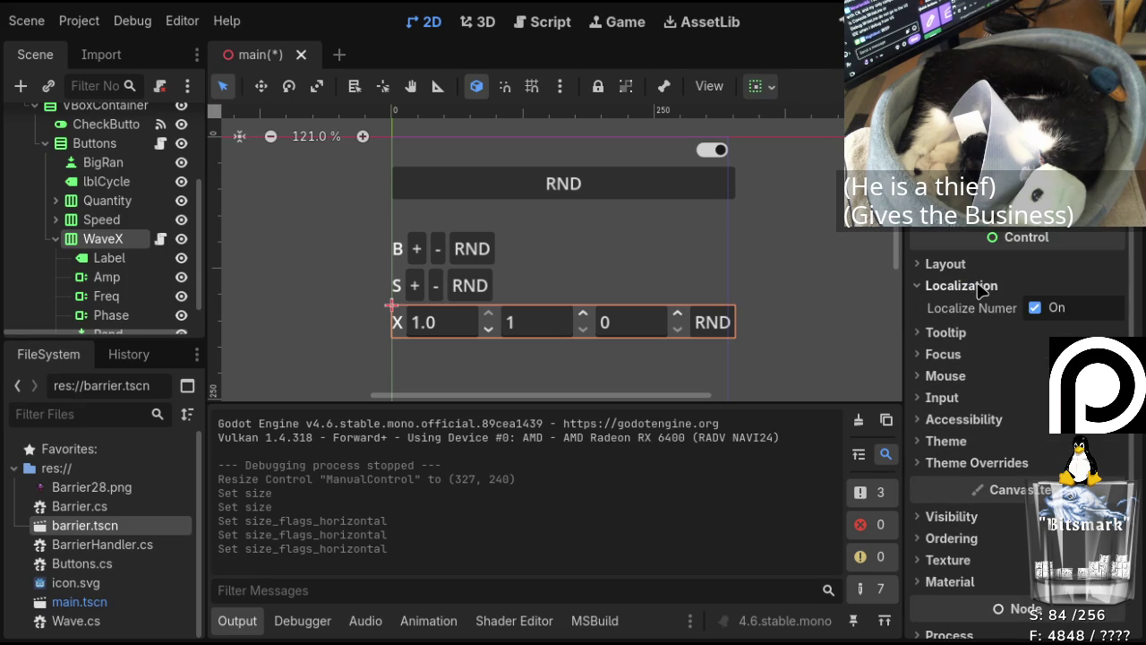
pyautogui.click(979, 287)
pyautogui.click(976, 328)
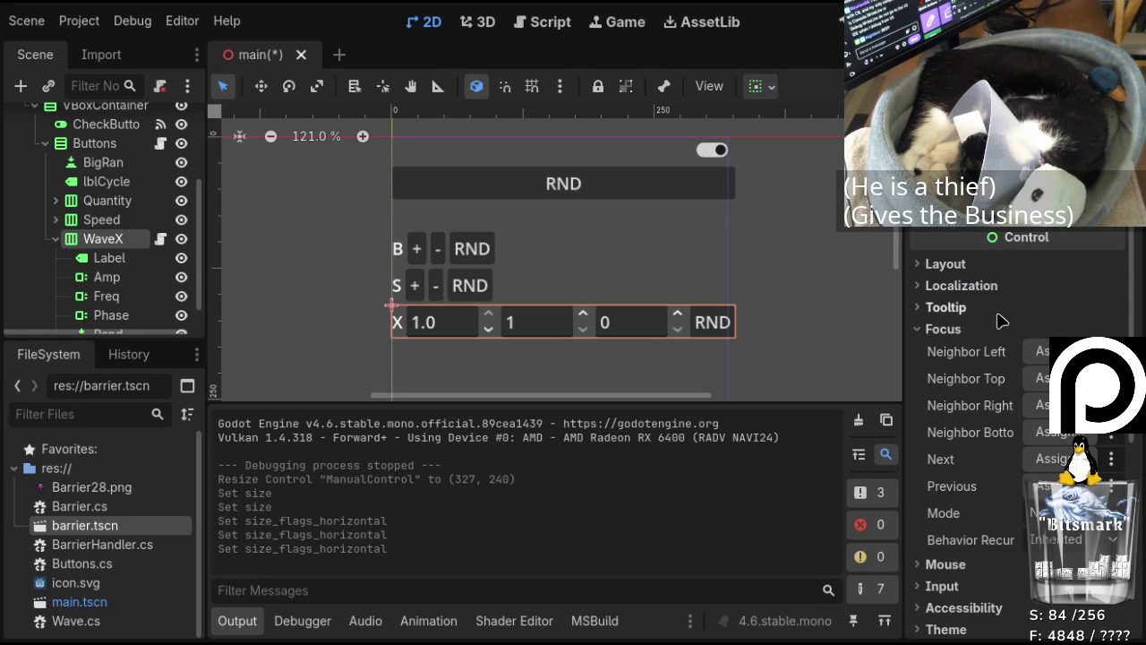
pyautogui.click(965, 329)
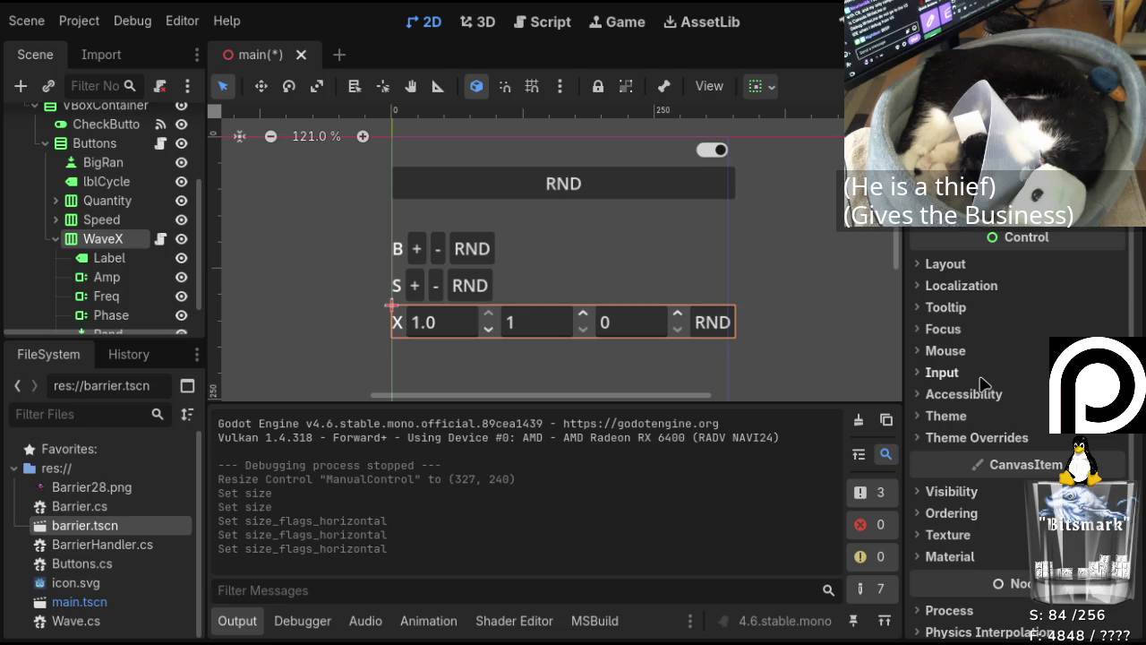
pyautogui.scroll(-3, 973, 500)
pyautogui.scroll(3, 973, 499)
pyautogui.click(960, 267)
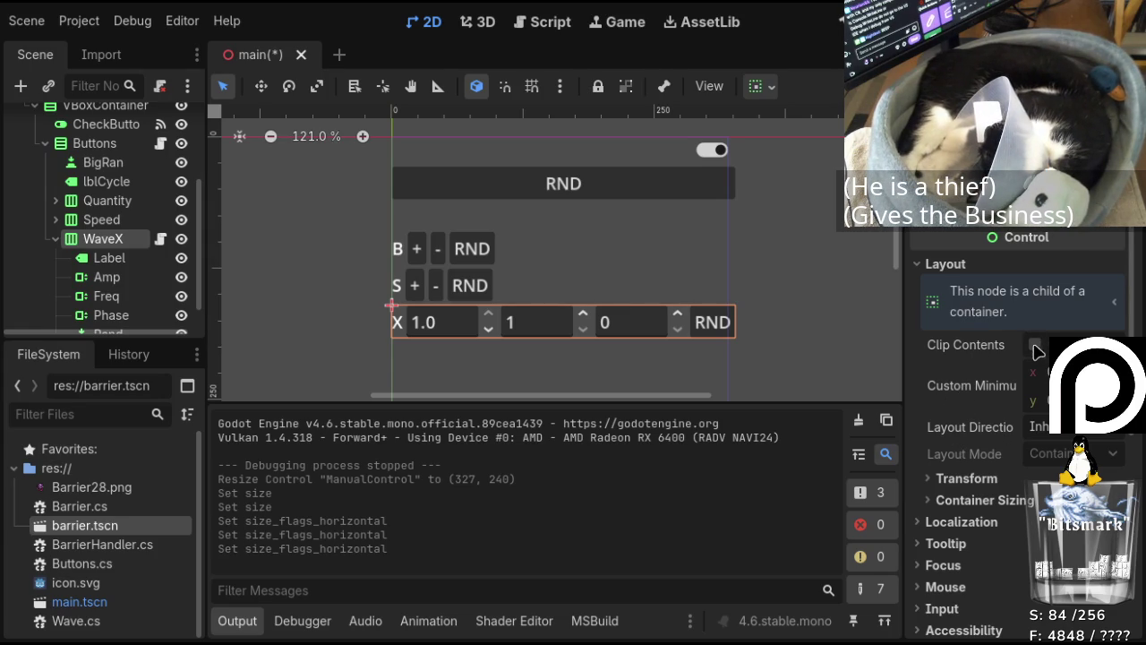
pyautogui.click(493, 161)
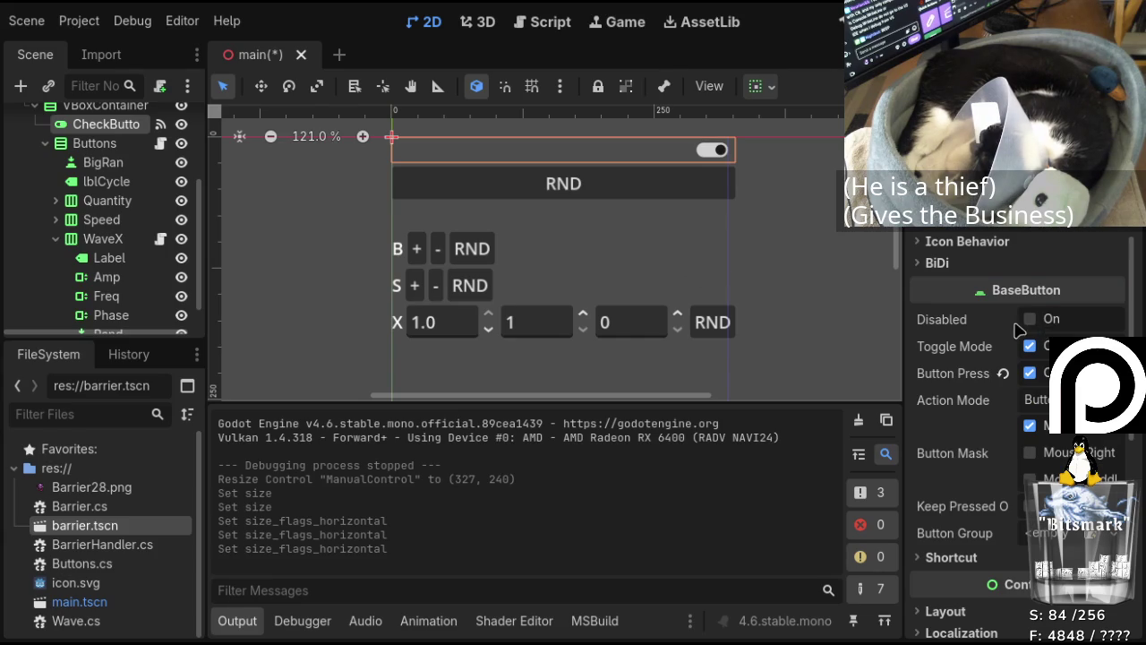
# Scroll through the CheckButton's Inspector settings and check its Layout section.
pyautogui.scroll(-3, 1008, 328)
pyautogui.click(965, 381)
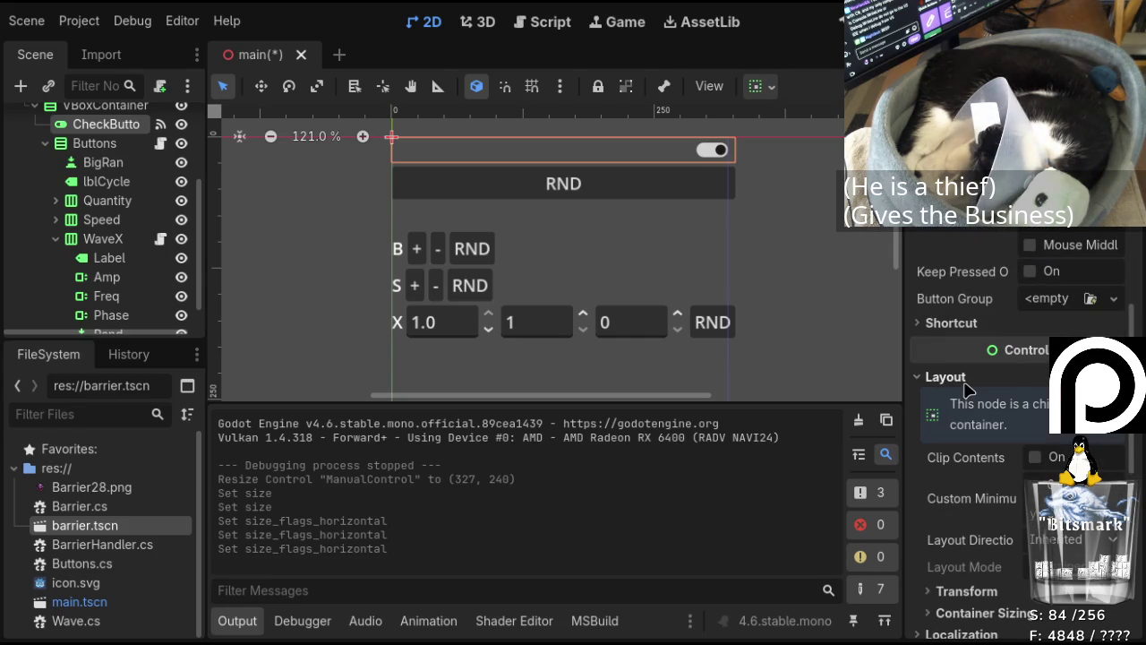
pyautogui.click(967, 383)
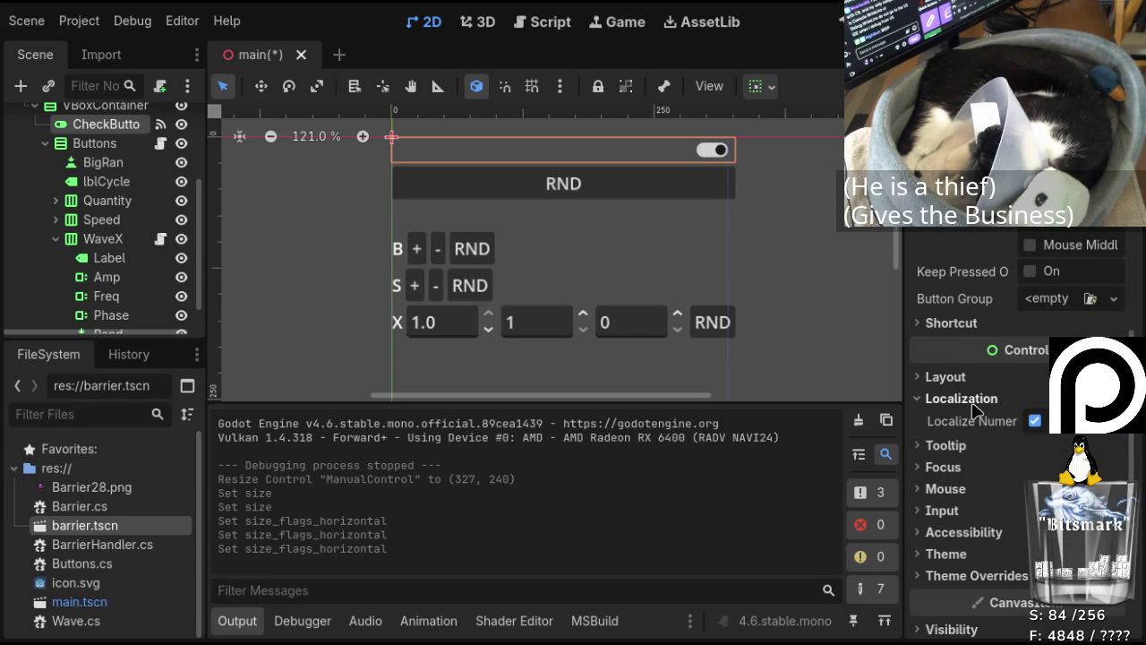
pyautogui.scroll(3, 975, 430)
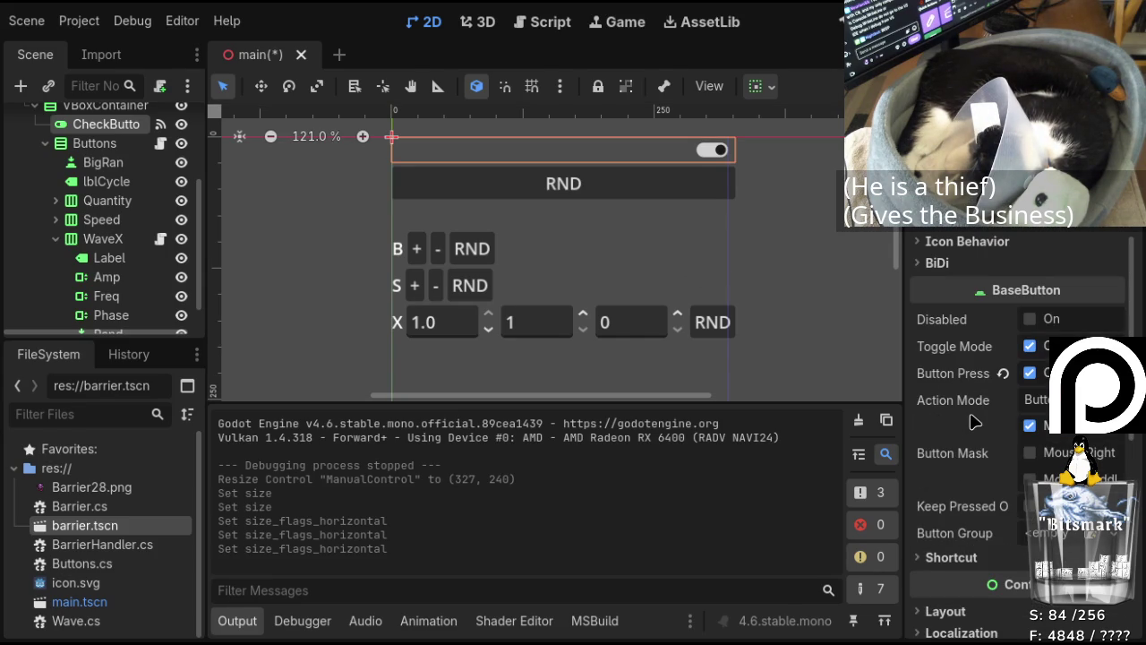
pyautogui.scroll(3, 965, 479)
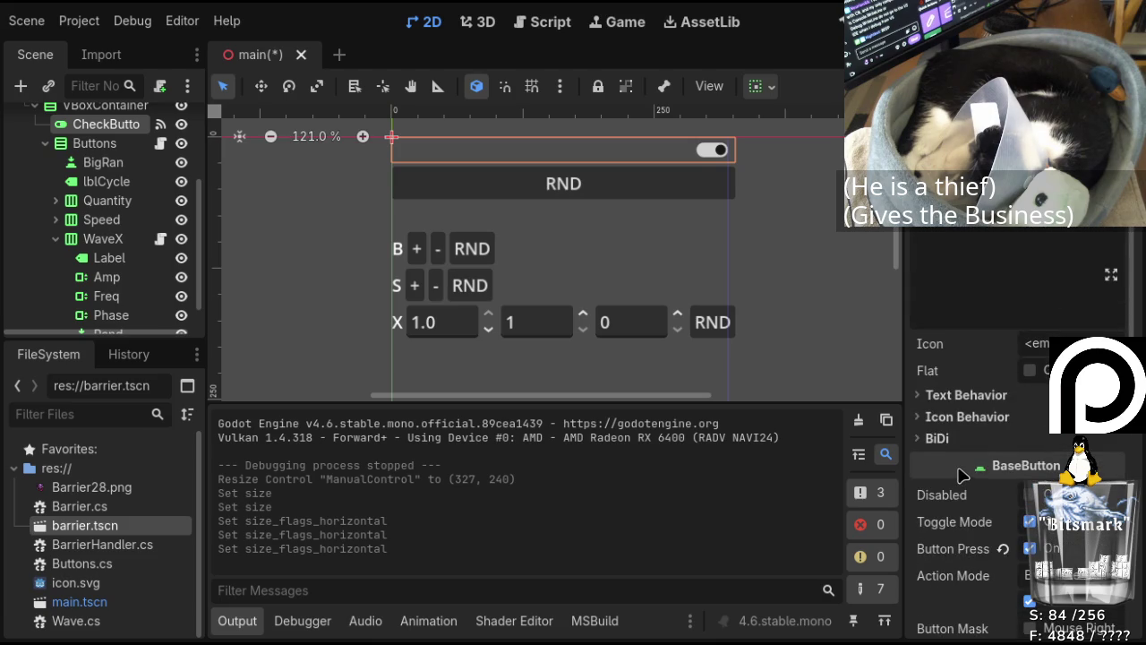
pyautogui.scroll(-2, 981, 367)
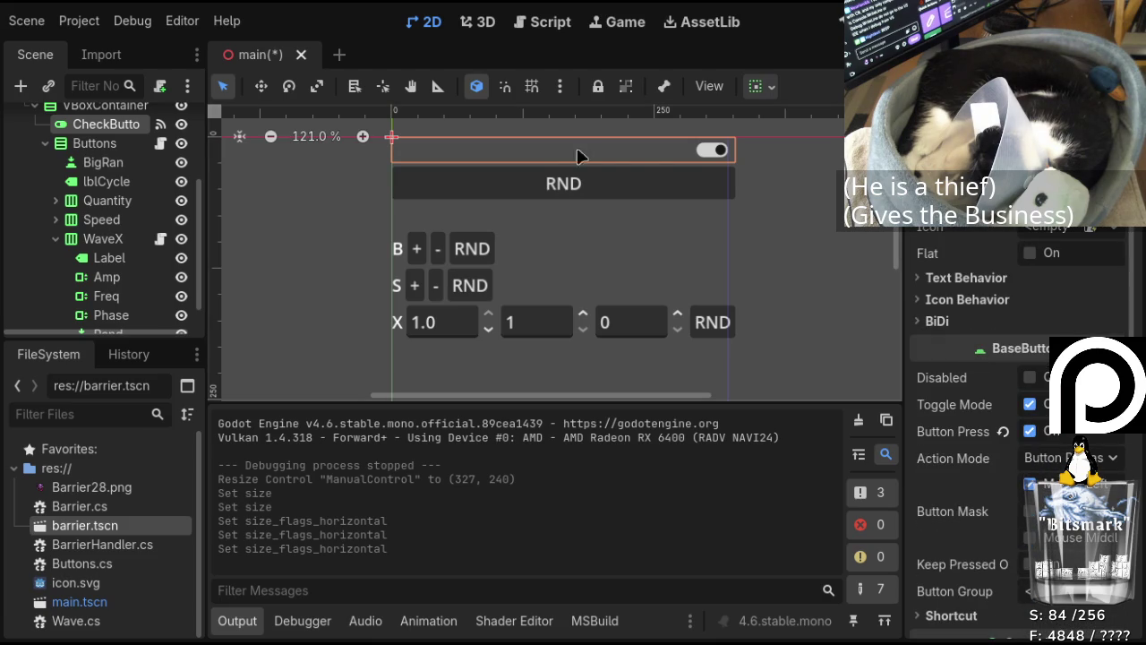
# Step through lblCycle, BigRan, Quantity and Speed in the Scene tree, ending on Phase.
pyautogui.click(564, 210)
pyautogui.click(564, 190)
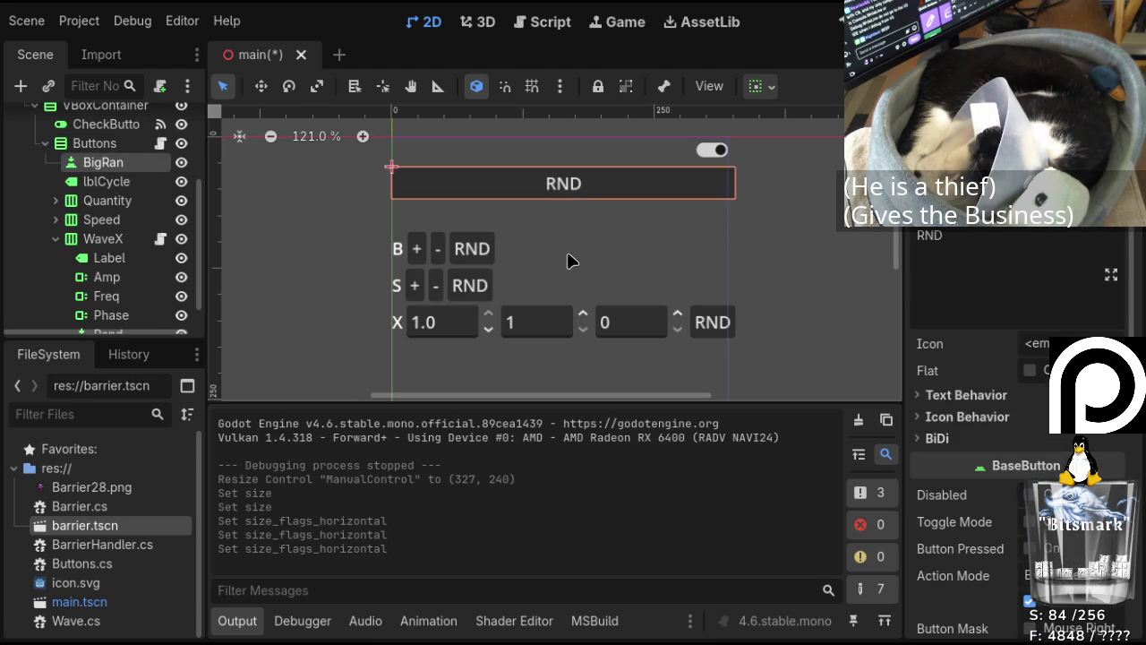
pyautogui.click(573, 260)
pyautogui.click(577, 289)
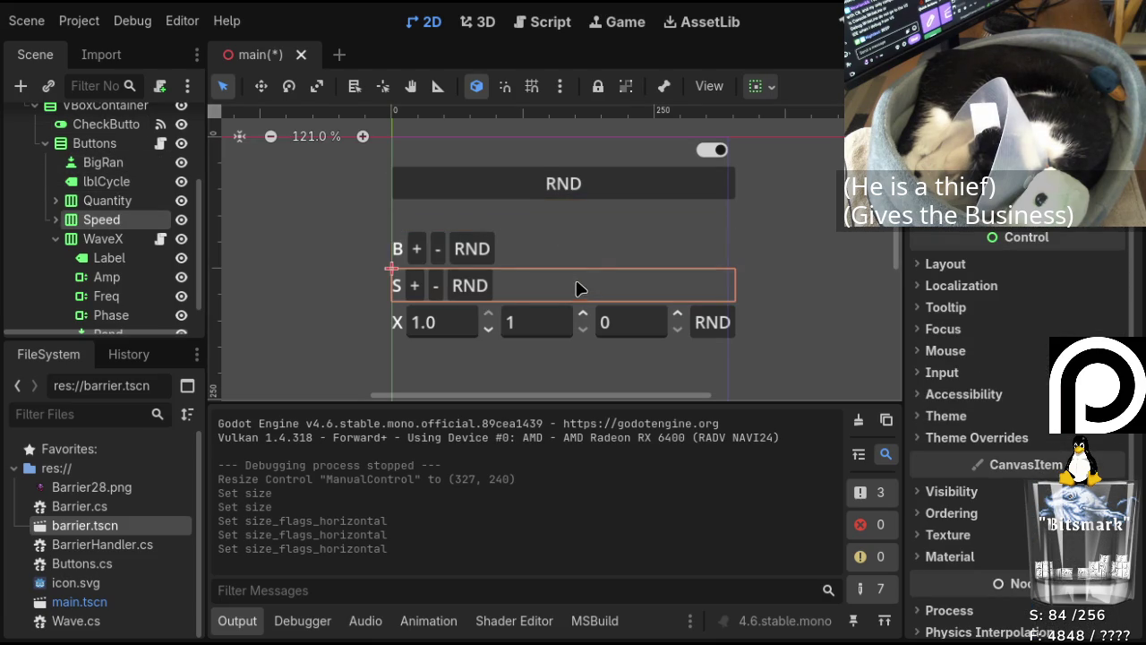
pyautogui.scroll(-1, 571, 268)
pyautogui.scroll(1, 585, 308)
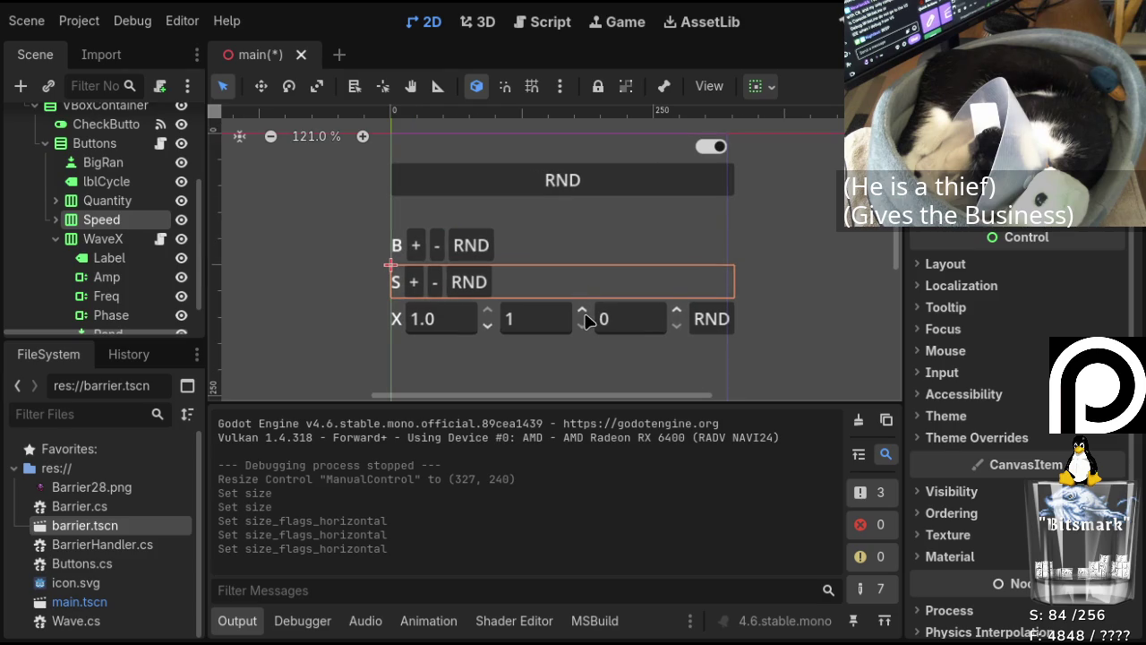
pyautogui.click(651, 331)
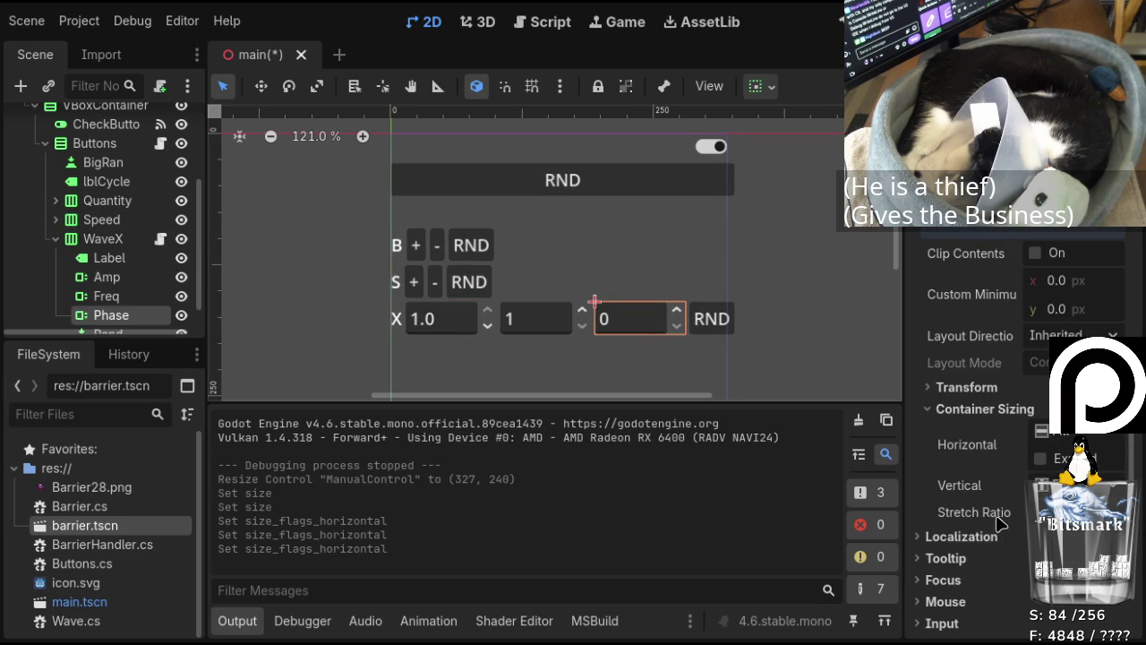
# Expand the Phase spinbox's Transform section to confirm its 86.5 × 31.0 size.
pyautogui.click(967, 389)
pyautogui.scroll(-1, 967, 392)
pyautogui.scroll(-1, 967, 391)
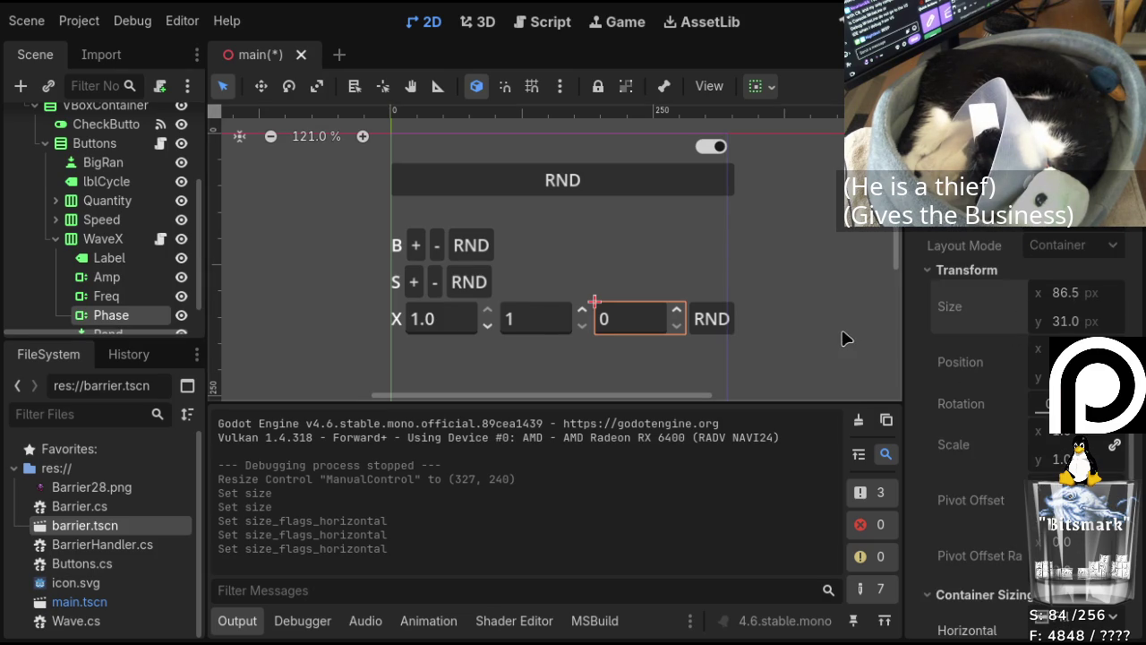
# Change the Freq spinbox's alignment, then compare the Phase, Freq and Amp spinboxes in turn.
pyautogui.click(548, 327)
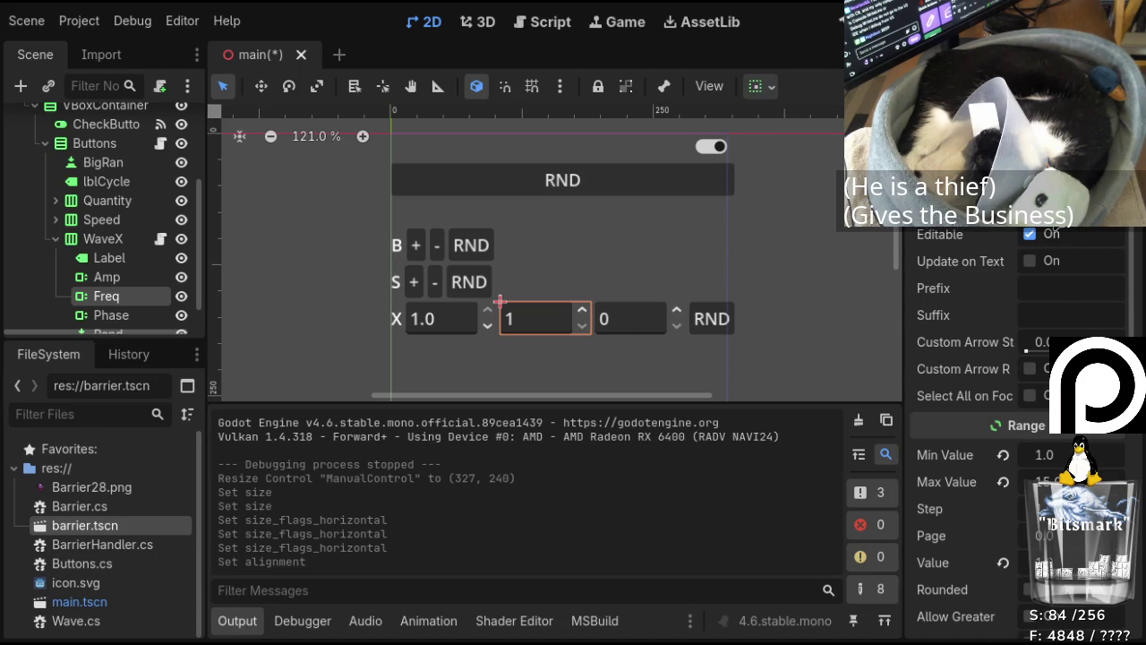
pyautogui.click(635, 324)
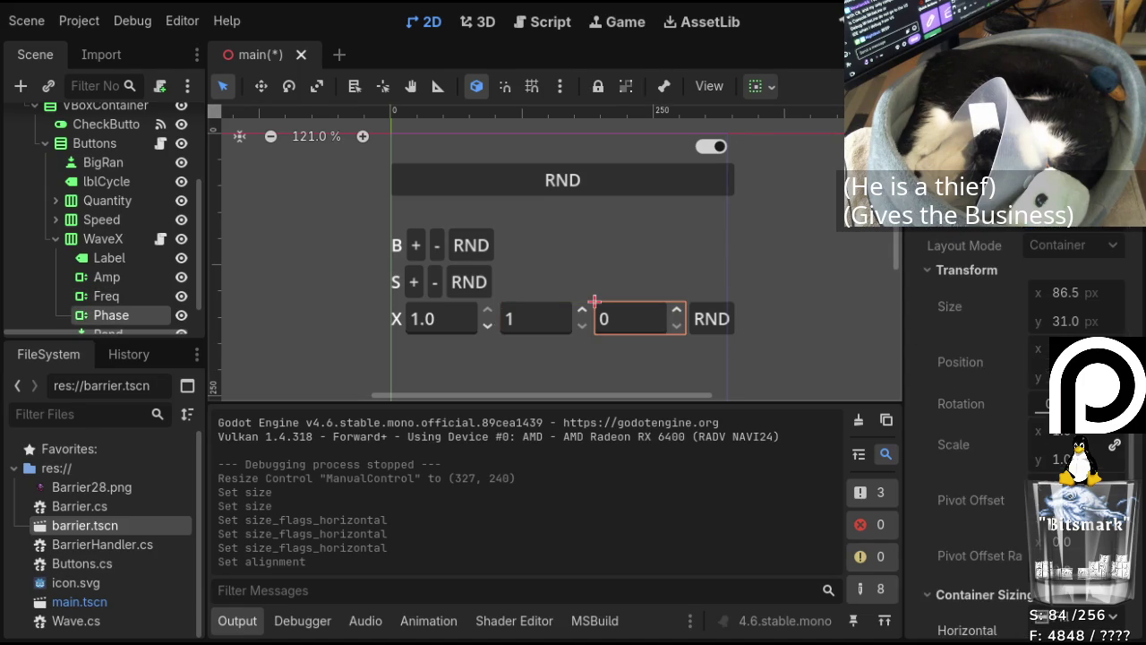
pyautogui.scroll(5, 1050, 227)
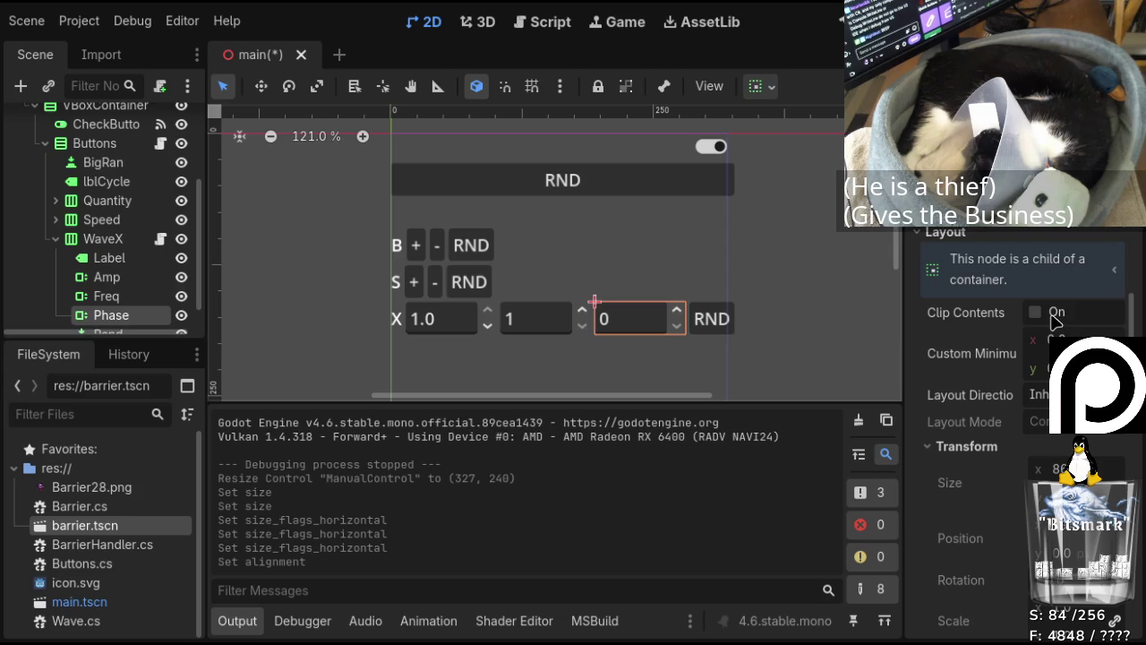
pyautogui.click(555, 324)
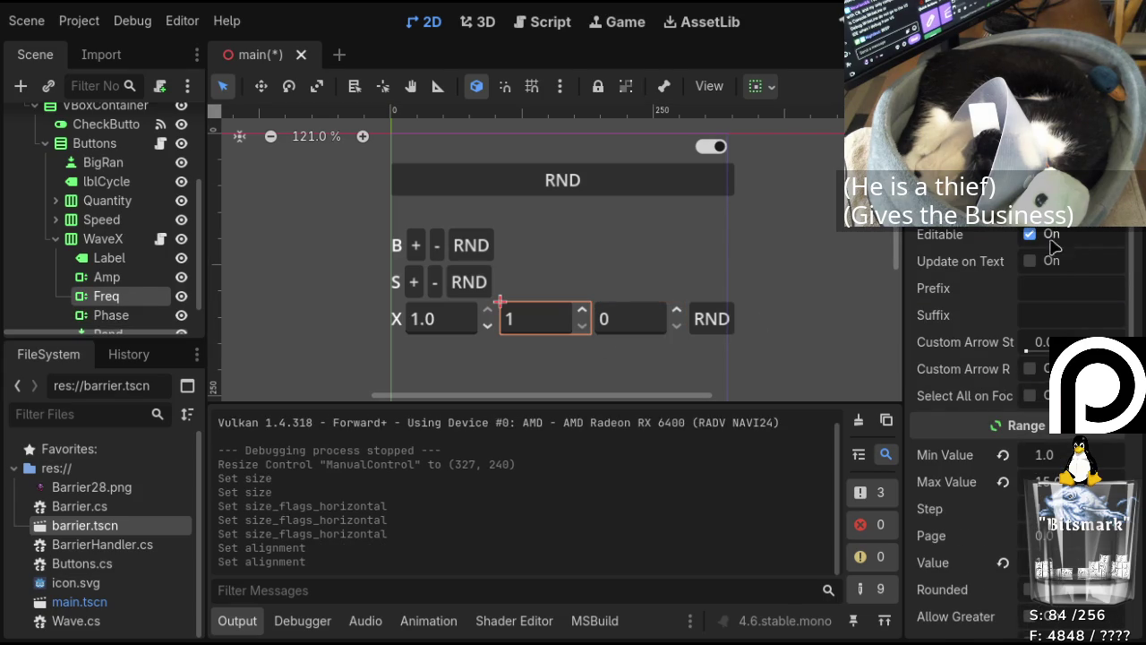
pyautogui.click(451, 329)
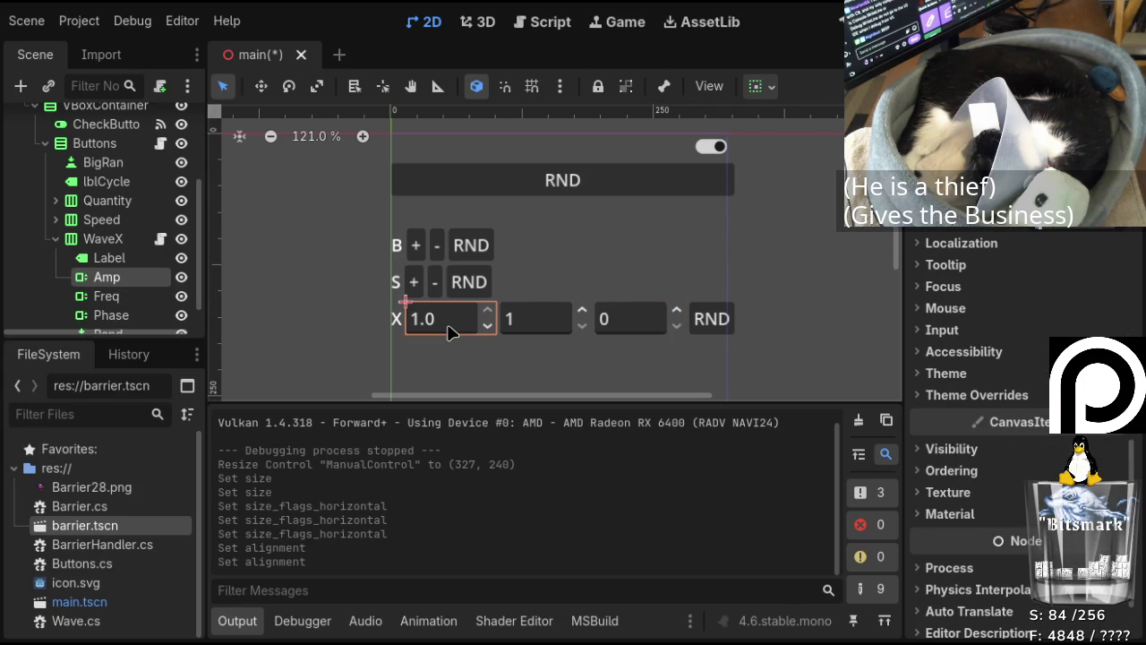
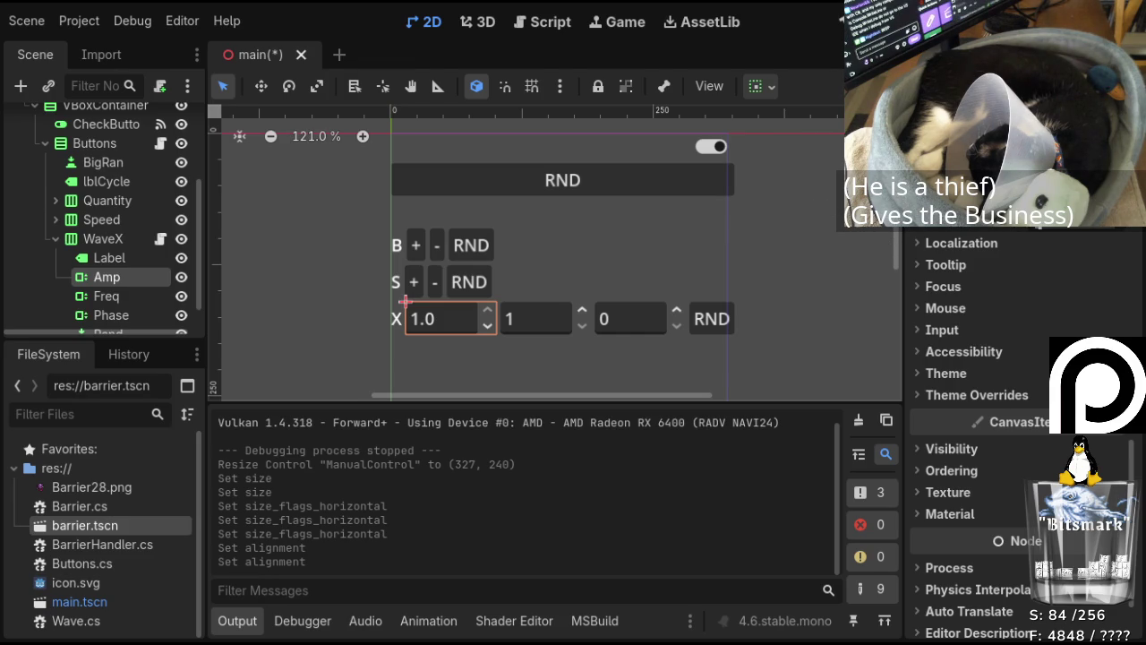
# Inspect the B row, then the X row's phase and frequency spinboxes on the canvas.
pyautogui.scroll(-1, 561, 261)
pyautogui.click(562, 261)
pyautogui.scroll(-2, 561, 261)
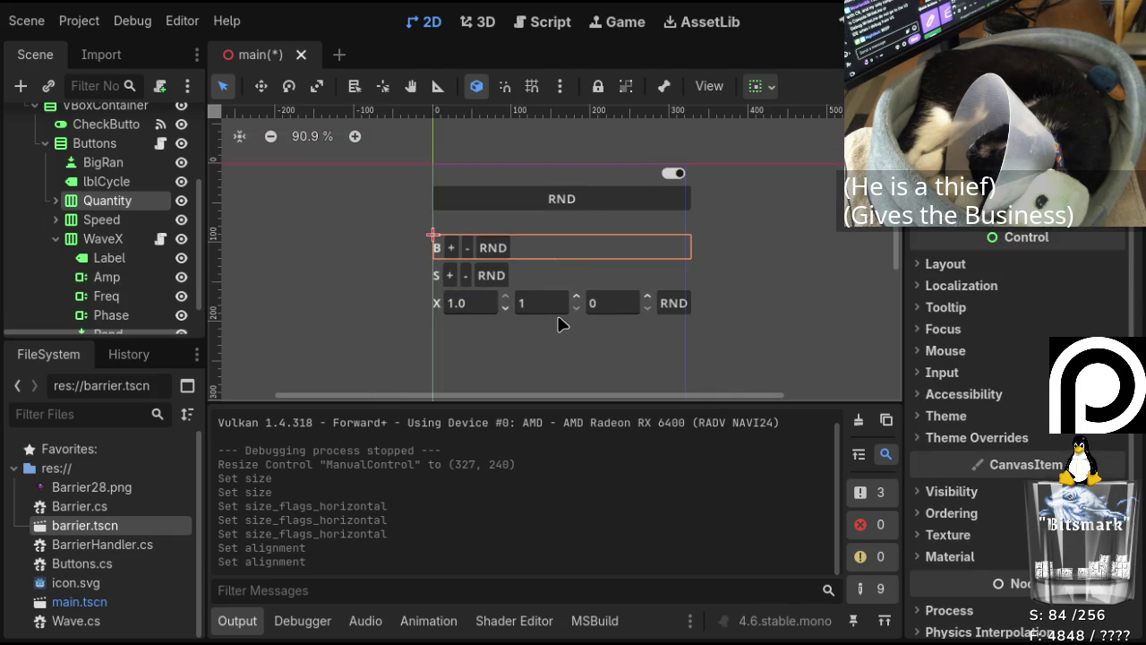
pyautogui.scroll(2, 561, 261)
pyautogui.click(611, 309)
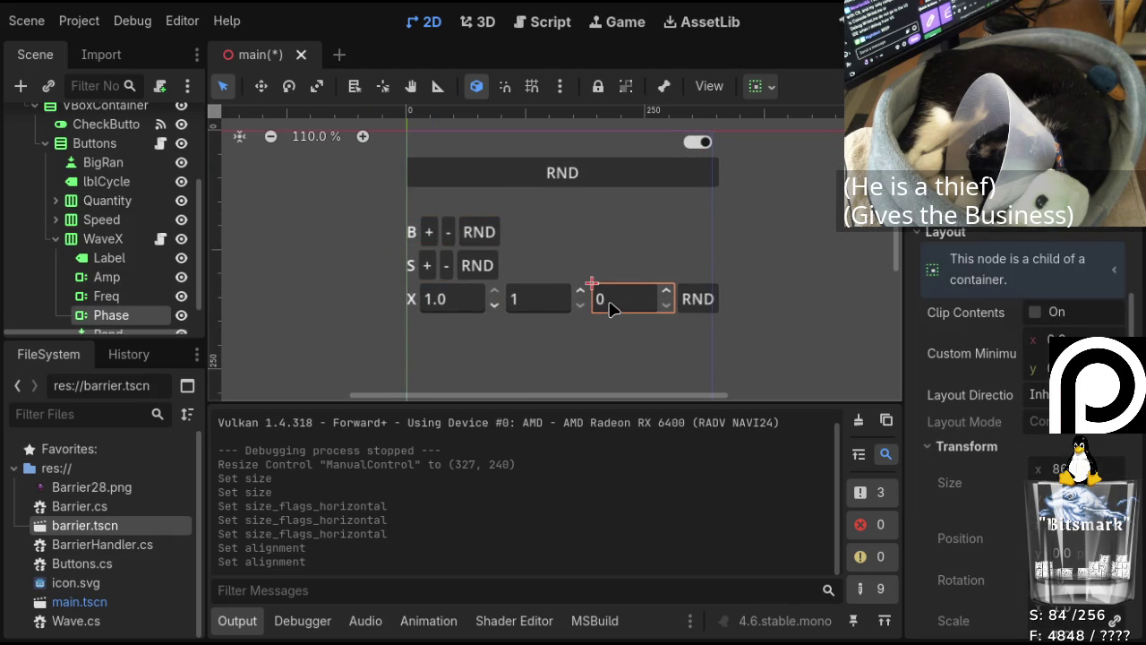
pyautogui.click(526, 302)
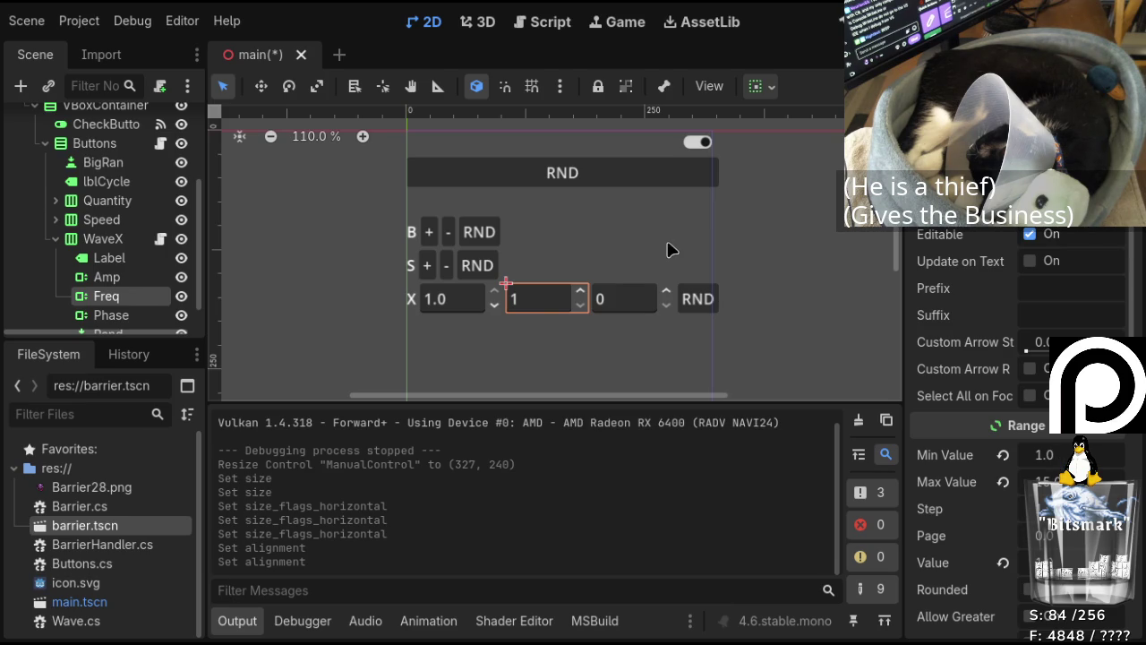
# Show BarrierHandler.cs at line 44, where each Dest vector is built from the wave value.
pyautogui.click(550, 29)
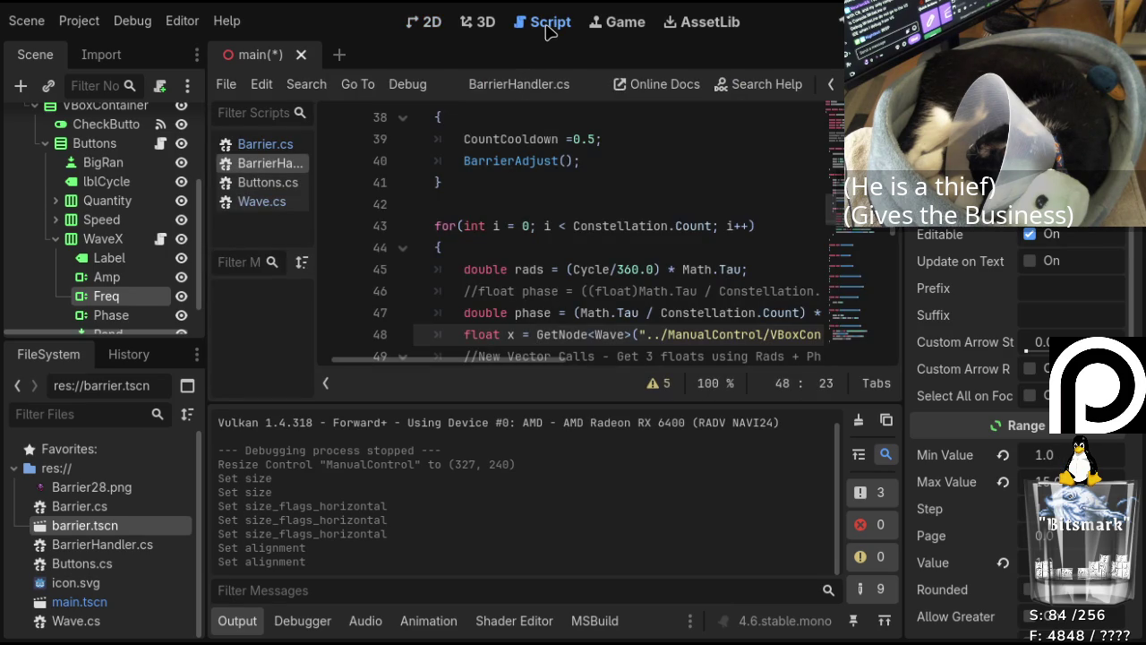
pyautogui.scroll(-2, 612, 238)
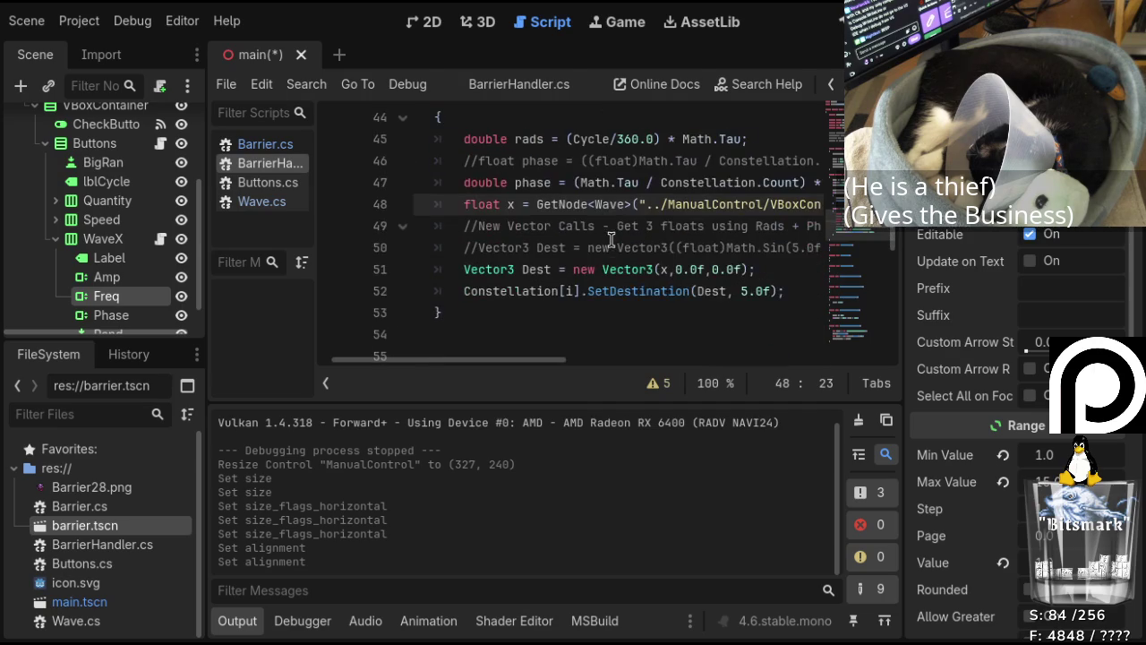
pyautogui.scroll(-1, 609, 238)
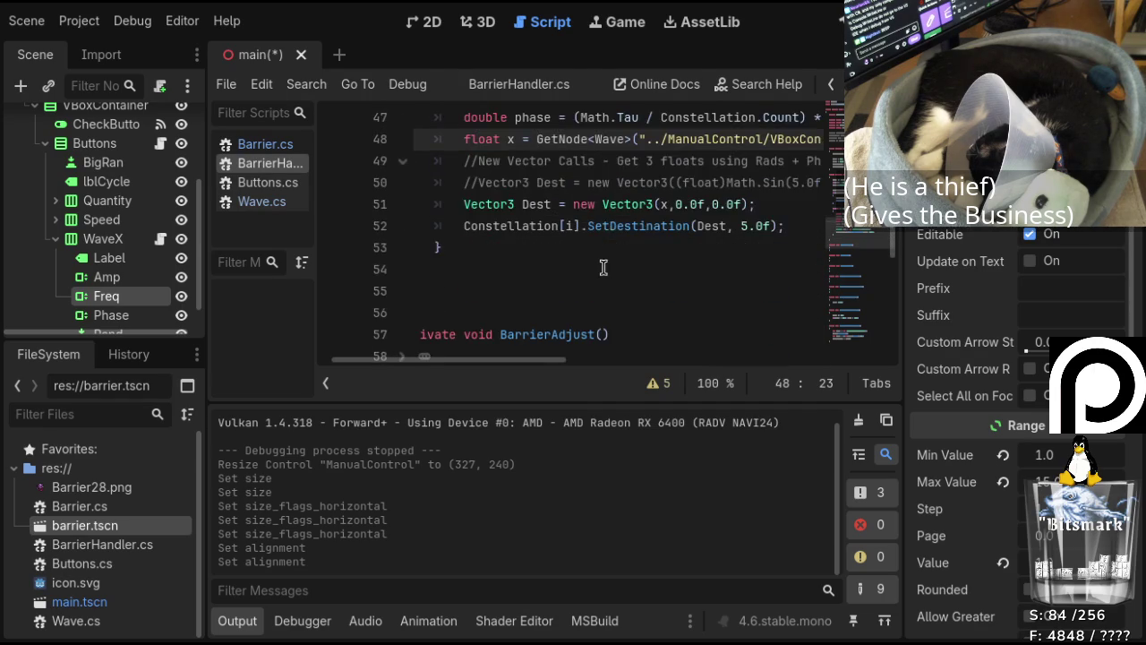
pyautogui.scroll(1, 602, 259)
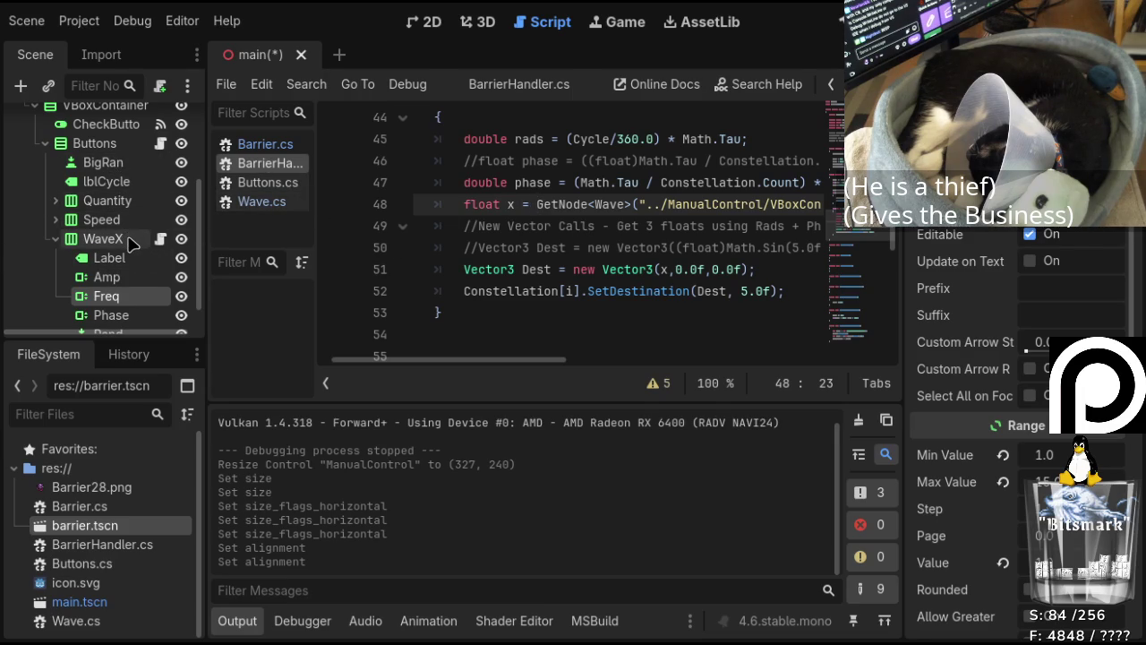
# Paste two copies of the WaveX row node as its siblings.
pyautogui.click(128, 238)
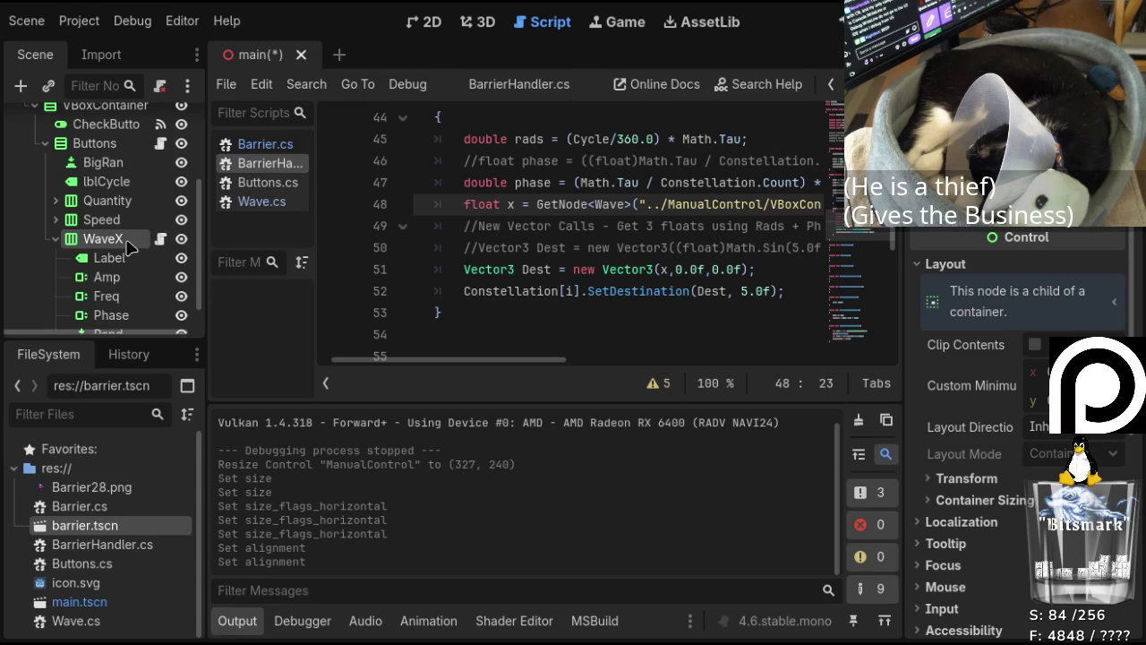
pyautogui.hotkey('ctrl', 'v')
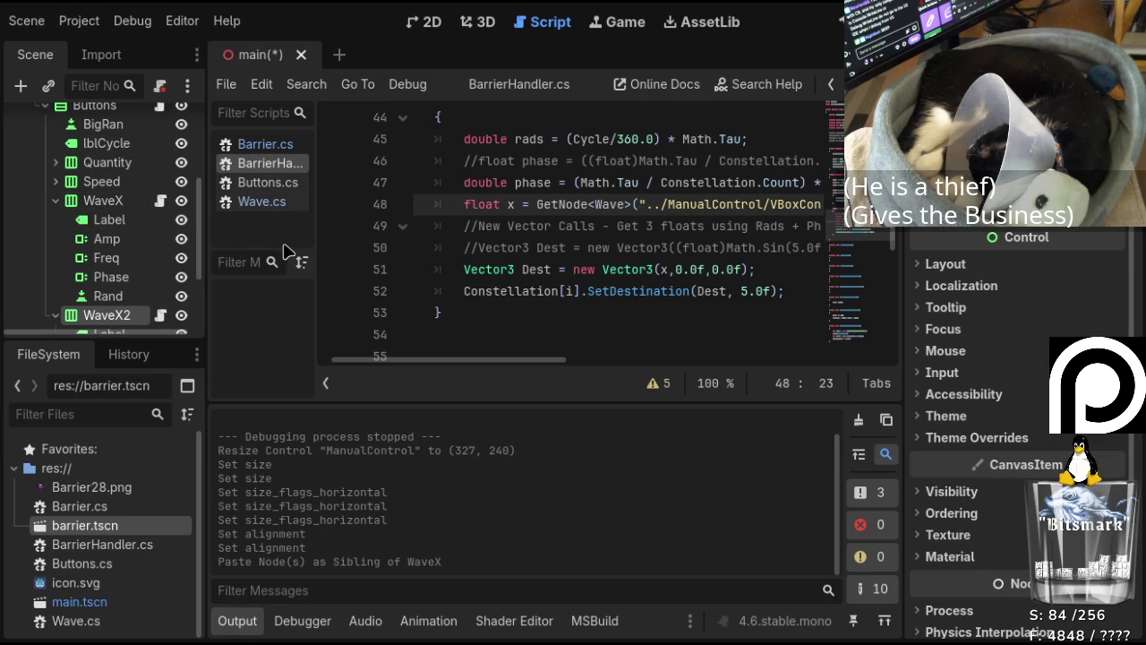
pyautogui.hotkey('ctrl', 'v')
# Rename WaveX2 to WaveY and WaveX3 to WaveZ, then return to the 2D canvas.
pyautogui.click(123, 203)
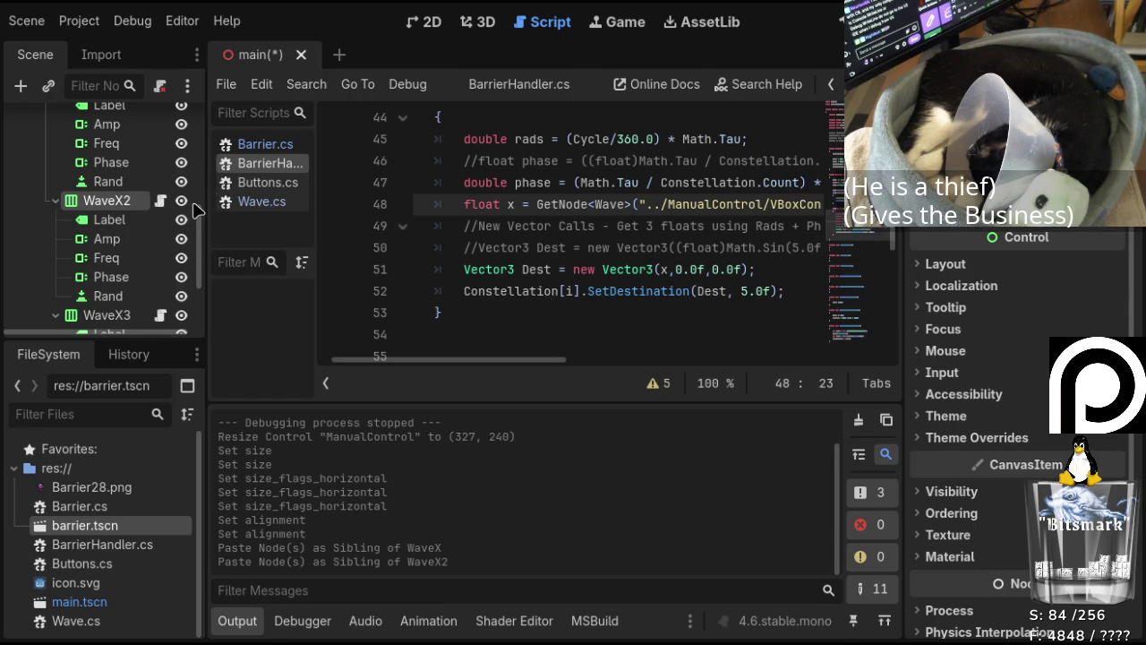
pyautogui.press('F2')
pyautogui.write('WaveY')
pyautogui.click(103, 315)
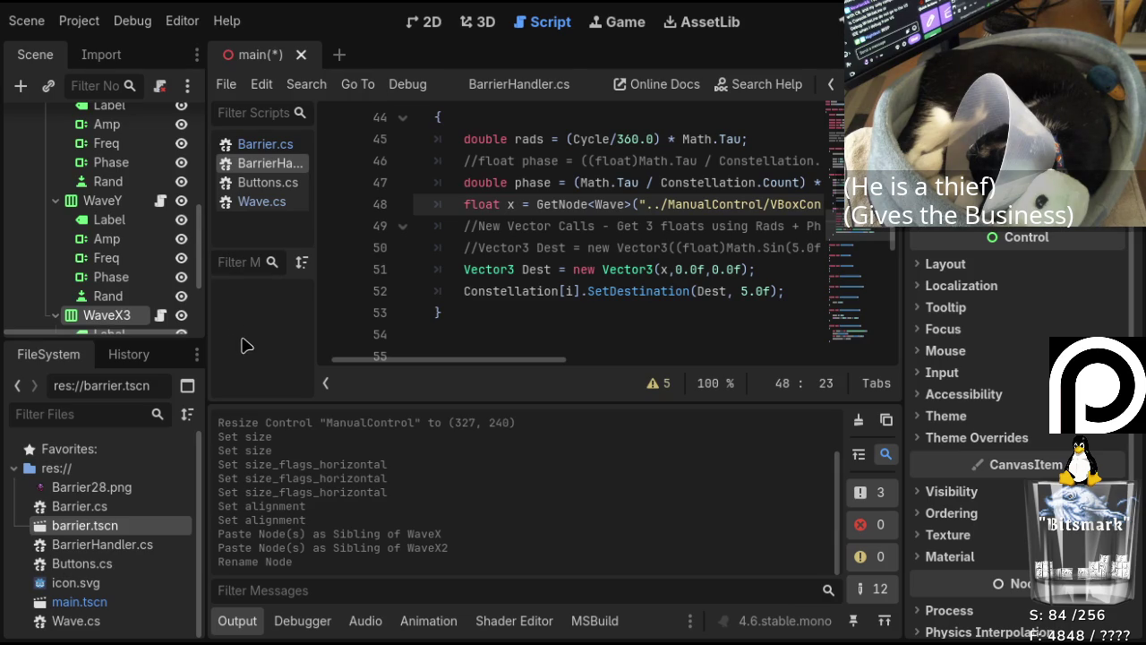
pyautogui.press('F2')
pyautogui.write('WaveZ')
pyautogui.press('Return')
pyautogui.click(432, 27)
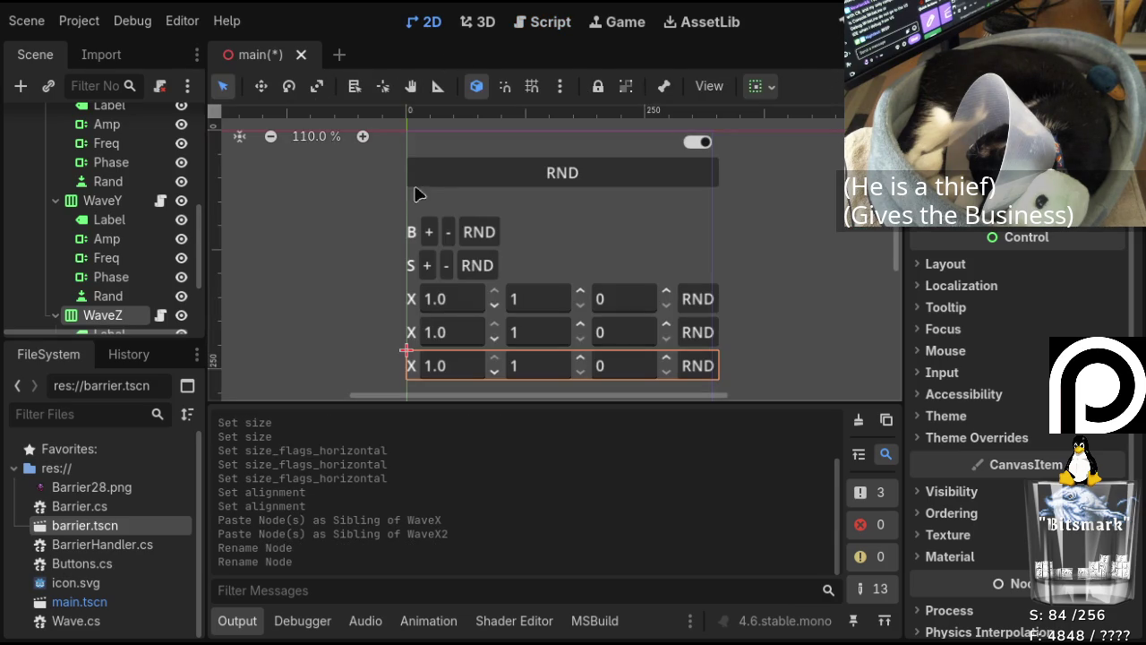
# Set the WaveZ label's text to Z and the WaveY label's text to Y.
pyautogui.scroll(-1, 130, 246)
pyautogui.click(110, 309)
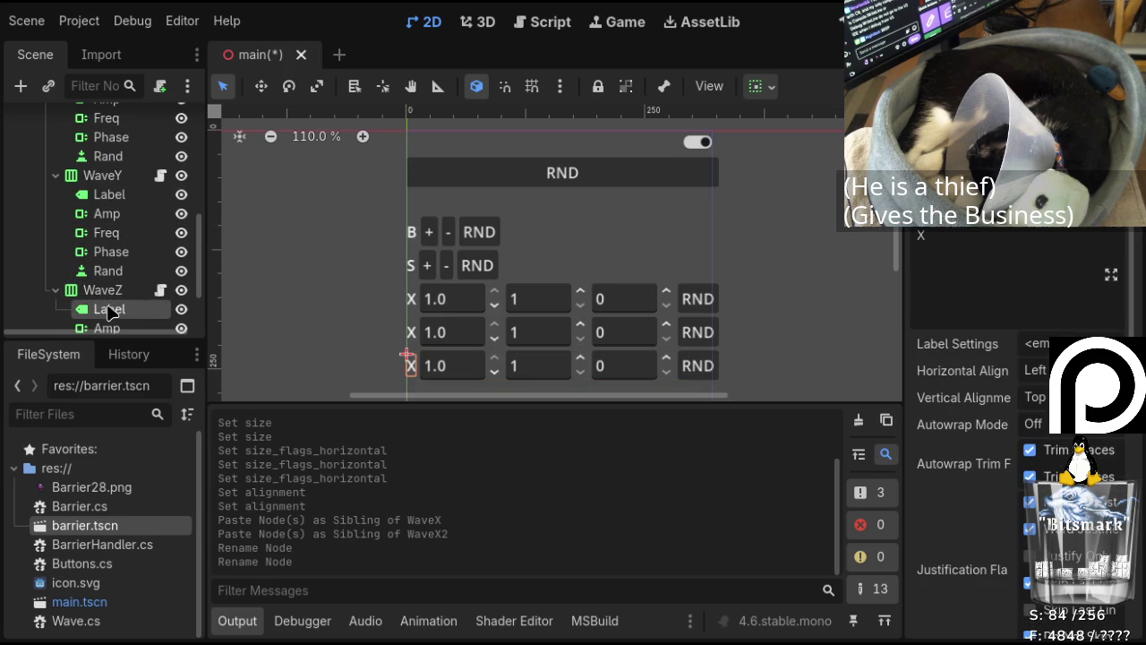
pyautogui.click(958, 253)
pyautogui.press('BackSpace')
pyautogui.write('Z')
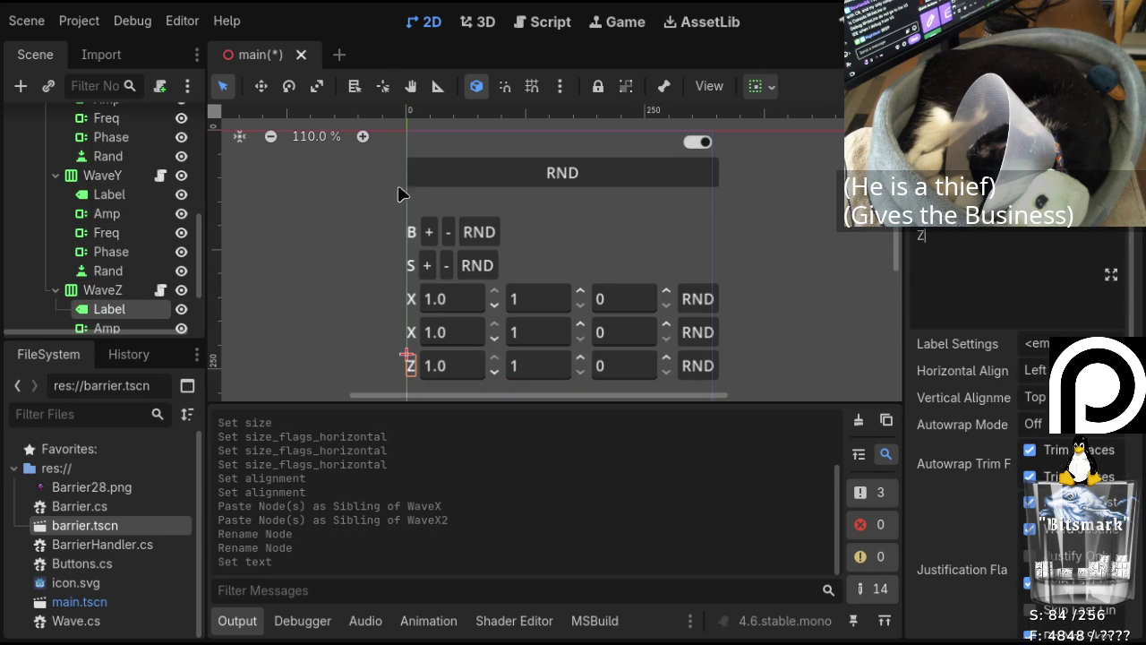
pyautogui.click(128, 194)
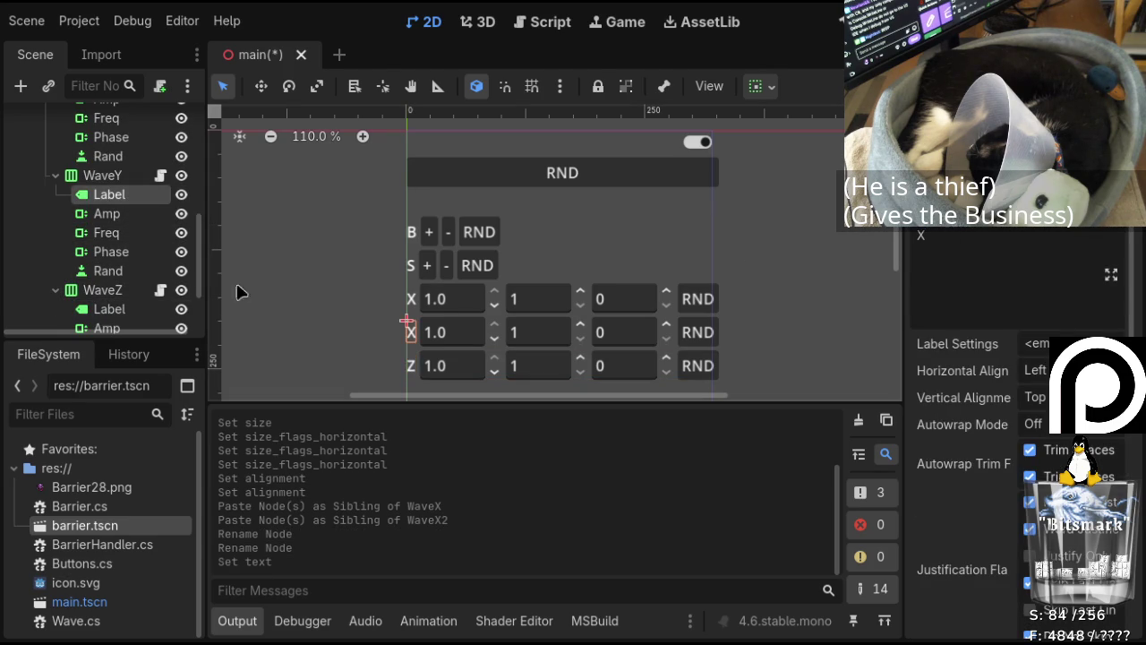
pyautogui.write('Y')
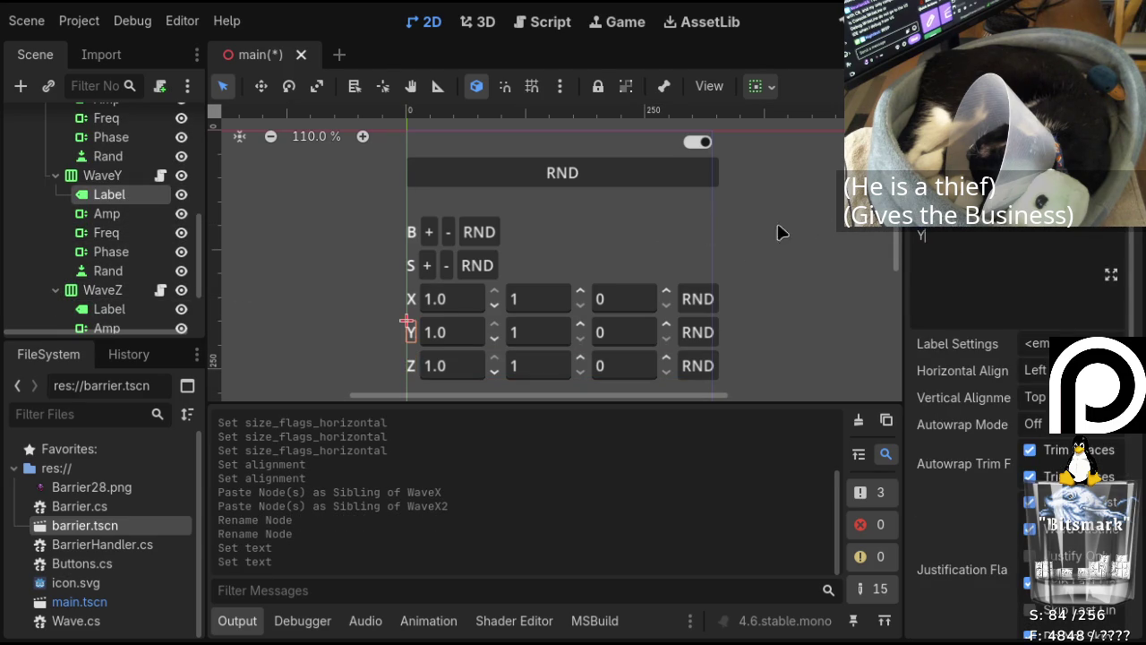
pyautogui.click(7, 218)
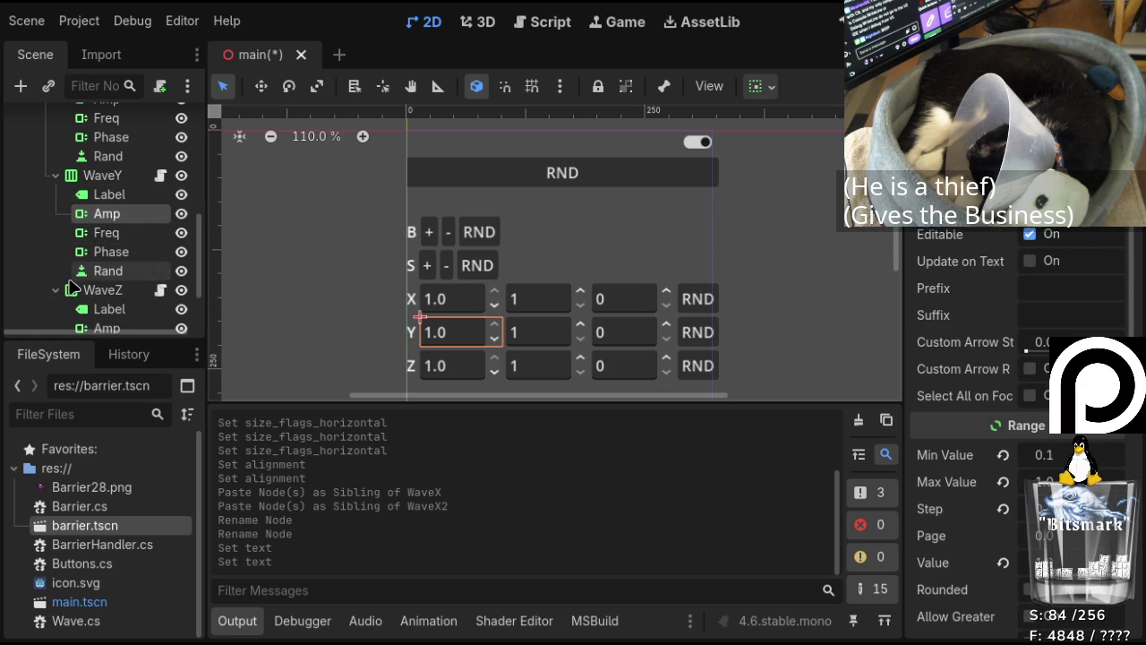
# Tidy the scene tree and show the signals of the X row's Rand button.
pyautogui.click(57, 296)
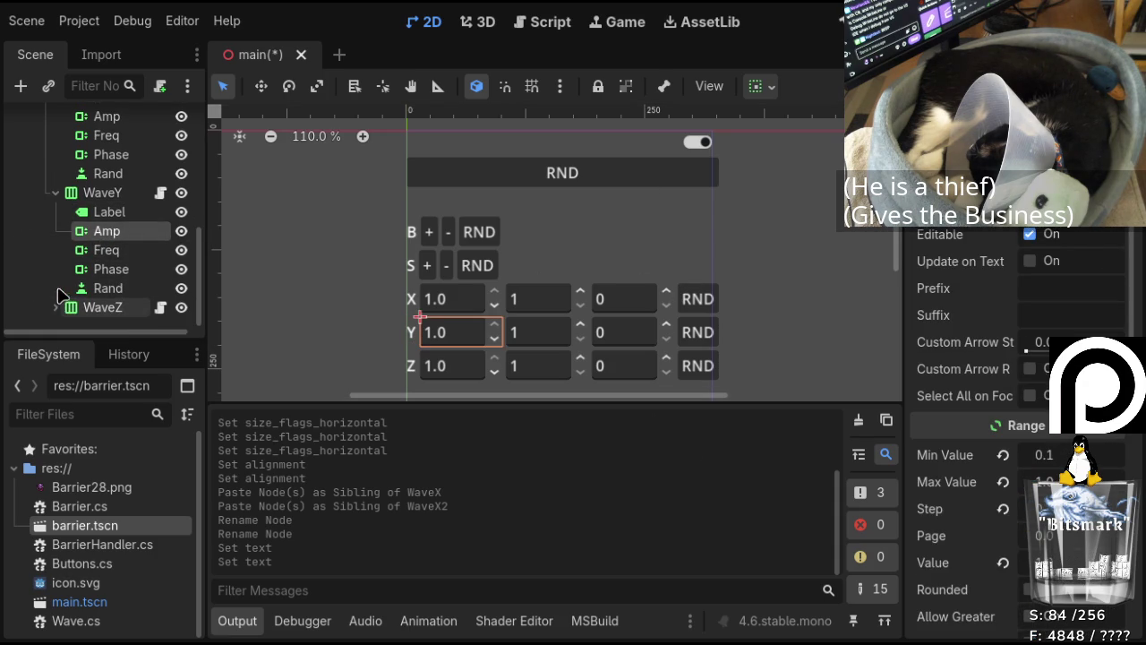
pyautogui.click(56, 188)
pyautogui.scroll(1, 45, 226)
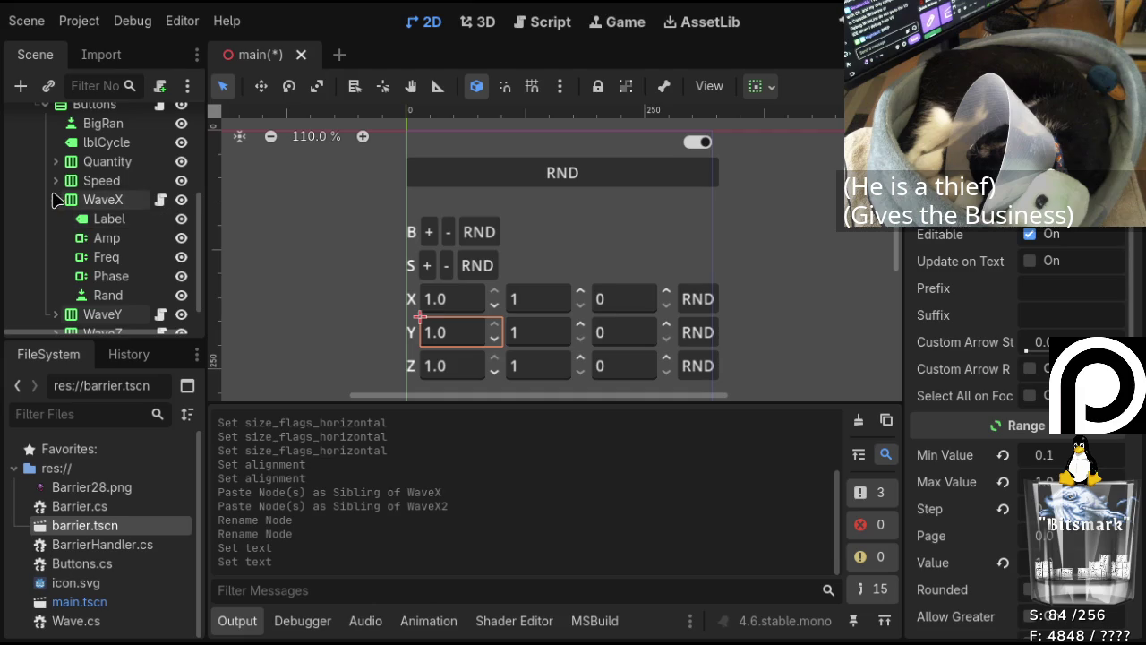
pyautogui.click(56, 199)
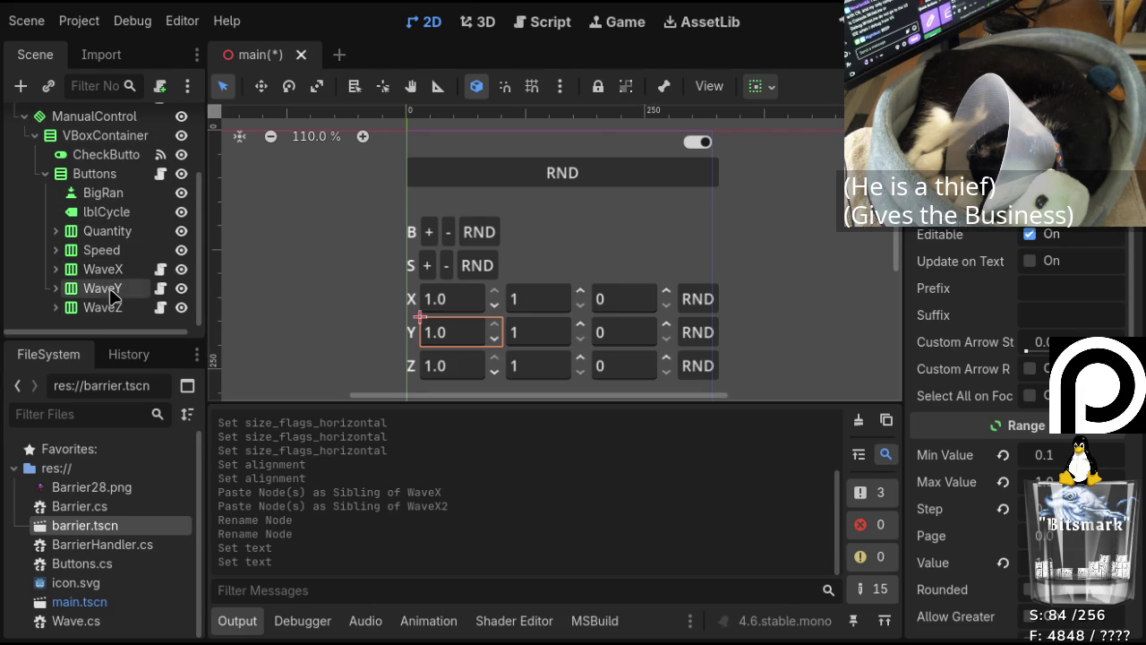
pyautogui.click(56, 269)
pyautogui.scroll(-2, 135, 253)
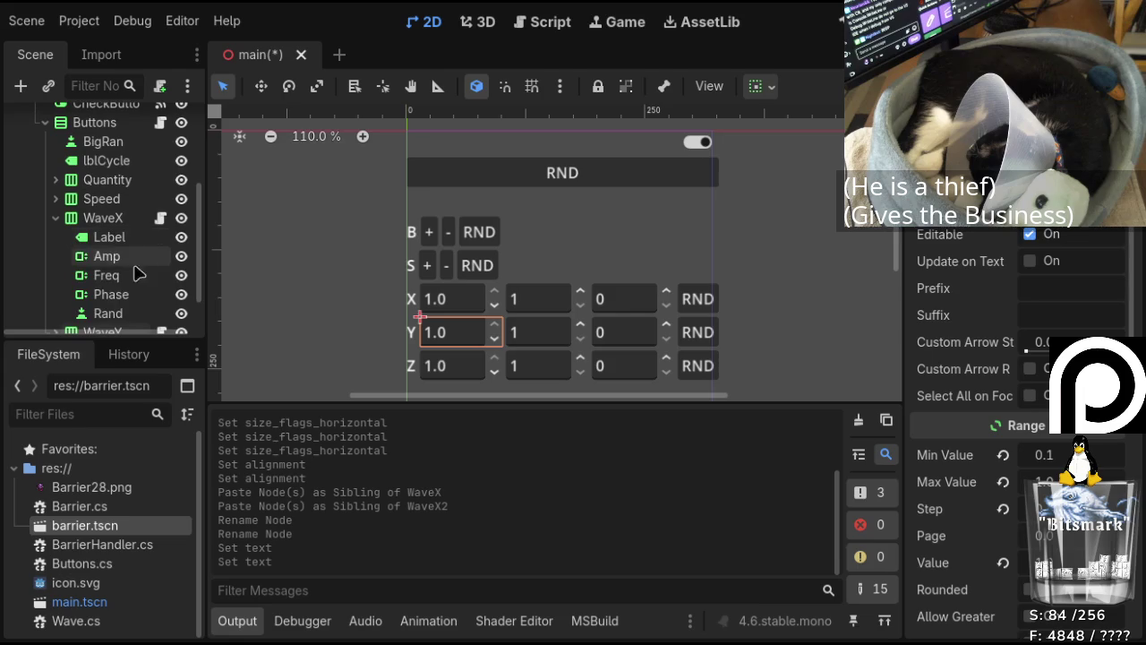
pyautogui.click(137, 315)
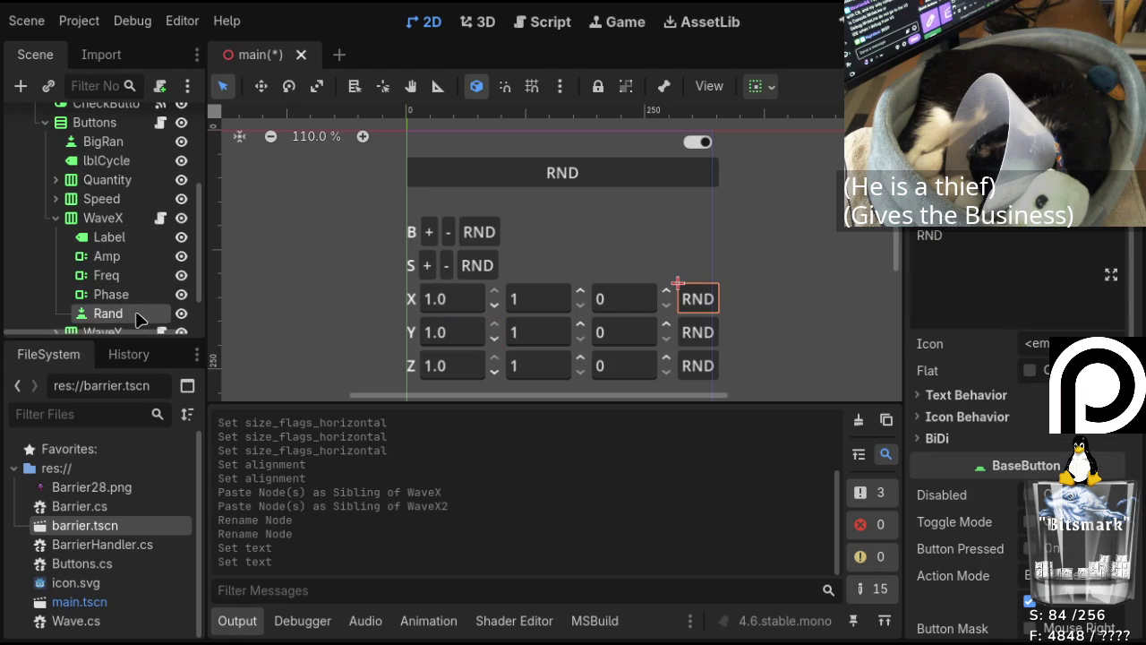
pyautogui.click(996, 54)
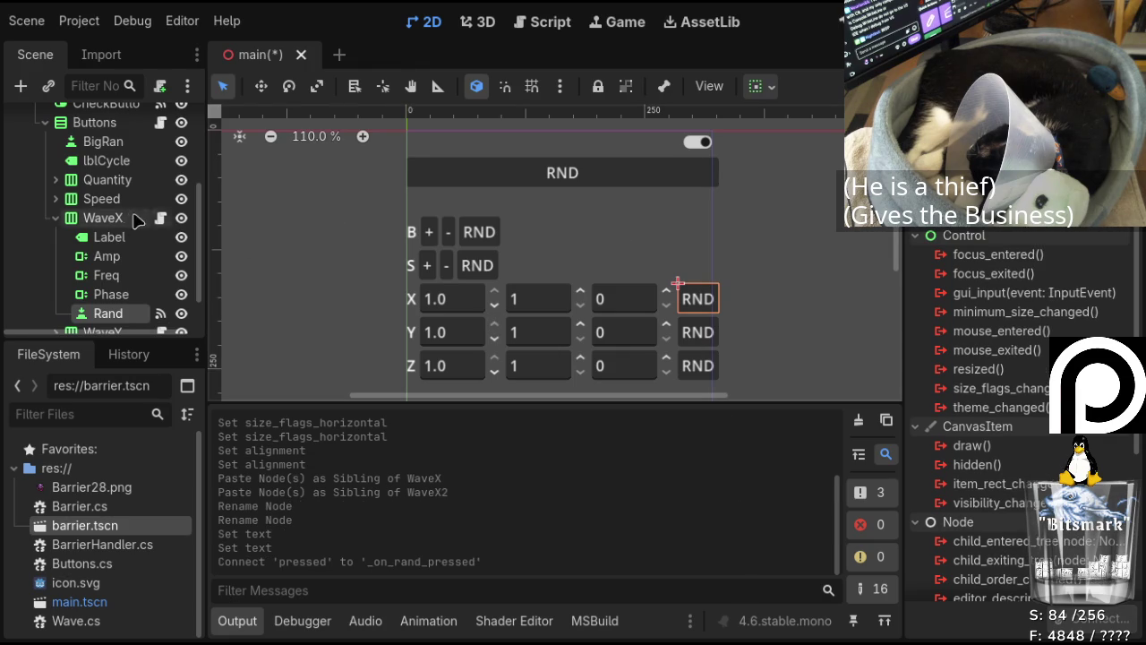
# Expand WaveY and select its Rand button node.
pyautogui.scroll(-2, 132, 205)
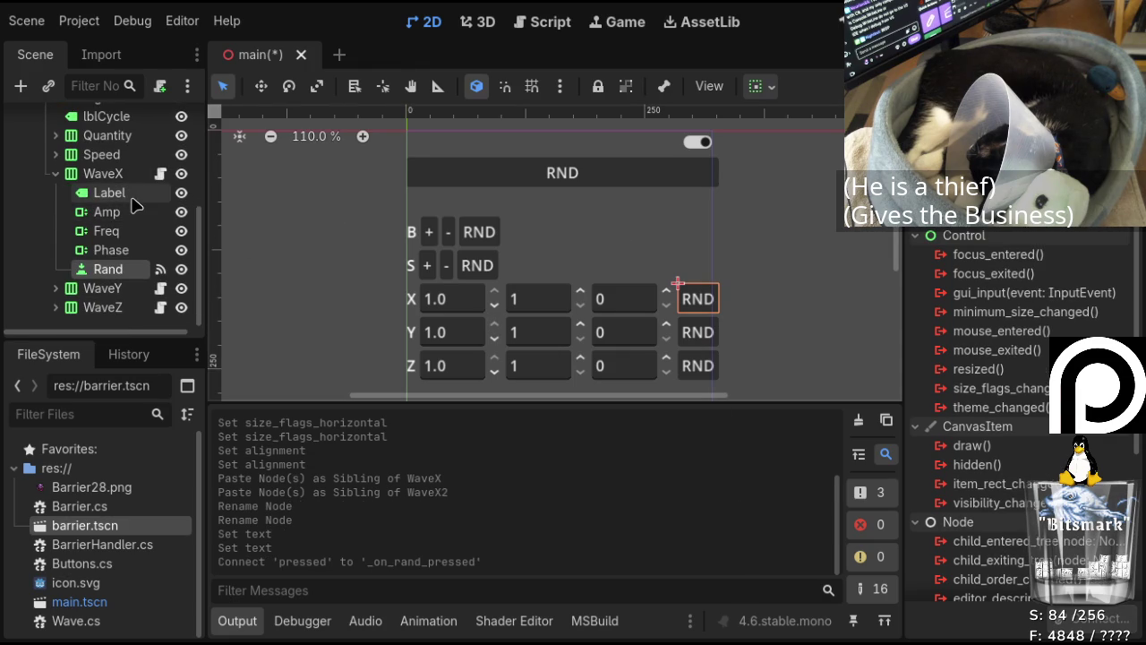
pyautogui.click(55, 287)
pyautogui.scroll(-1, 97, 240)
pyautogui.scroll(-3, 101, 240)
pyautogui.scroll(5, 100, 240)
pyautogui.scroll(-5, 103, 244)
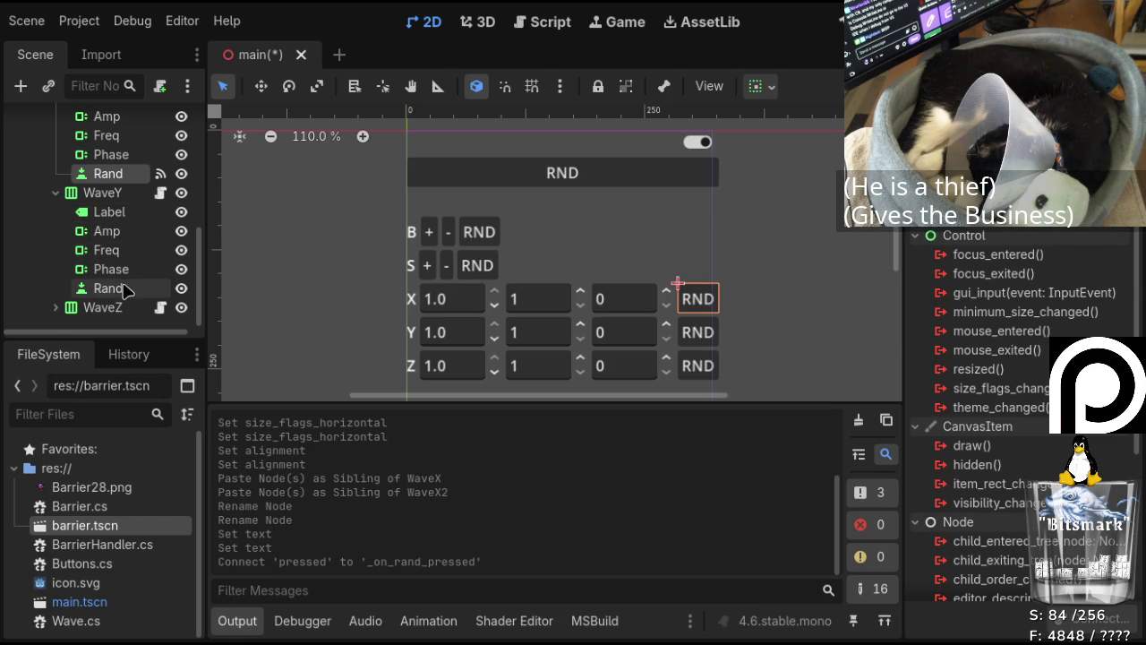
pyautogui.click(115, 288)
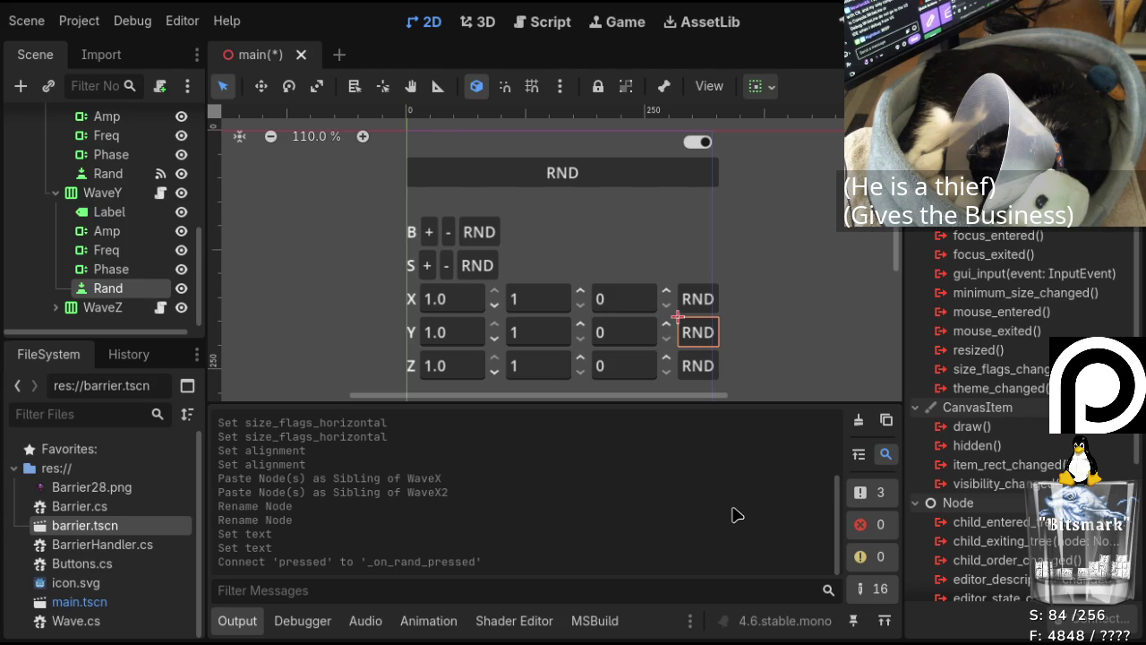
# Connect the Z row's Rand button toggled signal to _on_rand_toggled.
pyautogui.click(56, 307)
pyautogui.scroll(-4, 89, 278)
pyautogui.click(107, 307)
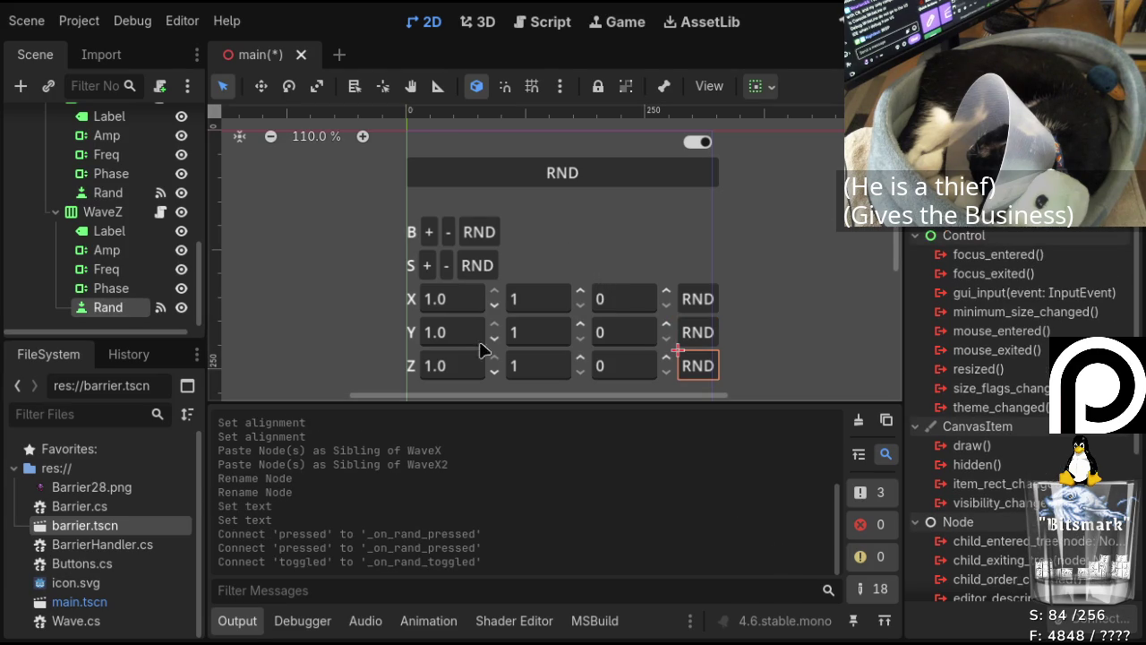
pyautogui.click(143, 215)
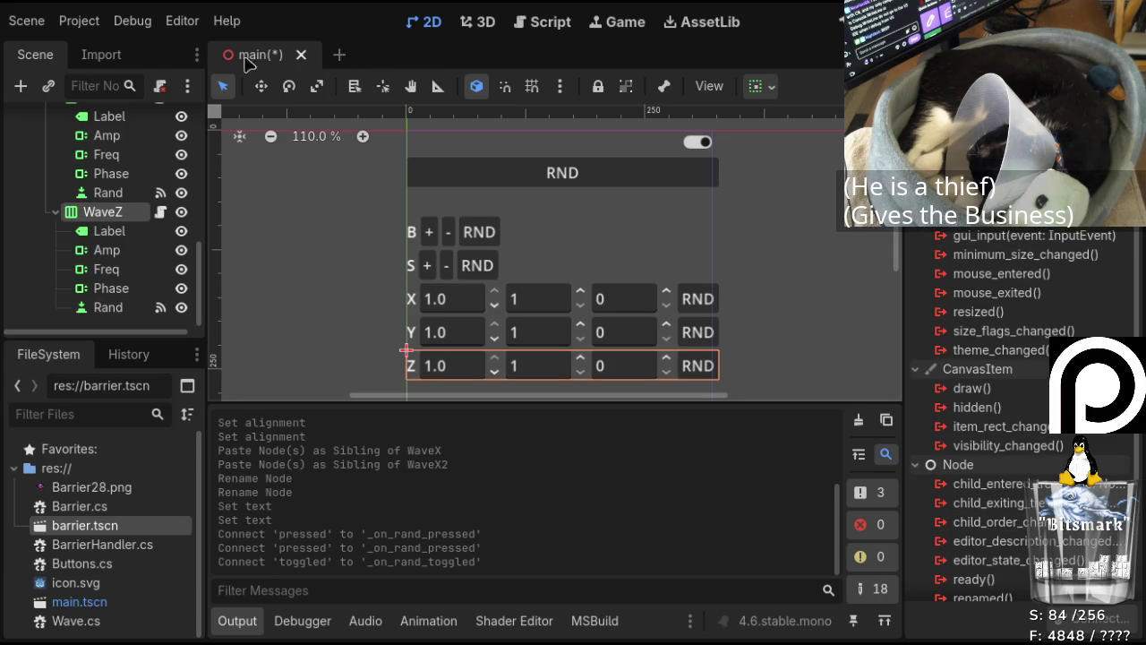
# Switch to the script editor showing BarrierHandler.cs.
pyautogui.scroll(3, 109, 220)
pyautogui.scroll(3, 109, 220)
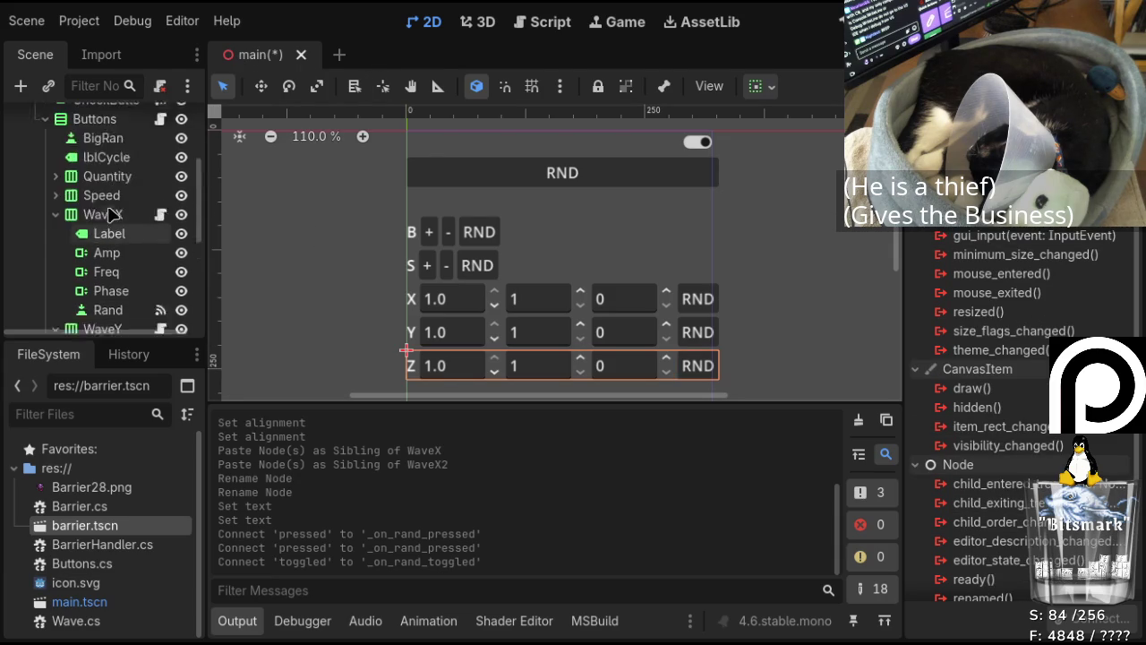
pyautogui.click(544, 23)
pyautogui.scroll(-10, 537, 251)
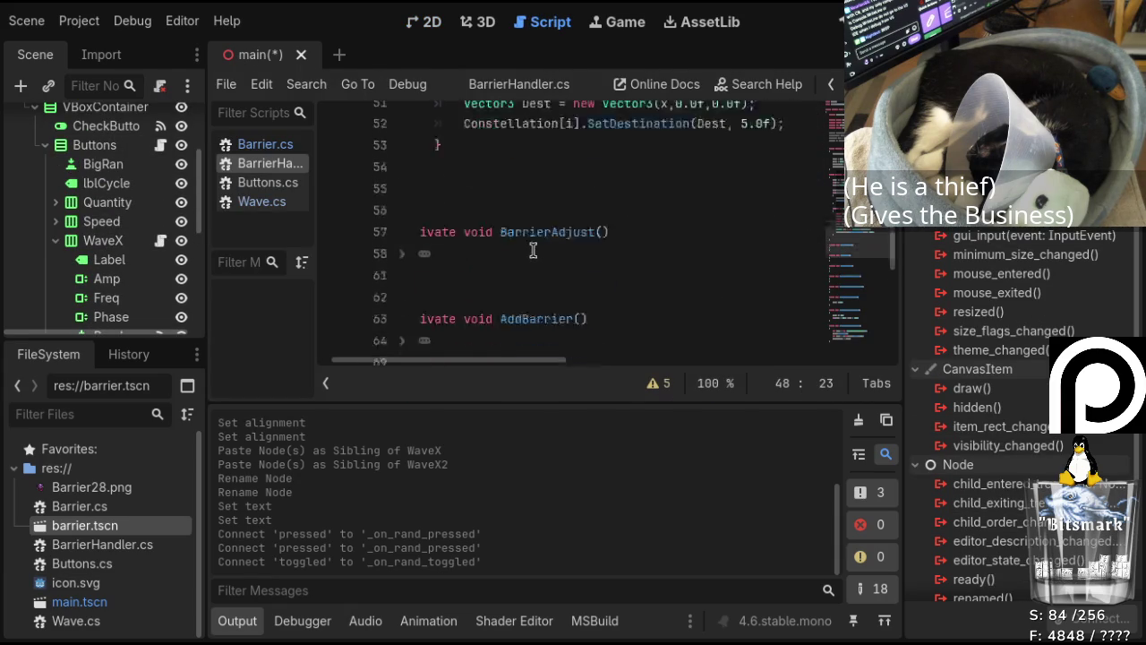
# In Wave.cs, add a private void _on_rand_pressed() method below GetWave.
pyautogui.click(264, 202)
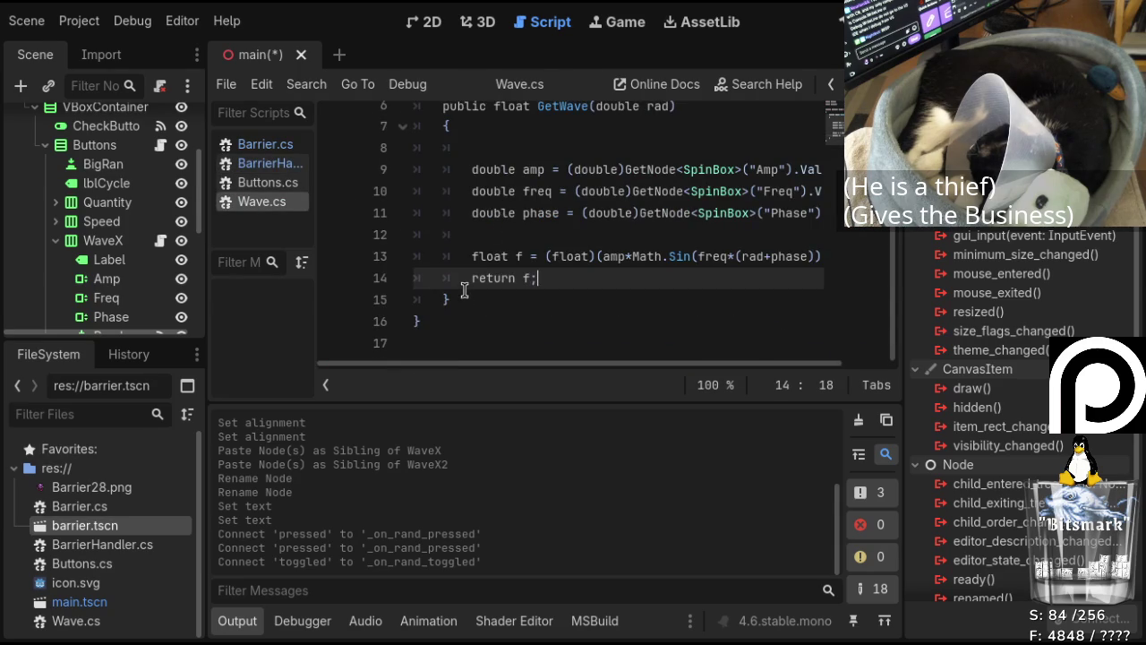
pyautogui.click(464, 292)
pyautogui.press('Return')
pyautogui.press('Return')
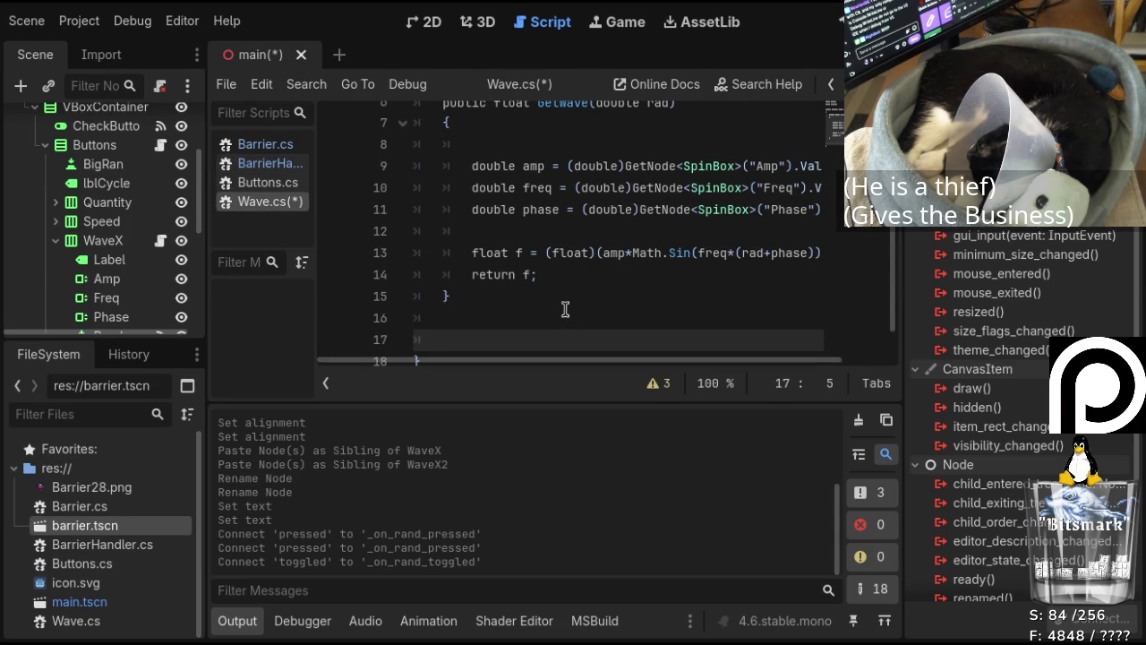
pyautogui.write('private ')
pyautogui.write('void')
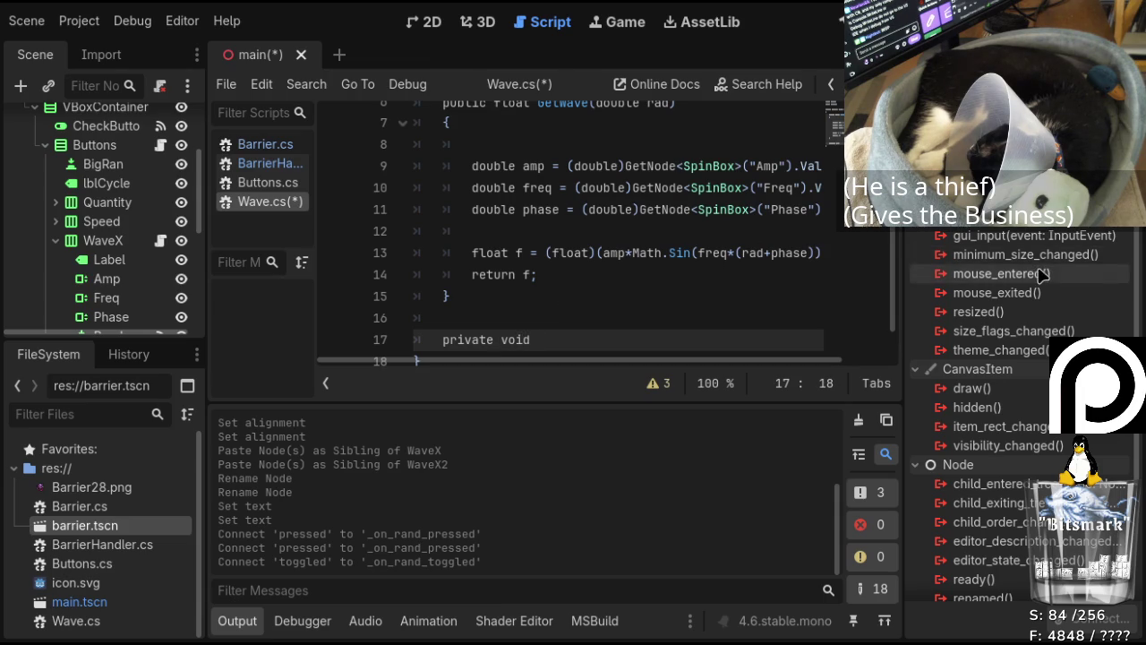
pyautogui.scroll(-2, 126, 218)
pyautogui.click(108, 283)
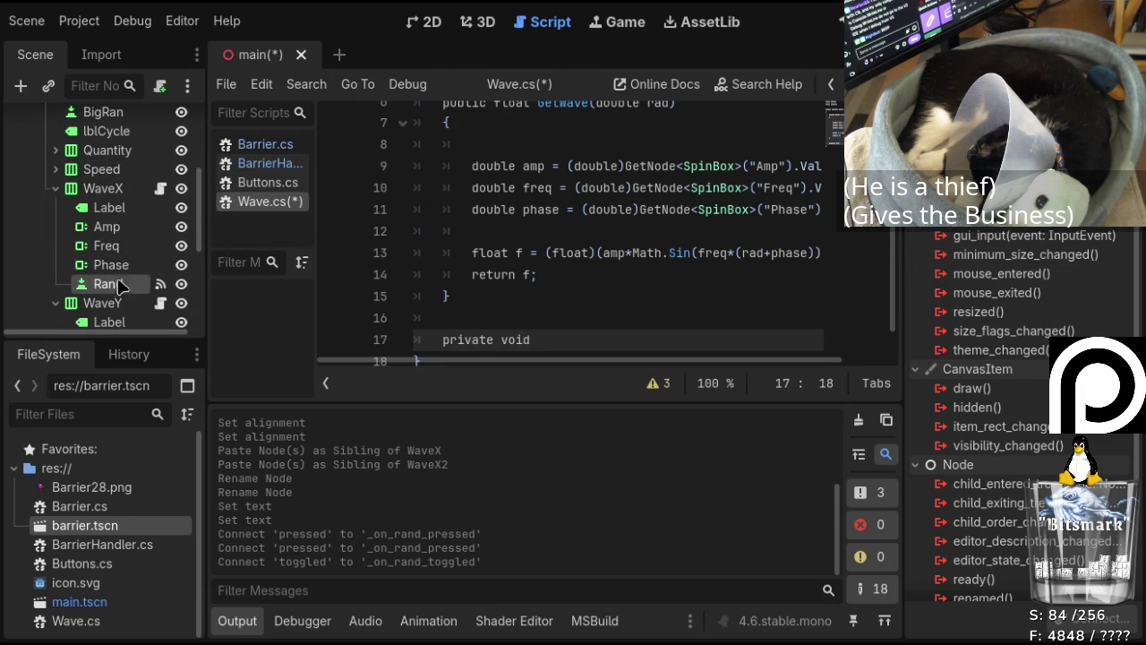
pyautogui.scroll(-1, 670, 199)
pyautogui.write('_')
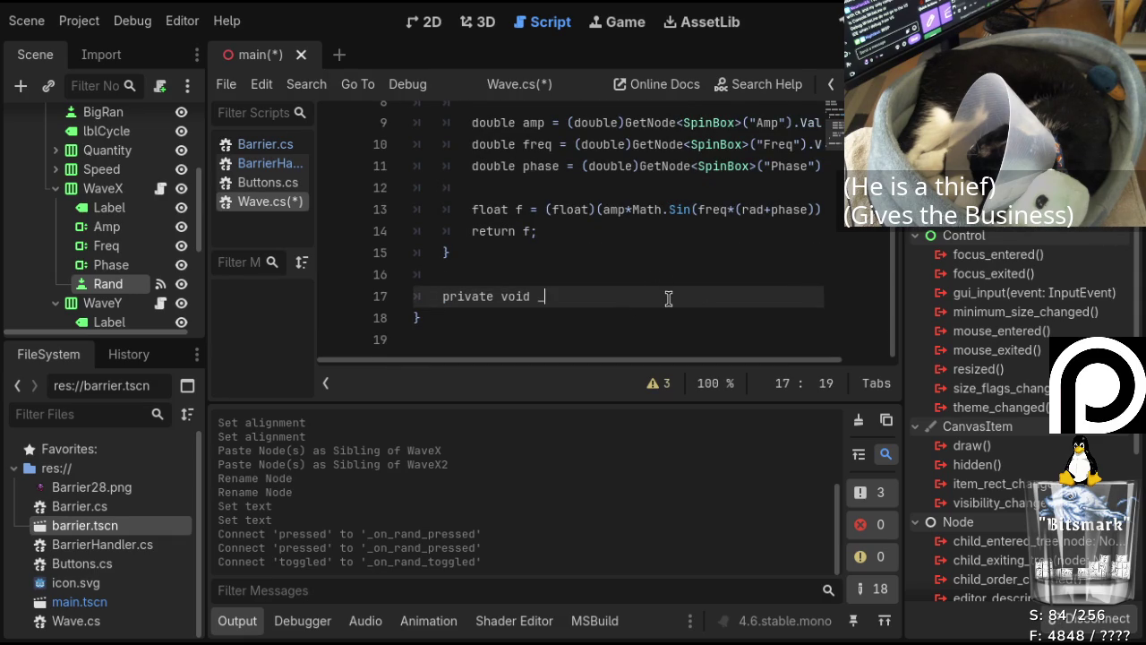
pyautogui.write('on_r')
pyautogui.write('and_pressed()')
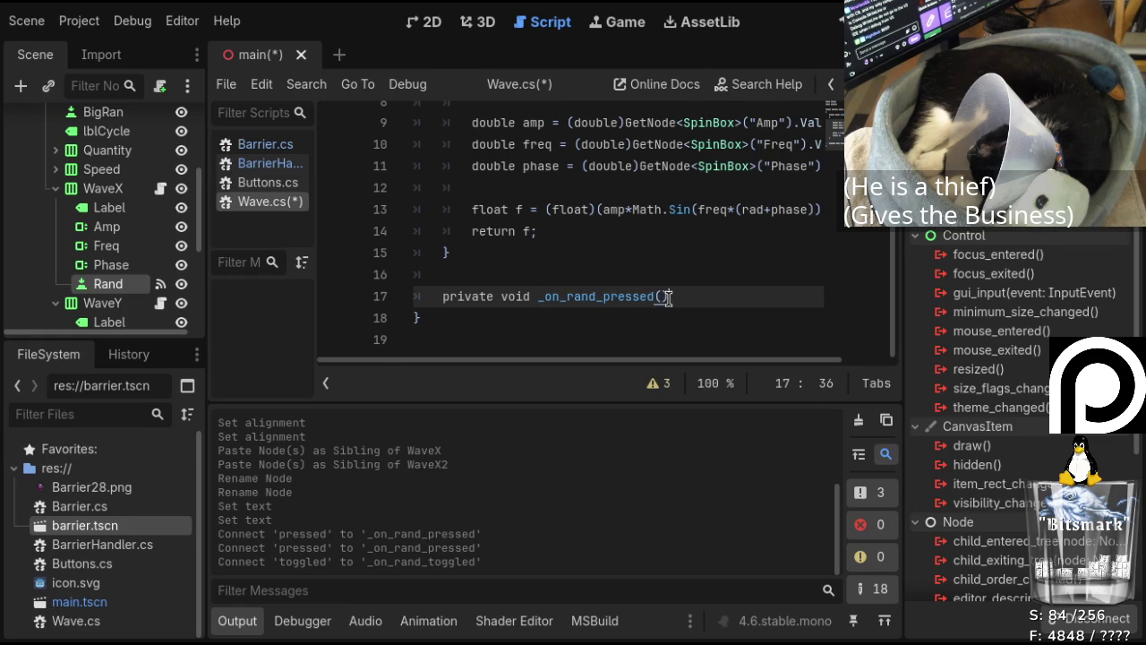
pyautogui.press('Return')
pyautogui.write('{')
pyautogui.press('Return')
# Declare var Rando = new RandomNumberGenerator() inside the new method.
pyautogui.scroll(2, 604, 206)
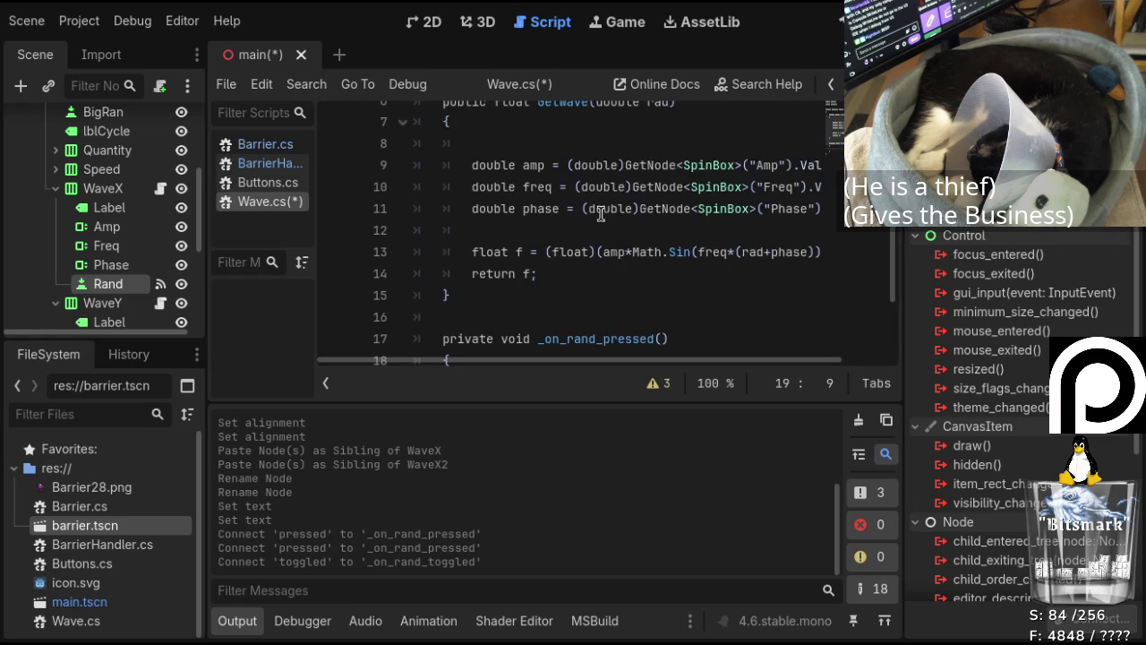
pyautogui.scroll(3, 612, 208)
pyautogui.scroll(-3, 612, 207)
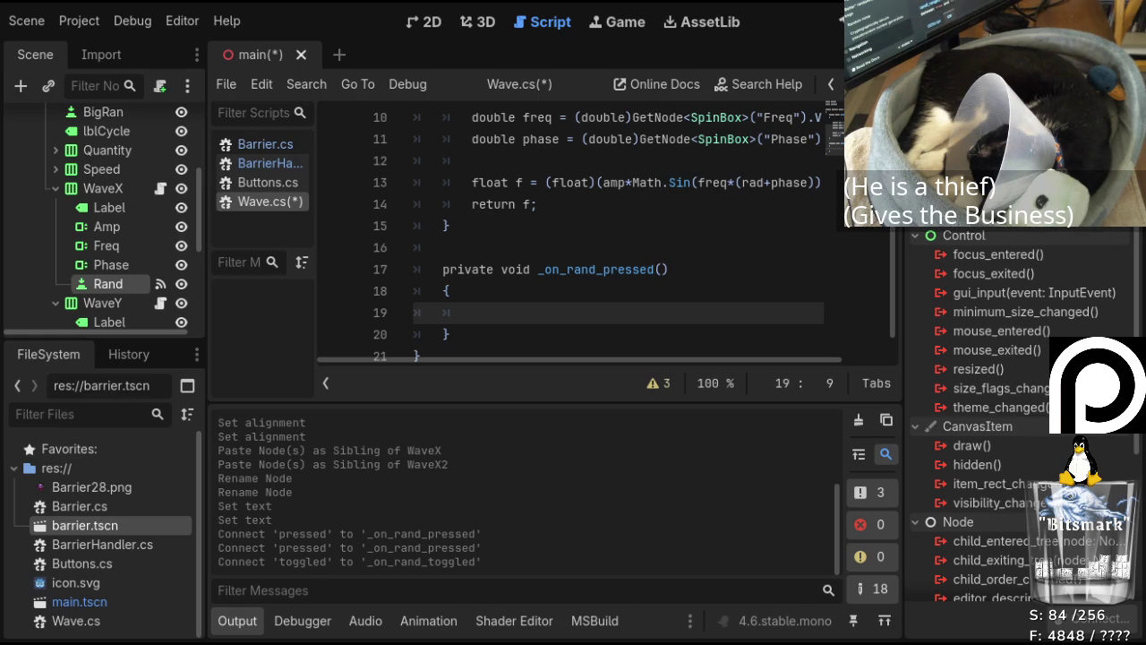
pyautogui.click(624, 328)
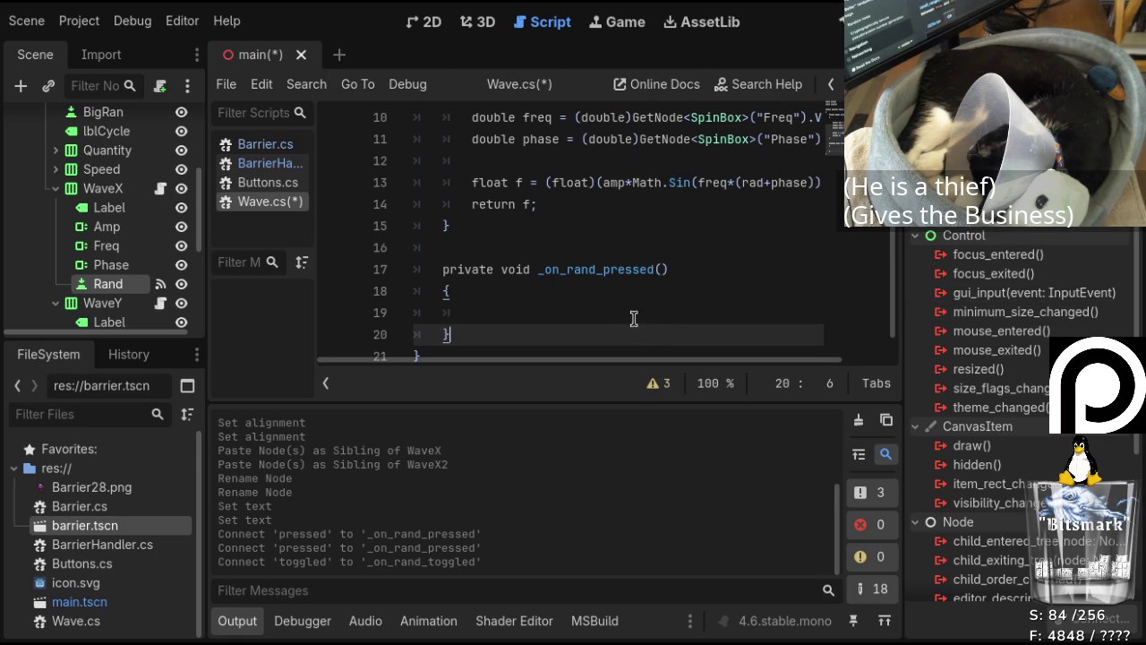
pyautogui.click(632, 309)
pyautogui.scroll(1, 633, 309)
pyautogui.scroll(-1, 633, 310)
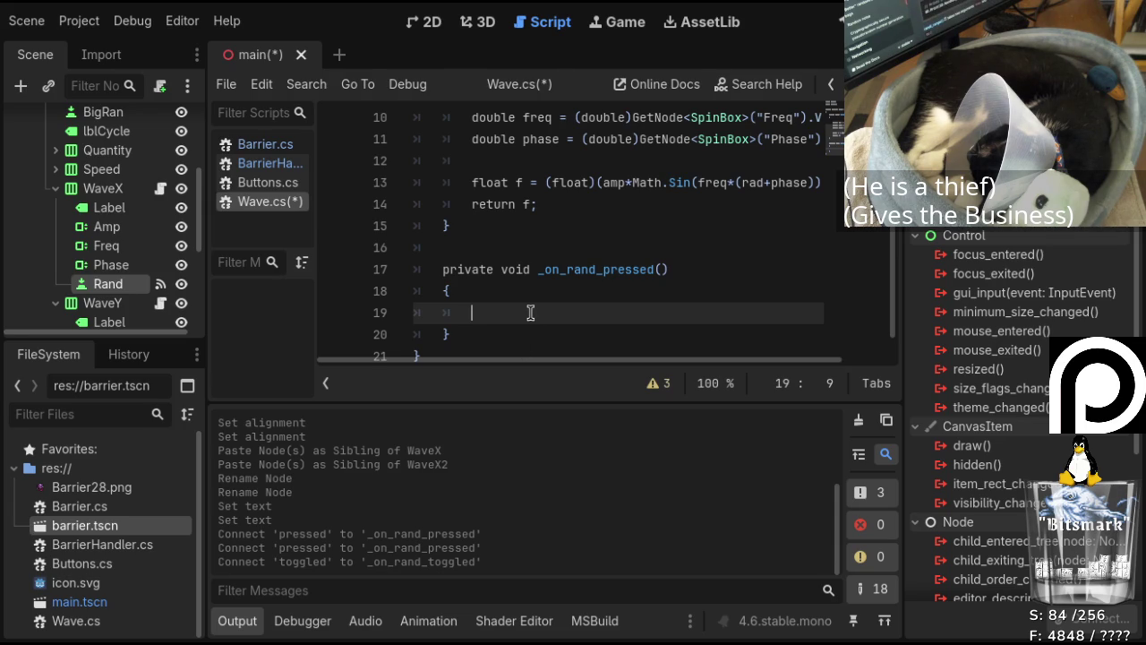
pyautogui.write('var ')
pyautogui.write('Rando = ')
pyautogui.write('new R')
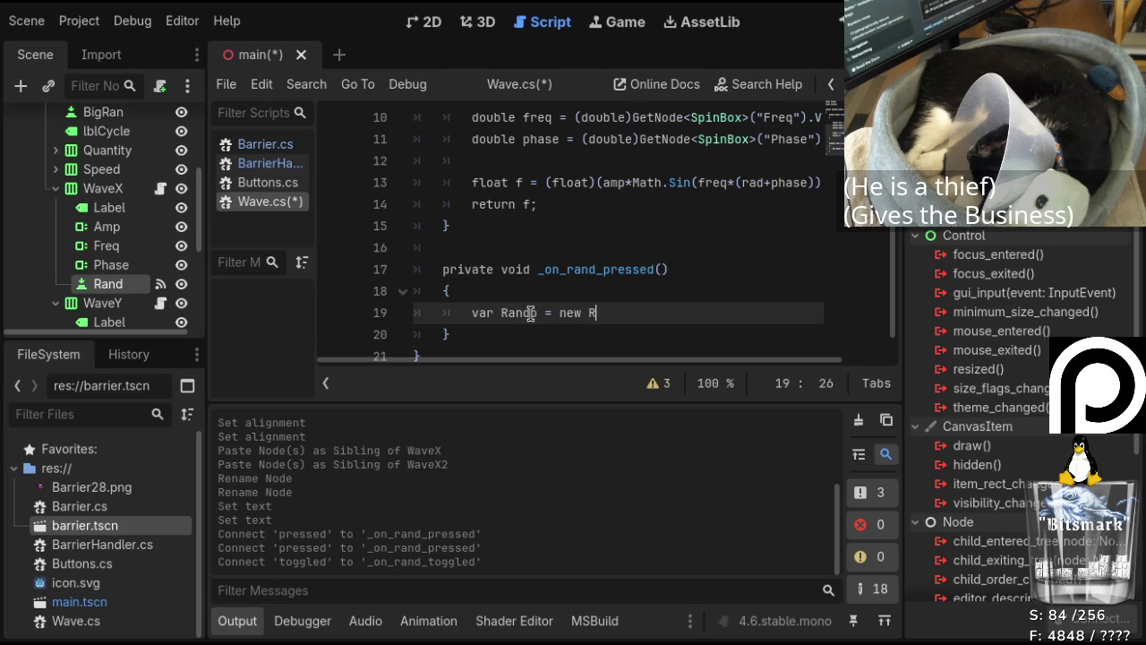
pyautogui.write('andomNumberGenerator()')
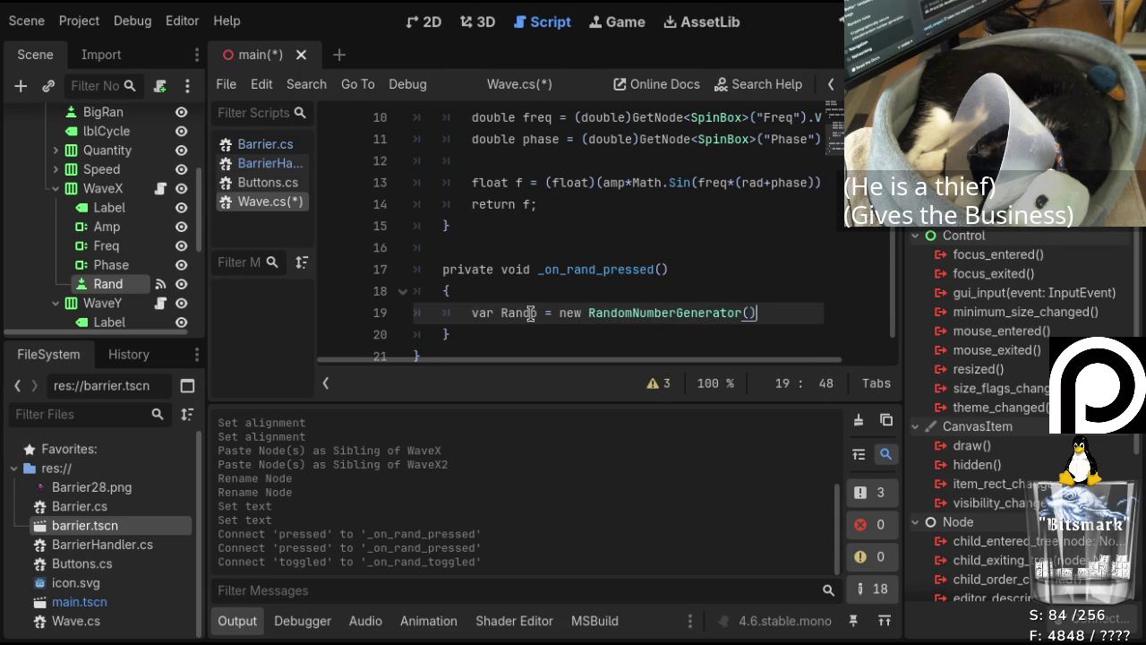
pyautogui.press('Return')
# Add a Rando.Randomize(); call on the next line.
pyautogui.write('rando.')
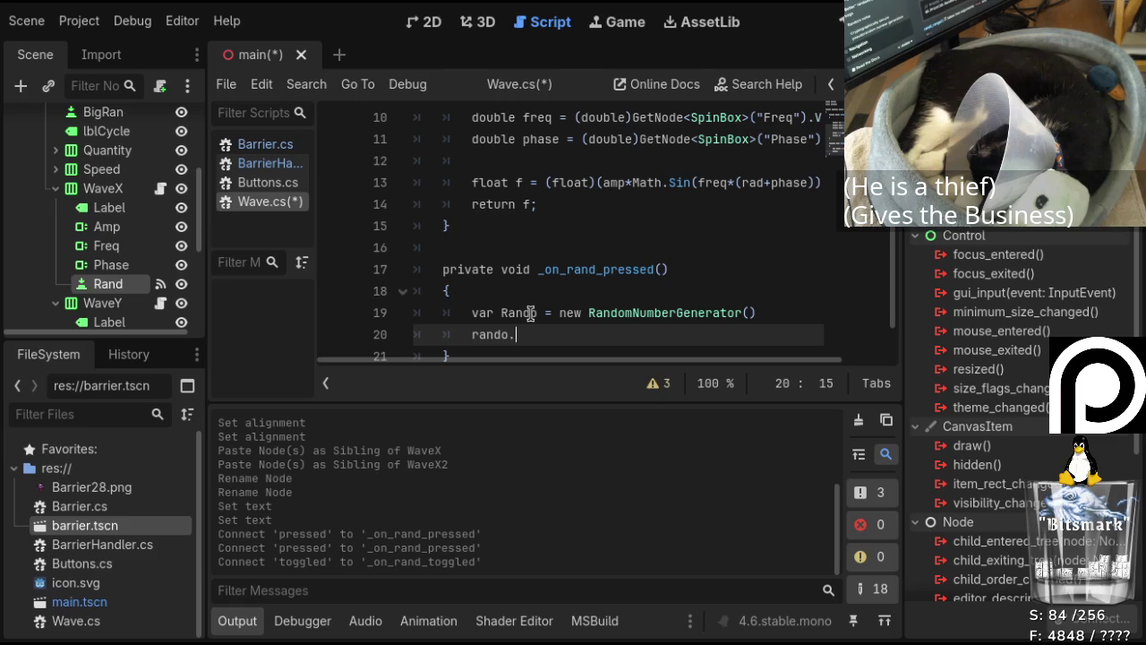
pyautogui.press('Left')
pyautogui.press('Left')
pyautogui.press('Left')
pyautogui.press('BackSpace')
pyautogui.write('R')
pyautogui.press('End')
pyautogui.write('Random')
pyautogui.write('ize();')
pyautogui.press('Return')
# Set amp = Rando.randf_range(0.1,1.0); in the method.
pyautogui.scroll(-1, 661, 231)
pyautogui.scroll(3, 681, 233)
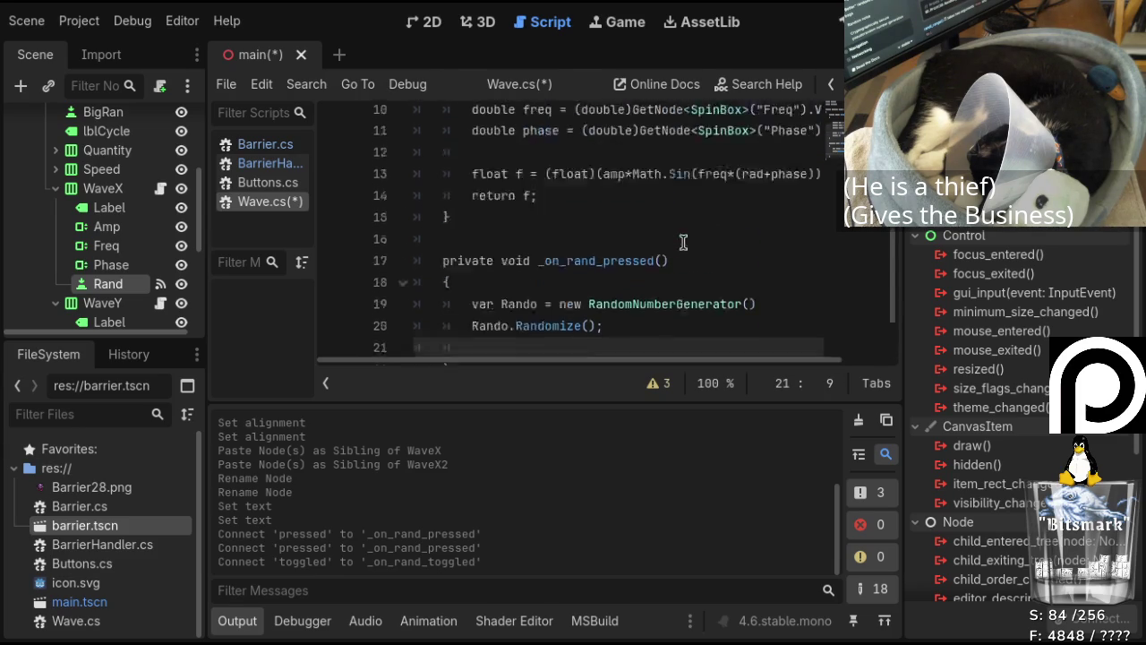
pyautogui.scroll(-3, 667, 187)
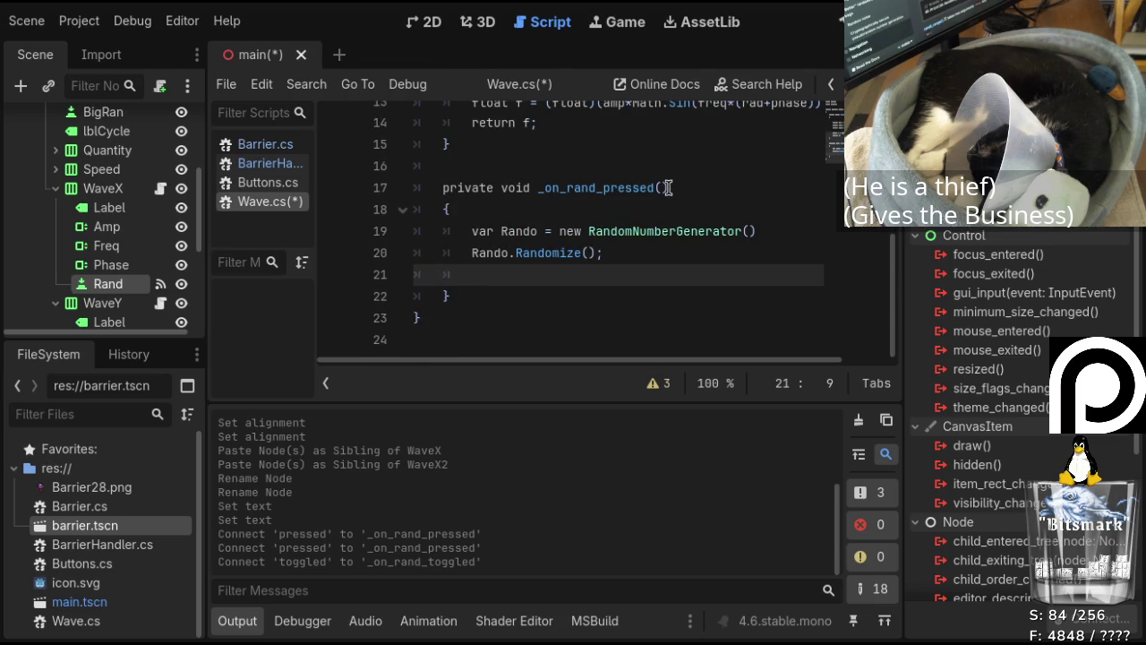
pyautogui.write('amp = ')
pyautogui.write('rand')
pyautogui.write('f_')
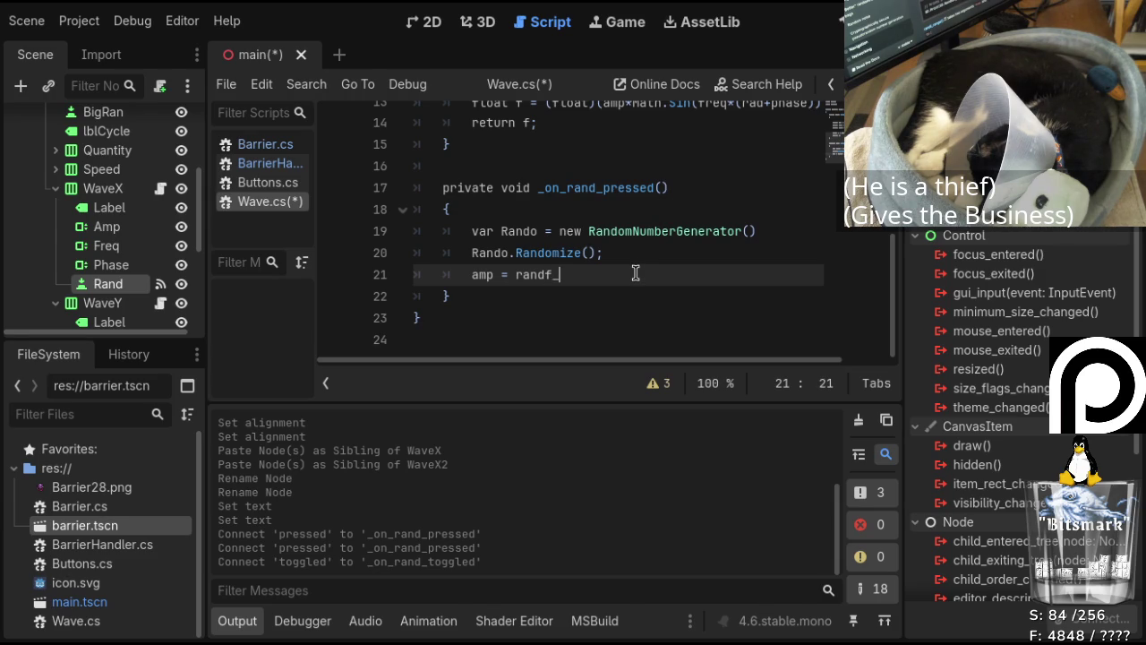
pyautogui.press('BackSpace')
pyautogui.press('BackSpace')
pyautogui.press('BackSpace')
pyautogui.write('Rando.rand')
pyautogui.write('f_range(')
pyautogui.write('0.1,1.0)')
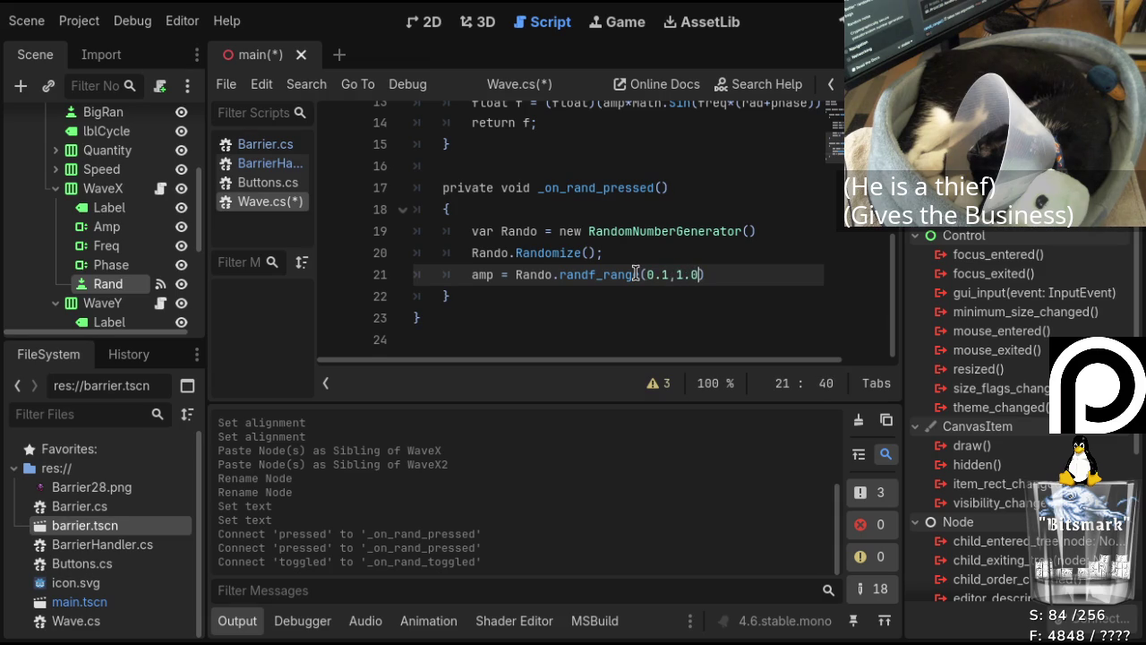
pyautogui.write(';')
pyautogui.press('Return')
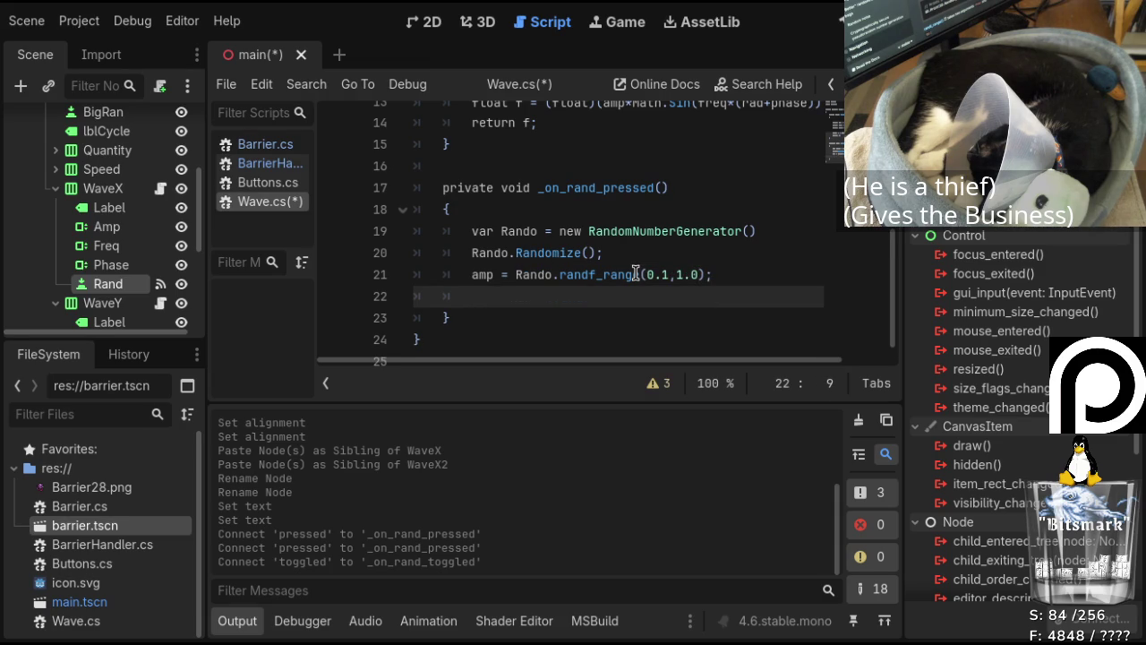
# Write freq = (float)Rando.randi_range(1,15); below the amp line.
pyautogui.write('freq')
pyautogui.press('BackSpace')
pyautogui.write('q = ')
pyautogui.write('Rando.ranf')
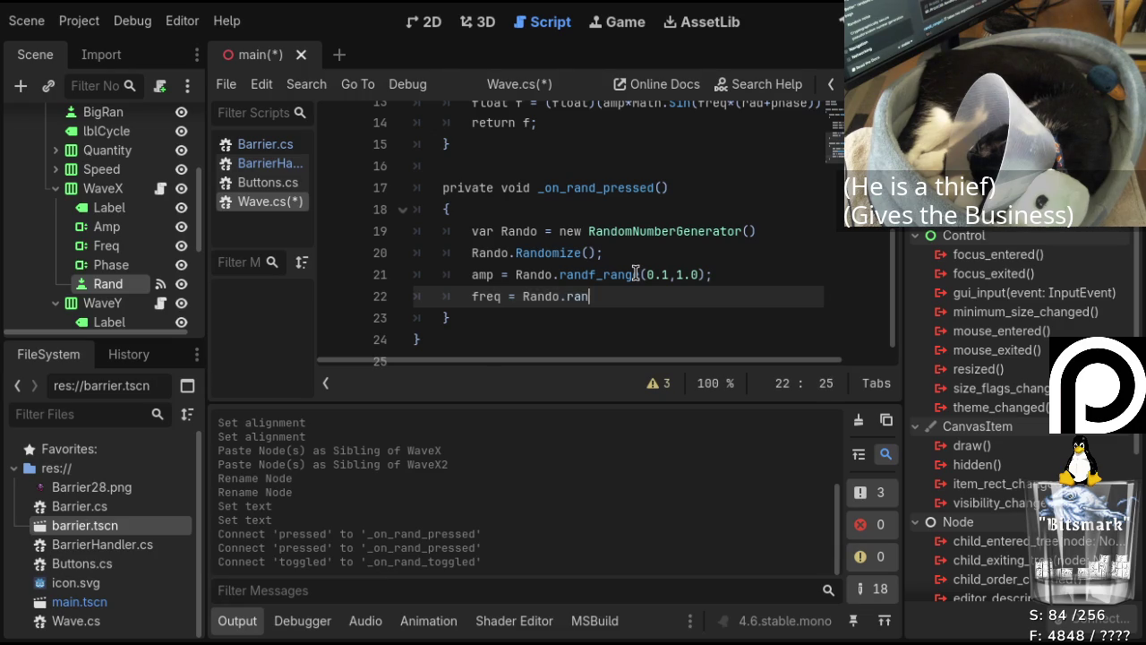
pyautogui.write('_range')
pyautogui.write('(')
pyautogui.write('1.0')
pyautogui.write(',')
pyautogui.press('Left')
pyautogui.press('Left')
pyautogui.press('Left')
pyautogui.press('Right')
pyautogui.press('Right')
pyautogui.press('Right')
pyautogui.press('Right')
pyautogui.press('BackSpace')
pyautogui.press('Delete')
pyautogui.press('Right')
pyautogui.write('15')
pyautogui.press('End')
pyautogui.write(';')
pyautogui.hotkey('ctrl', 'Left')
pyautogui.hotkey('ctrl', 'Left')
pyautogui.hotkey('ctrl', 'Left')
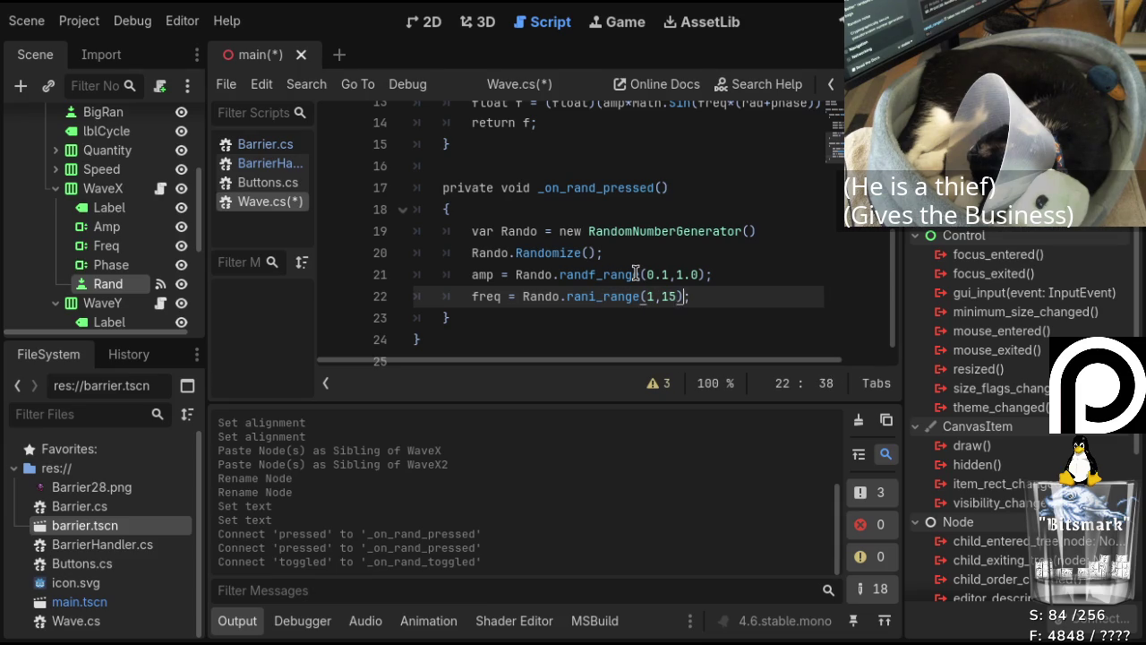
pyautogui.press('Left')
pyautogui.press('Left')
pyautogui.press('Left')
pyautogui.write('(float)')
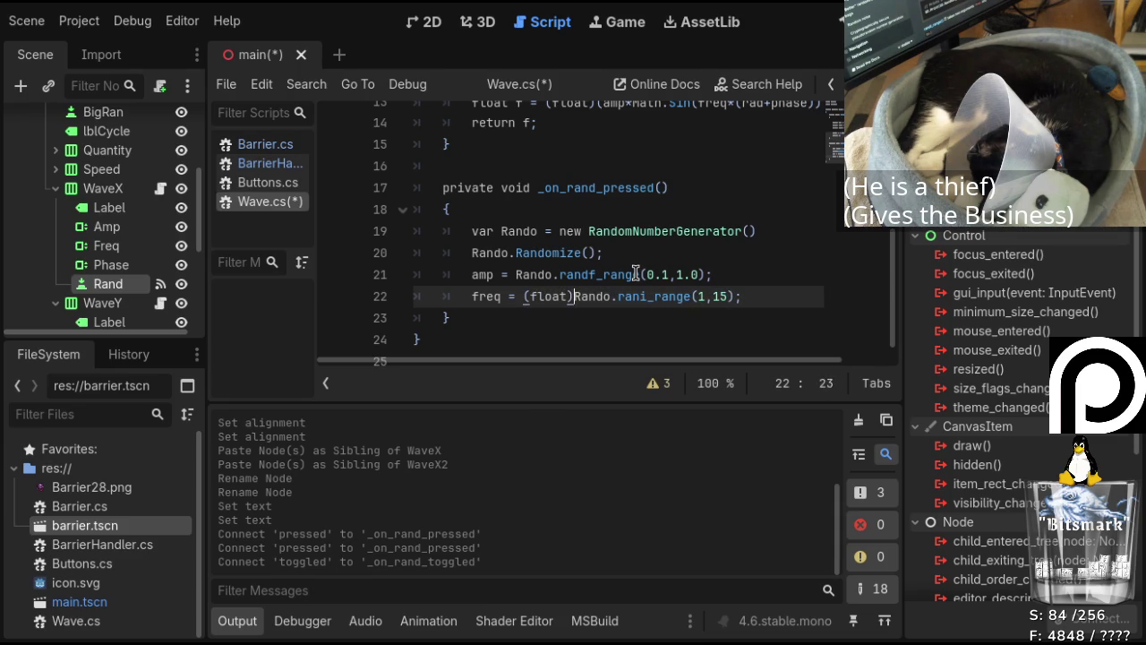
pyautogui.press('Right')
pyautogui.press('Right')
pyautogui.press('End')
pyautogui.press('Return')
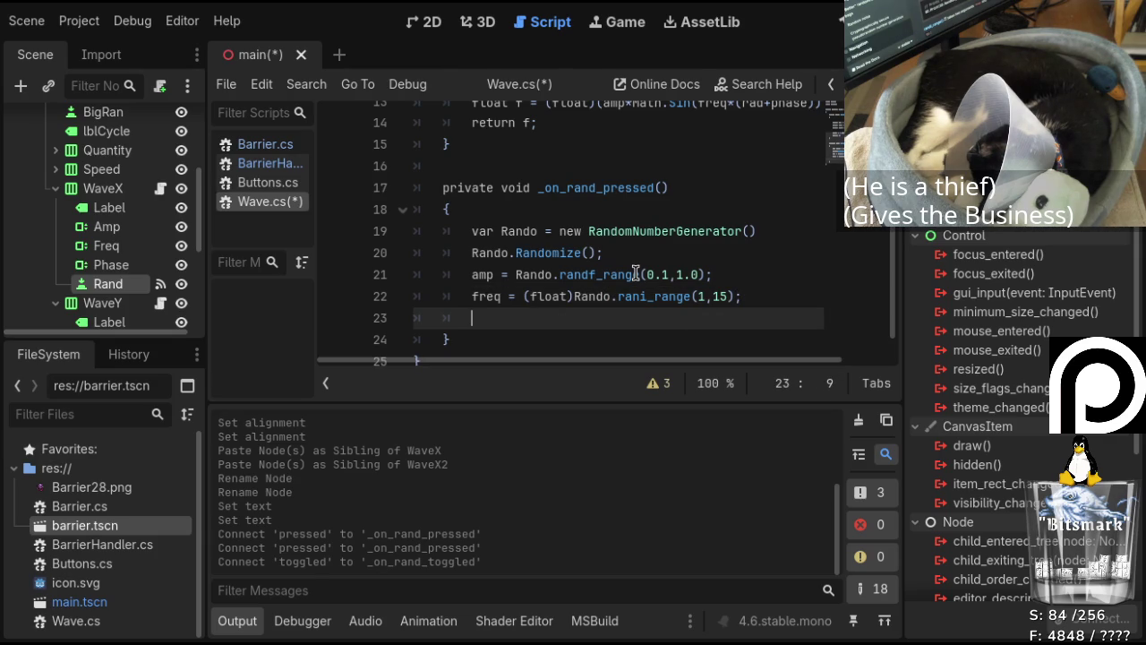
# Add phase = (float)Rando.randi_range(0,360); and fix the randi spelling on the freq line.
pyautogui.write('phase = (float)Rando.Ran')
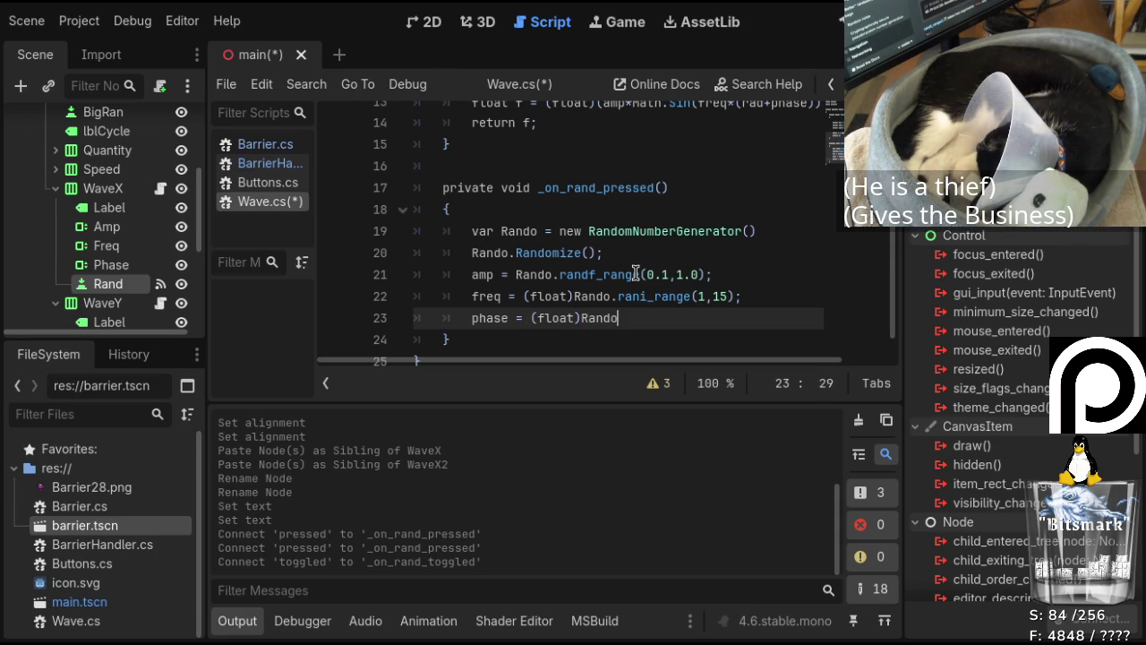
pyautogui.write('d')
pyautogui.write('i')
pyautogui.press('BackSpace')
pyautogui.press('BackSpace')
pyautogui.press('BackSpace')
pyautogui.write('.randi')
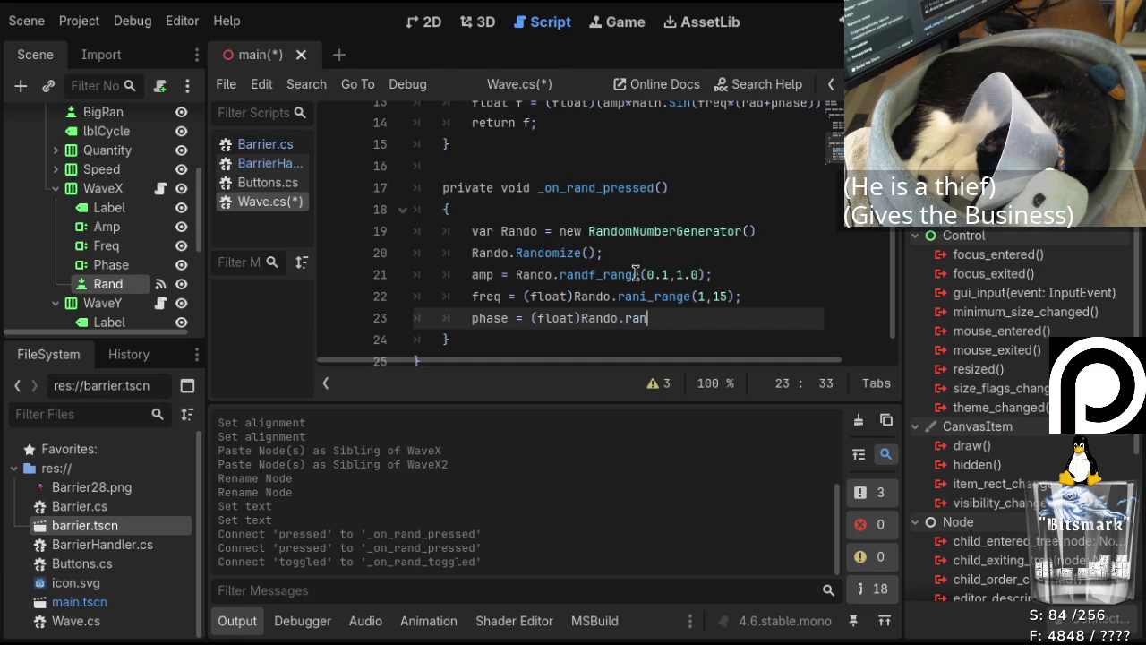
pyautogui.press('Up')
pyautogui.press('Down')
pyautogui.press('BackSpace')
pyautogui.press('BackSpace')
pyautogui.write('d')
pyautogui.press('Up')
pyautogui.press('Up')
pyautogui.click(635, 274)
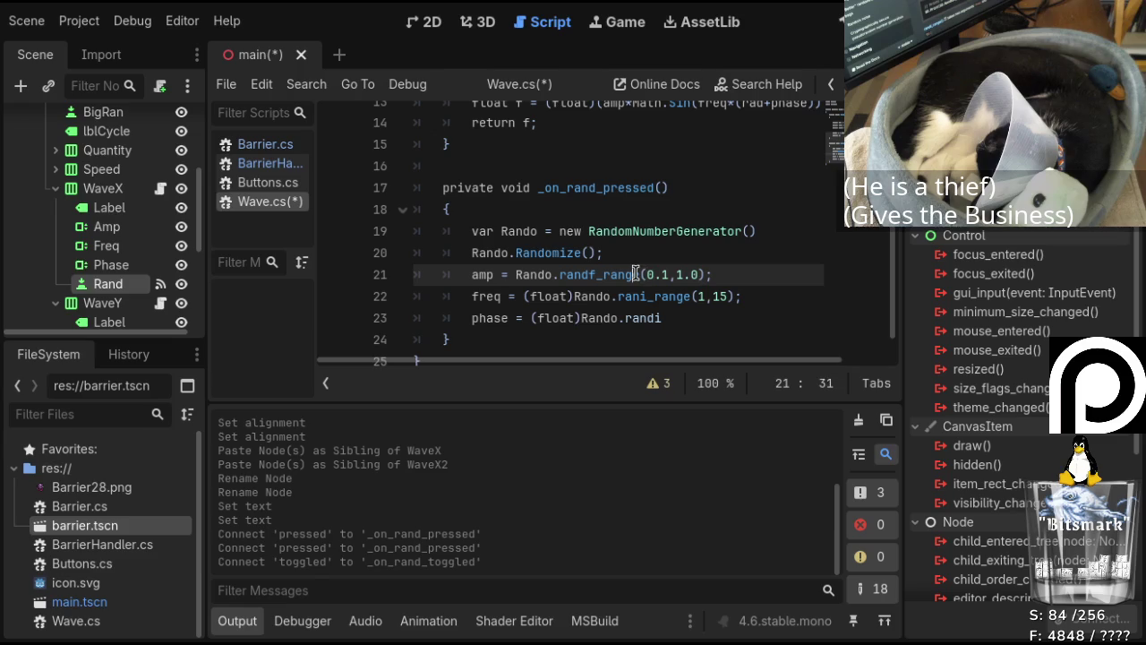
pyautogui.press('Down')
pyautogui.write('d')
pyautogui.press('Down')
pyautogui.press('End')
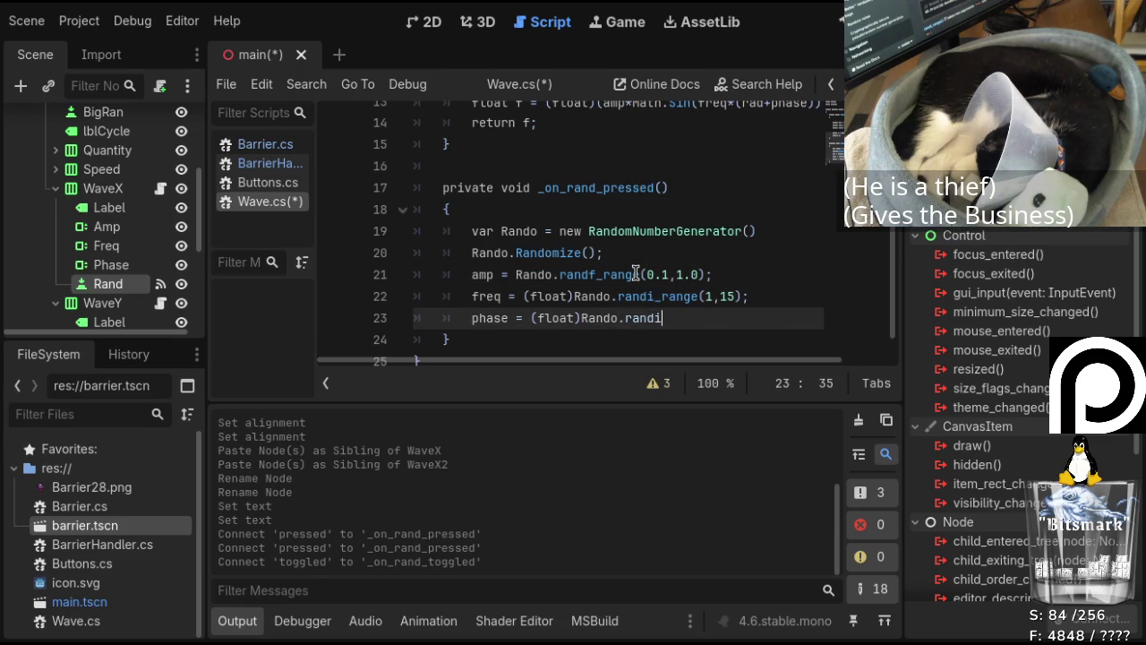
pyautogui.write('_')
pyautogui.write('range(')
pyautogui.write('0')
pyautogui.write(',350')
pyautogui.press('BackSpace')
pyautogui.press('BackSpace')
pyautogui.write('60);')
pyautogui.scroll(3, 743, 255)
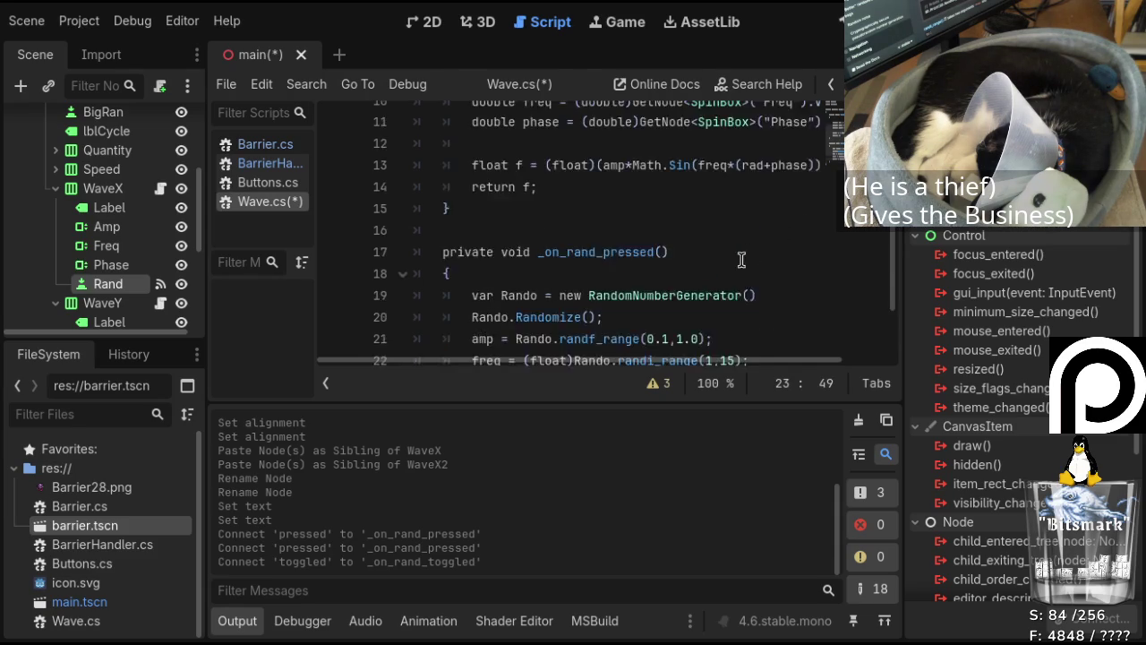
# Change line 13's phase term to ((double)phase/360 * Math.Tau).
pyautogui.scroll(2, 690, 277)
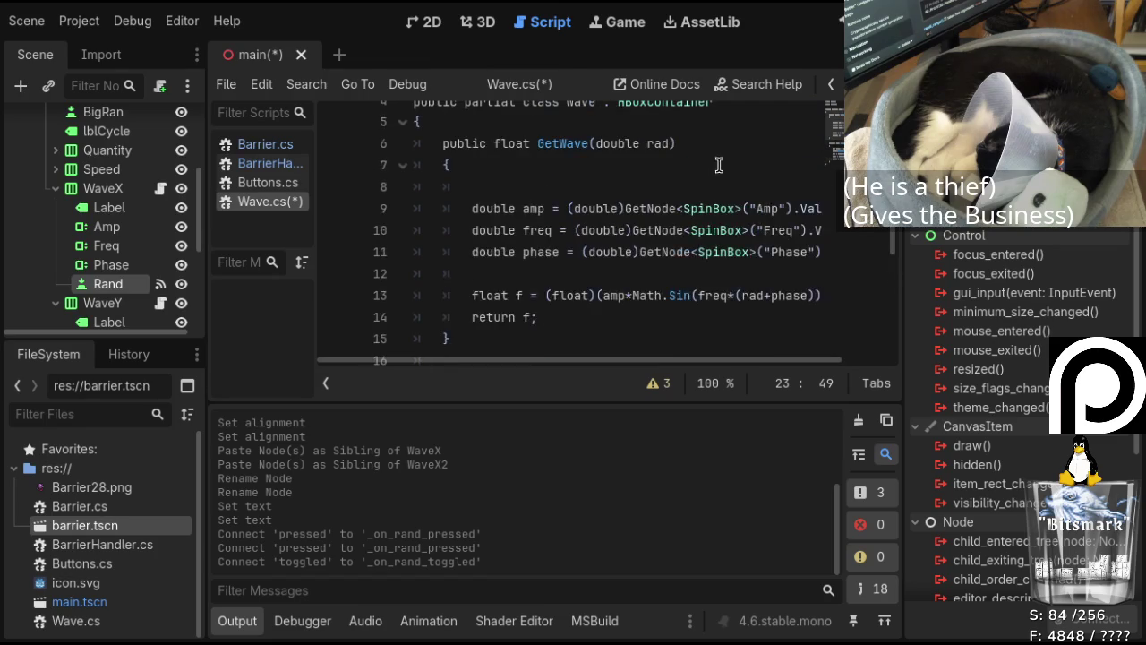
pyautogui.scroll(2, 678, 199)
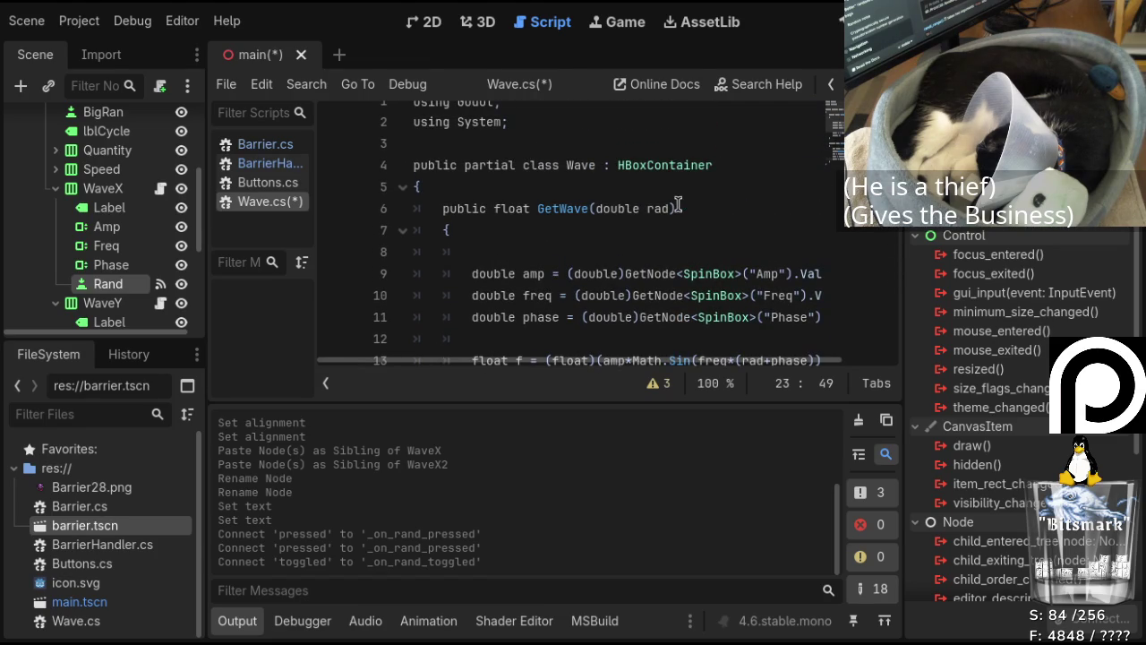
pyautogui.scroll(-3, 678, 205)
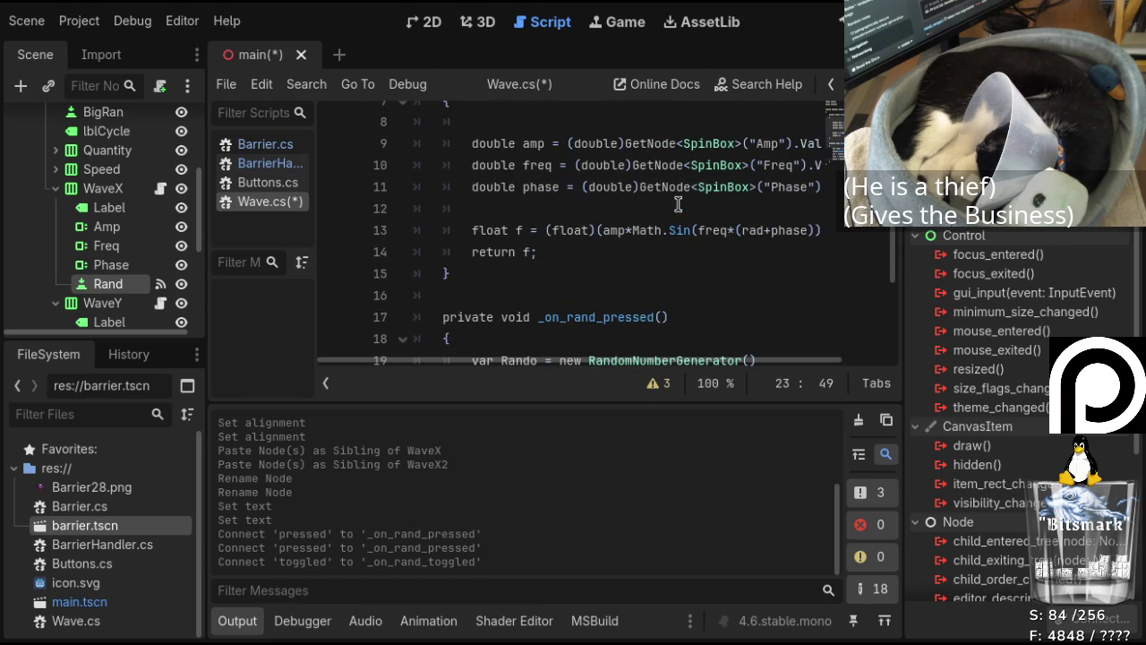
pyautogui.scroll(1, 678, 205)
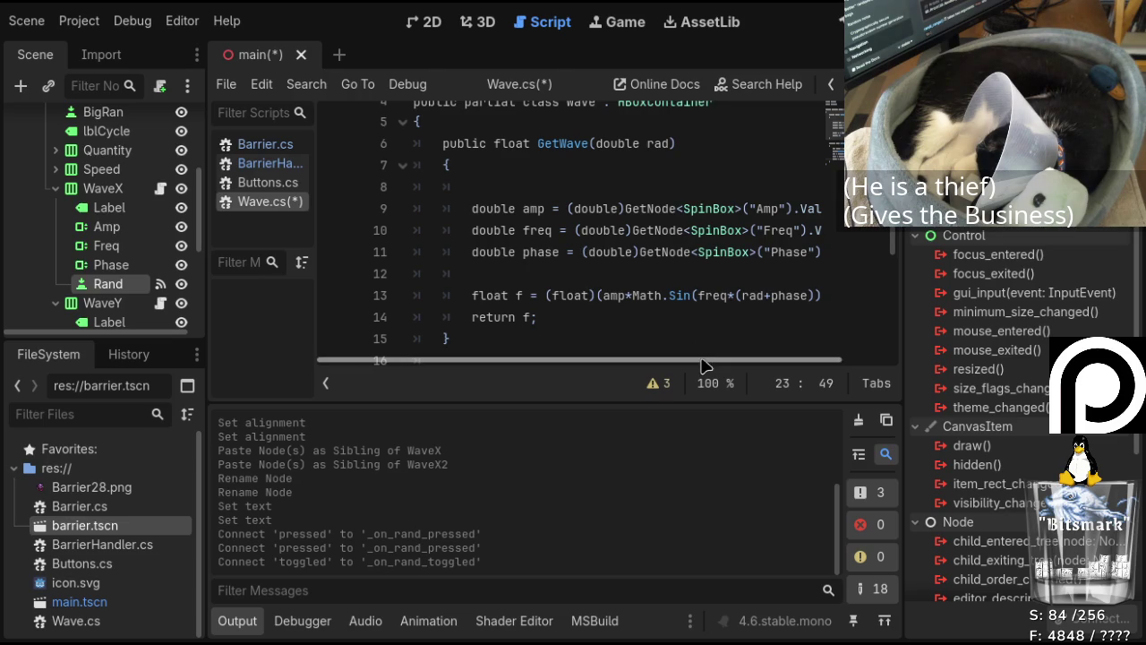
pyautogui.moveTo(708, 370); pyautogui.dragTo(757, 369)
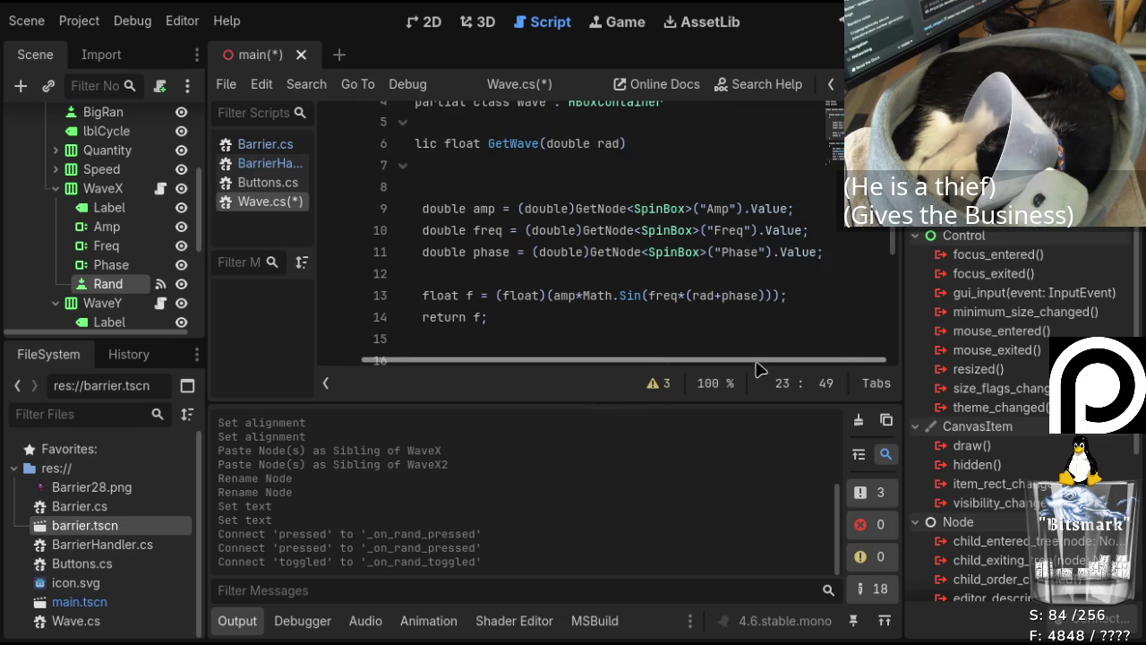
pyautogui.click(723, 294)
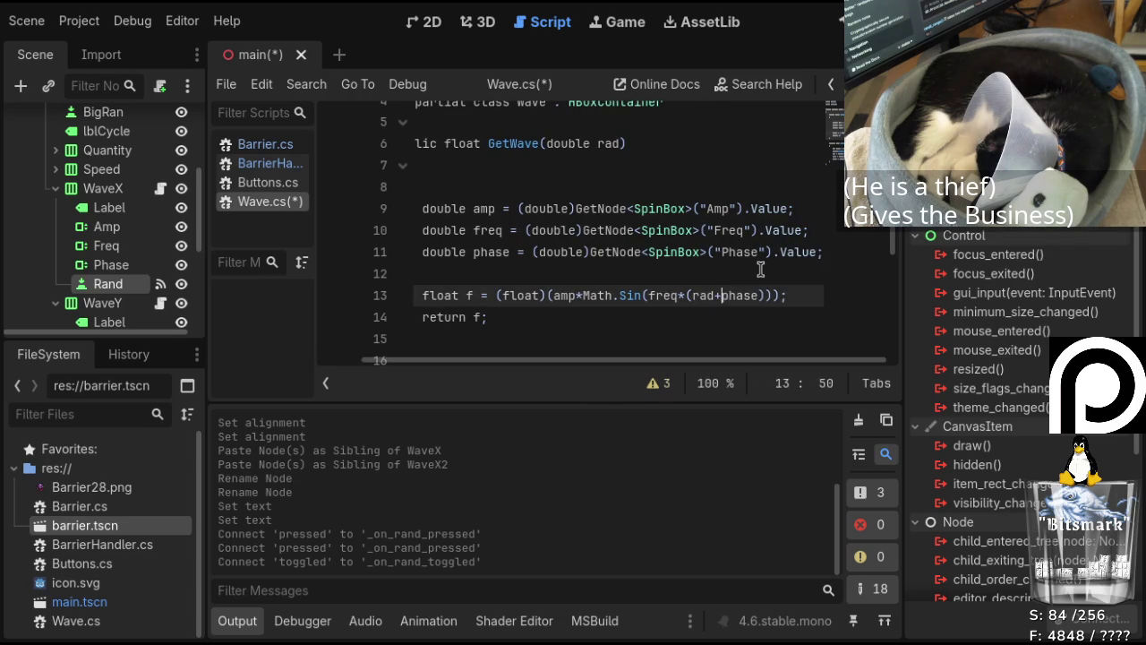
pyautogui.write('(double')
pyautogui.write(')')
pyautogui.press('Left')
pyautogui.press('Left')
pyautogui.press('Left')
pyautogui.write('()')
pyautogui.press('Right')
pyautogui.press('BackSpace')
pyautogui.press('Right')
pyautogui.press('Right')
pyautogui.press('Right')
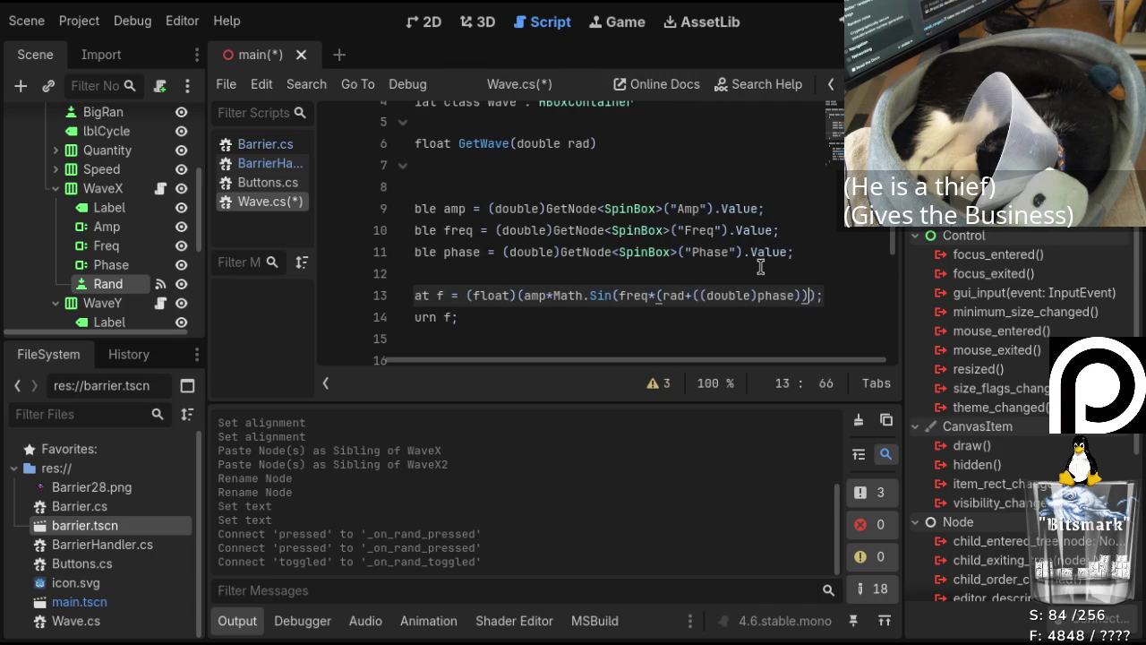
pyautogui.write(')')
pyautogui.press('Left')
pyautogui.press('Left')
pyautogui.press('Left')
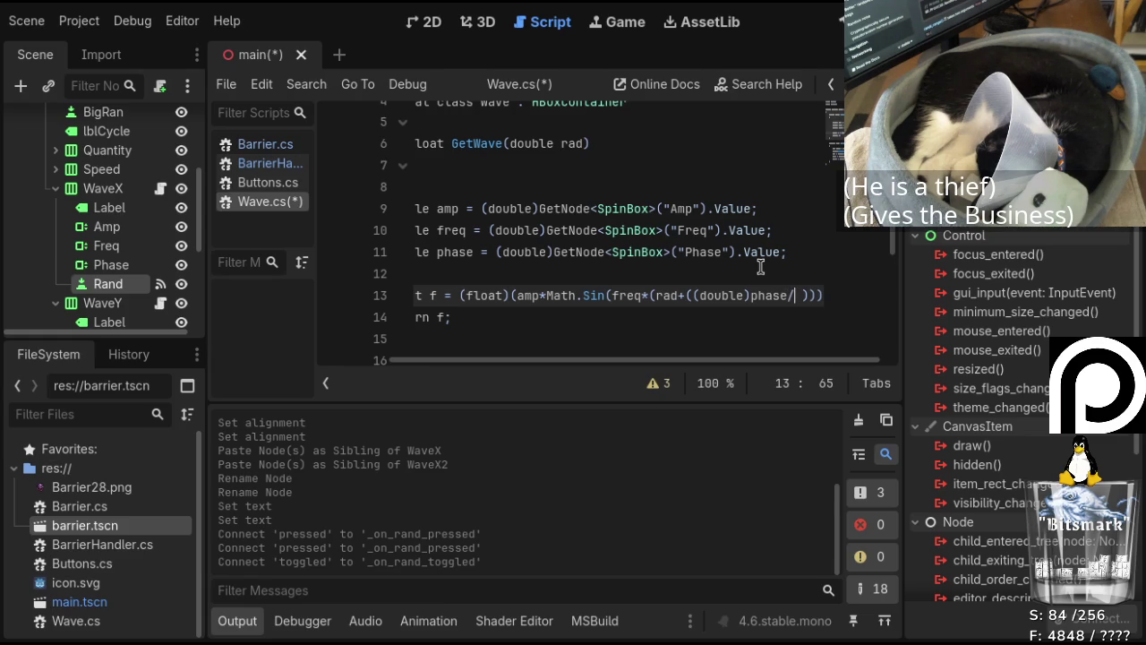
pyautogui.write('360')
pyautogui.write(' * ')
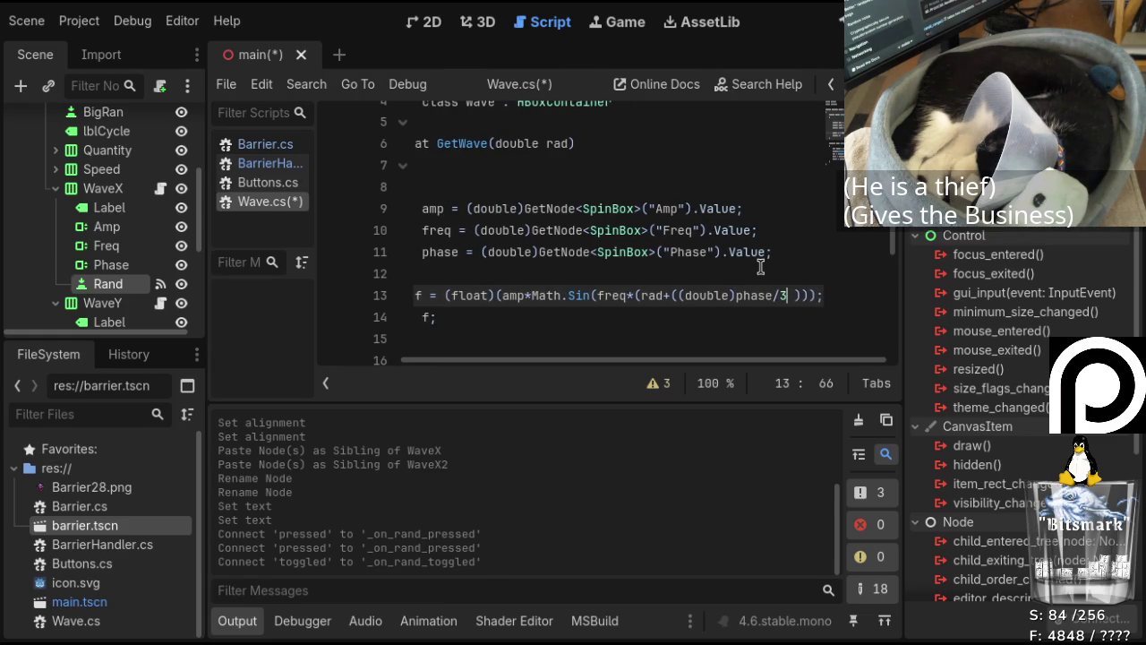
pyautogui.write('Math.Tau')
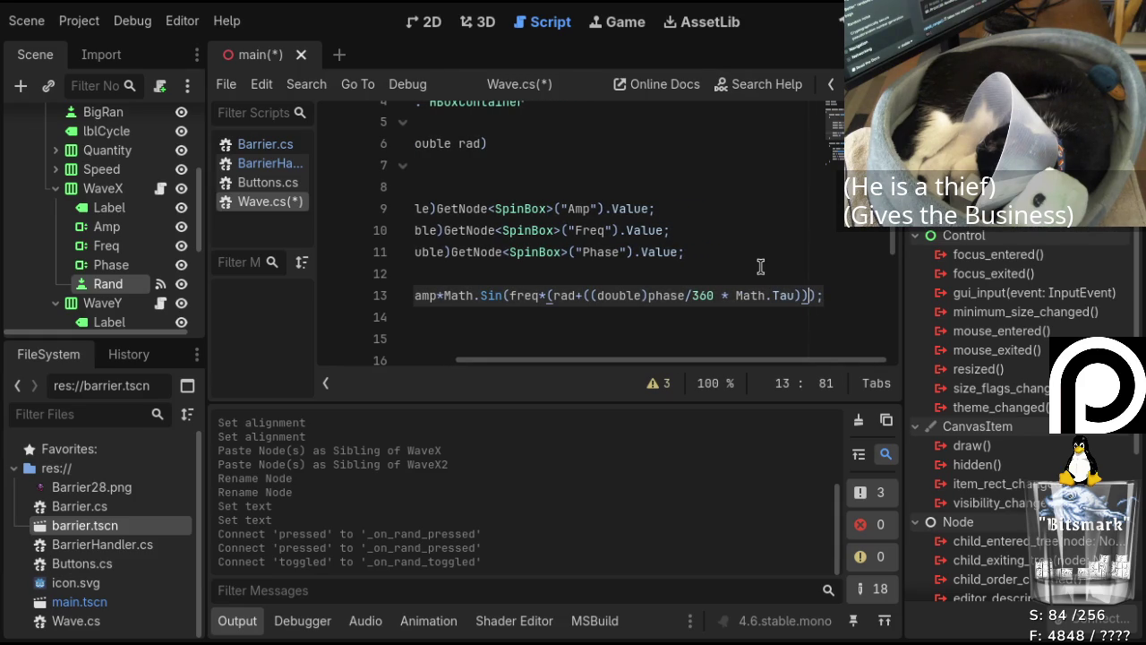
pyautogui.write(')')
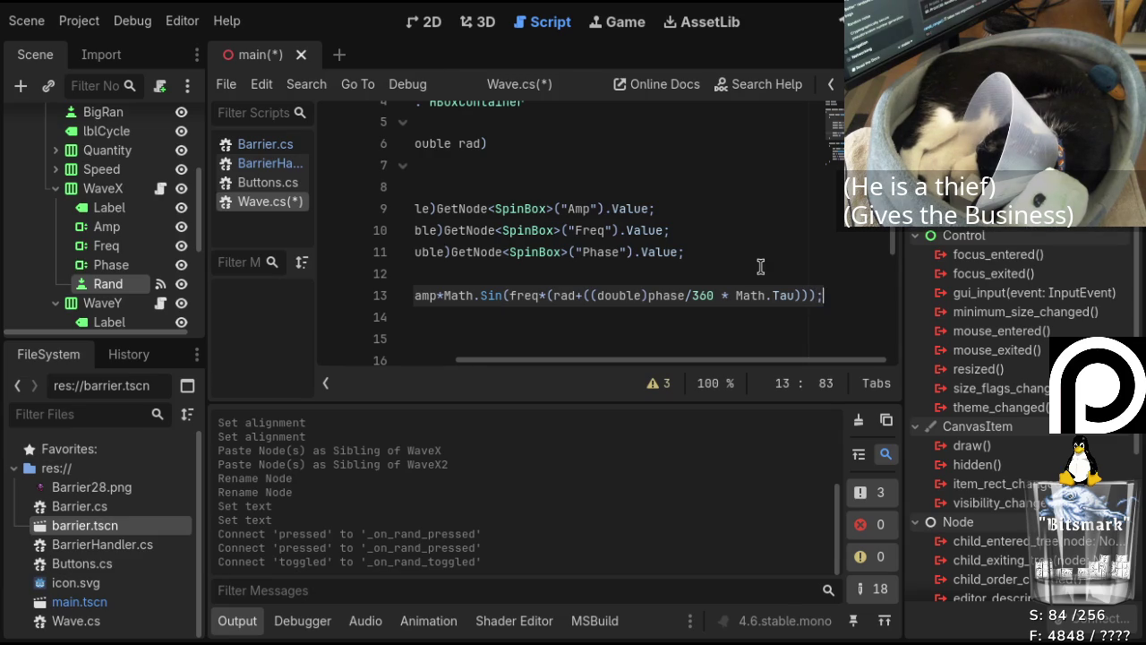
# Save Wave.cs and build the .NET project, which reports two syntax errors.
pyautogui.press('Down')
pyautogui.press('Down')
pyautogui.press('Down')
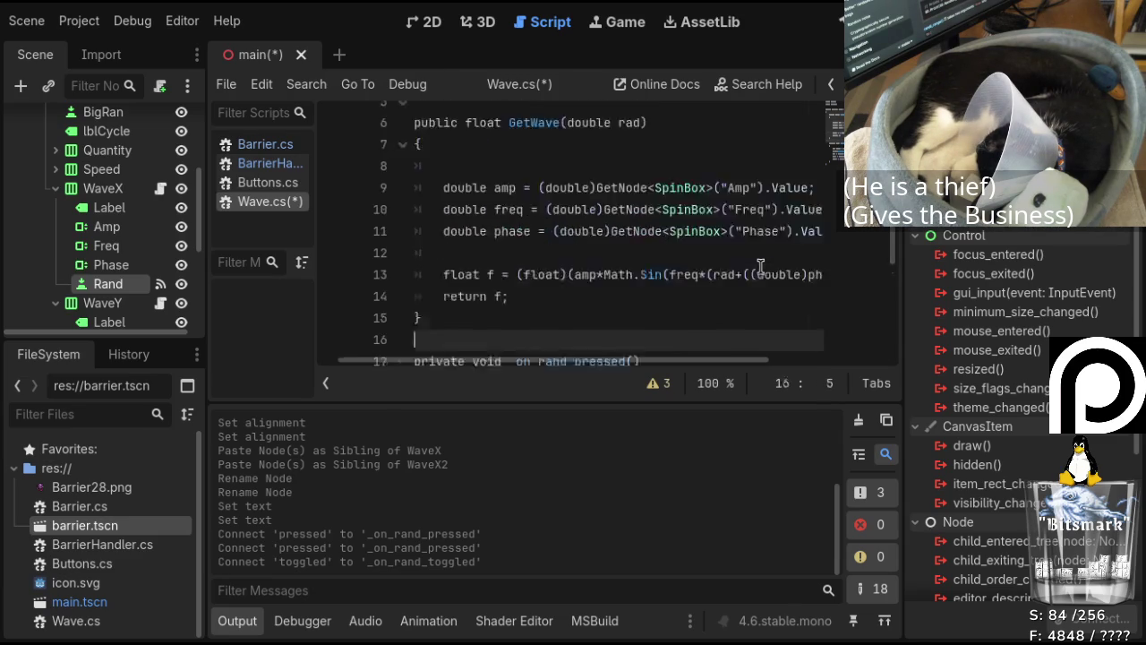
pyautogui.press('Down')
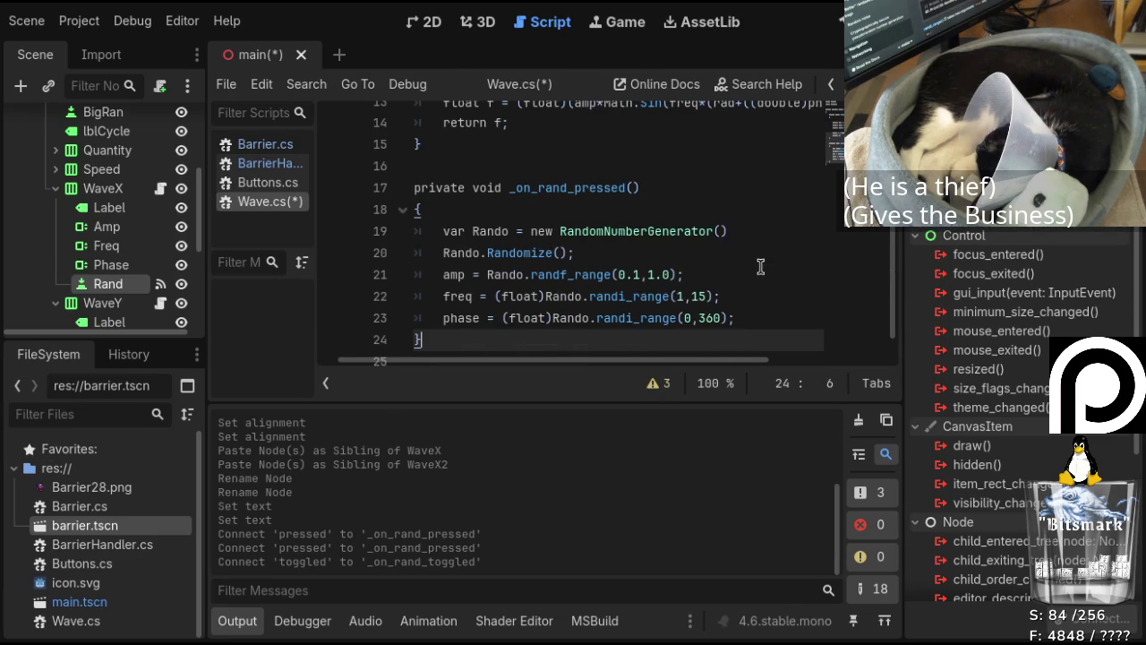
pyautogui.hotkey('ctrl', 's')
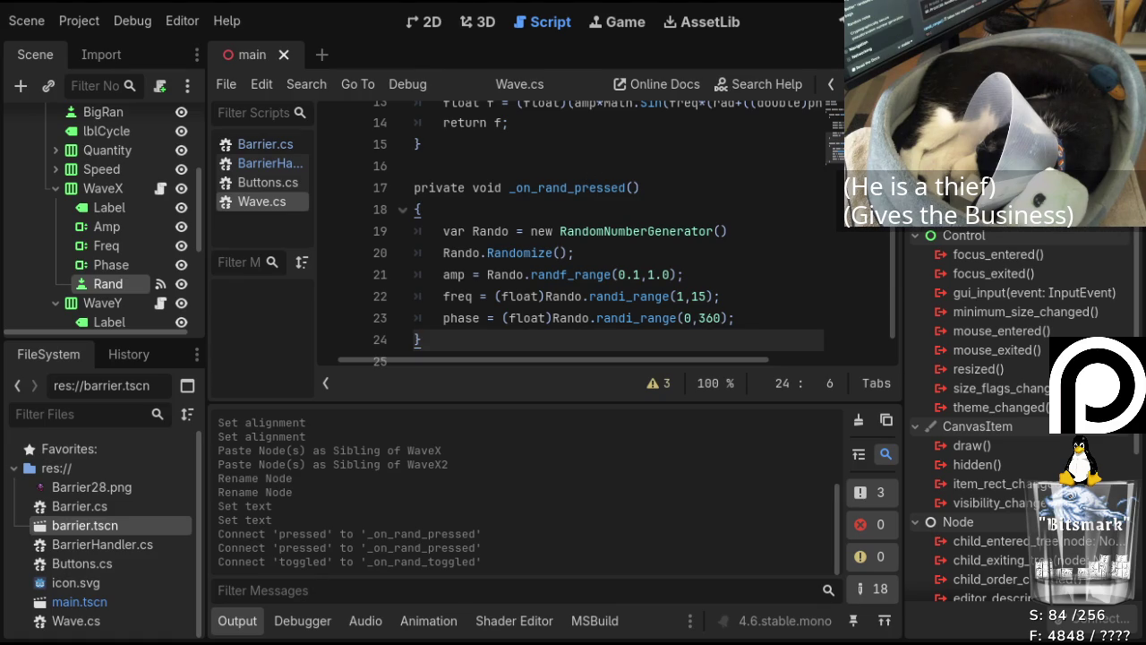
pyautogui.press('F5')
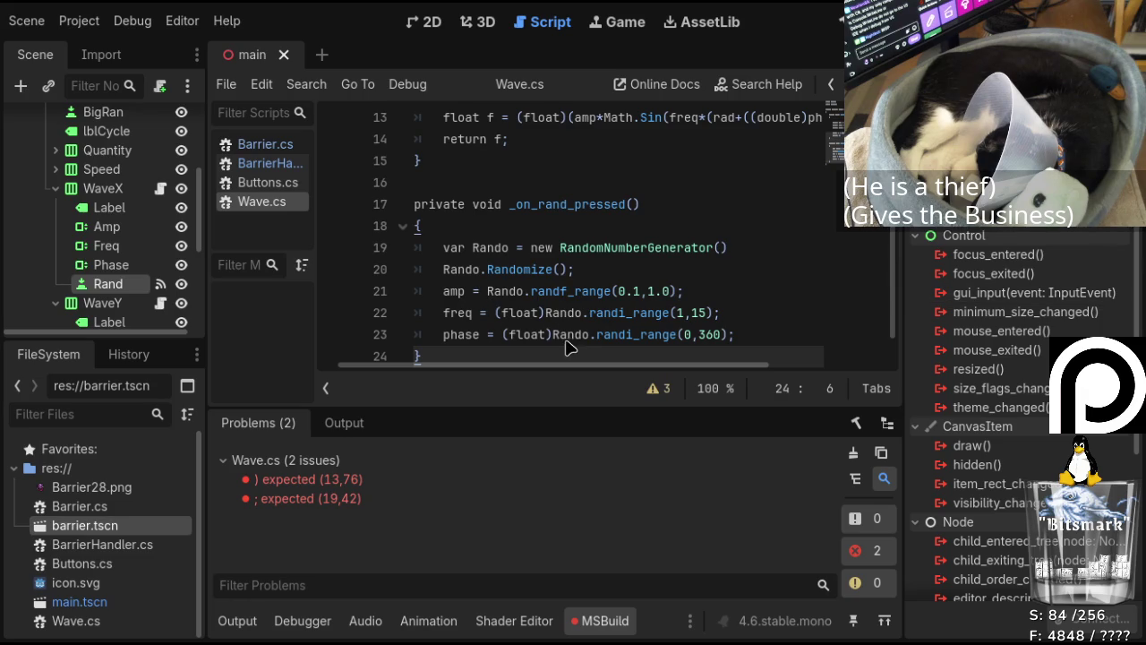
# Fix line 13 of Wave.cs by changing 360 to 360.0f and adding the missing closing parenthesis.
pyautogui.doubleClick(333, 480)
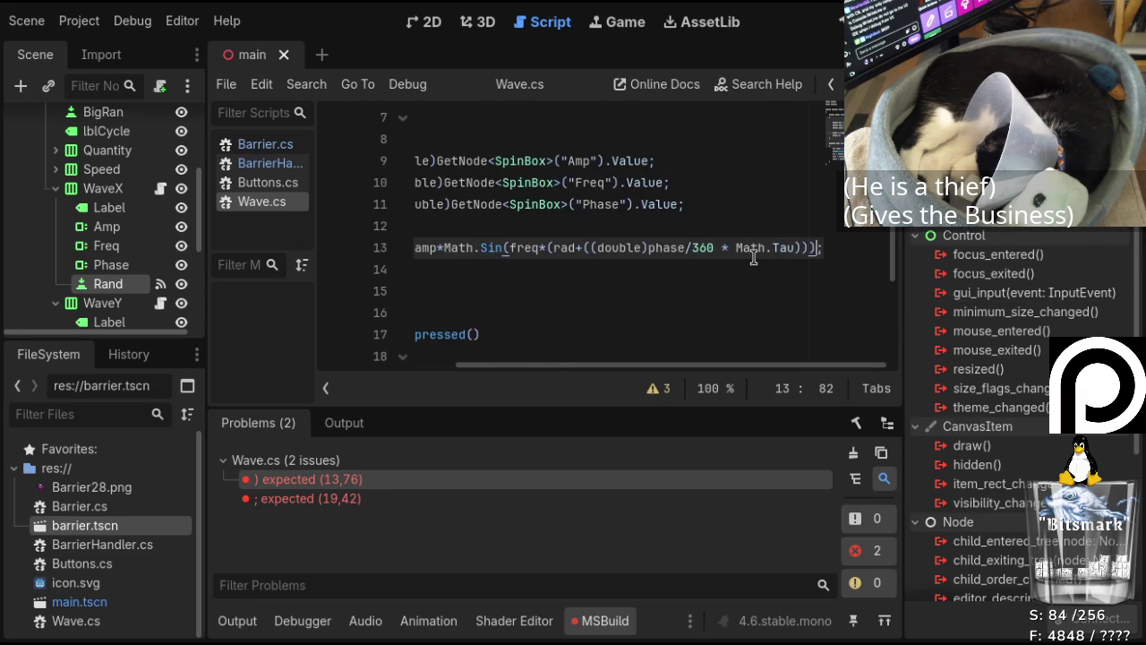
pyautogui.moveTo(736, 369)
pyautogui.mouseDown()
pyautogui.moveTo(614, 375)
pyautogui.moveTo(665, 378)
pyautogui.mouseUp()
pyautogui.click(512, 247)
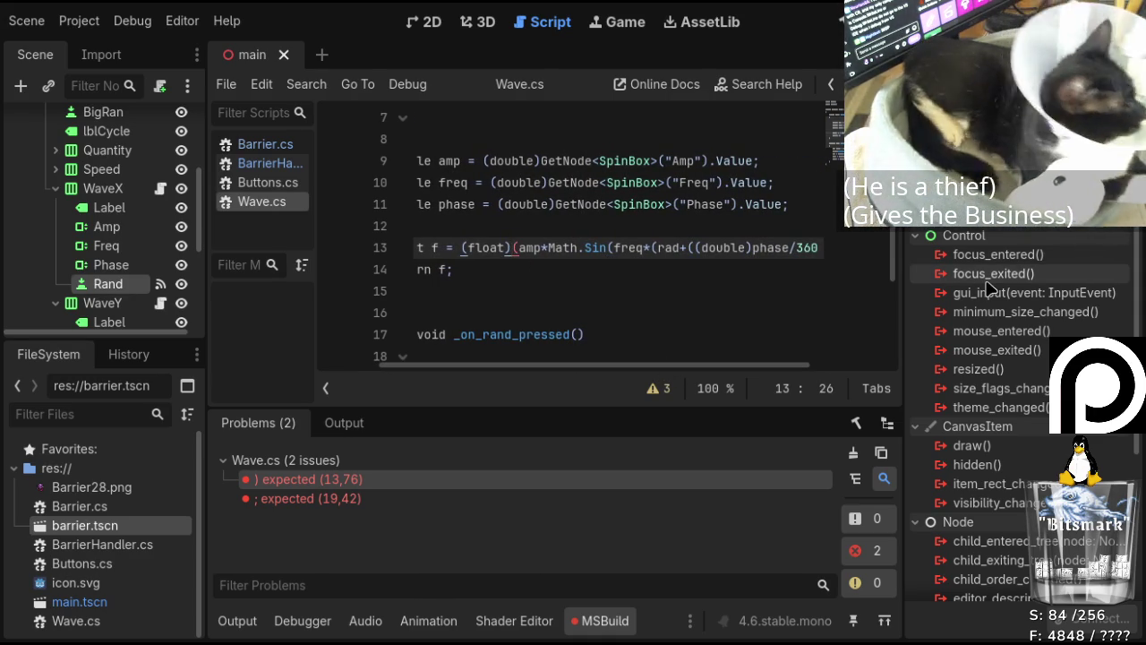
pyautogui.press('Right')
pyautogui.press('Right')
pyautogui.press('Right')
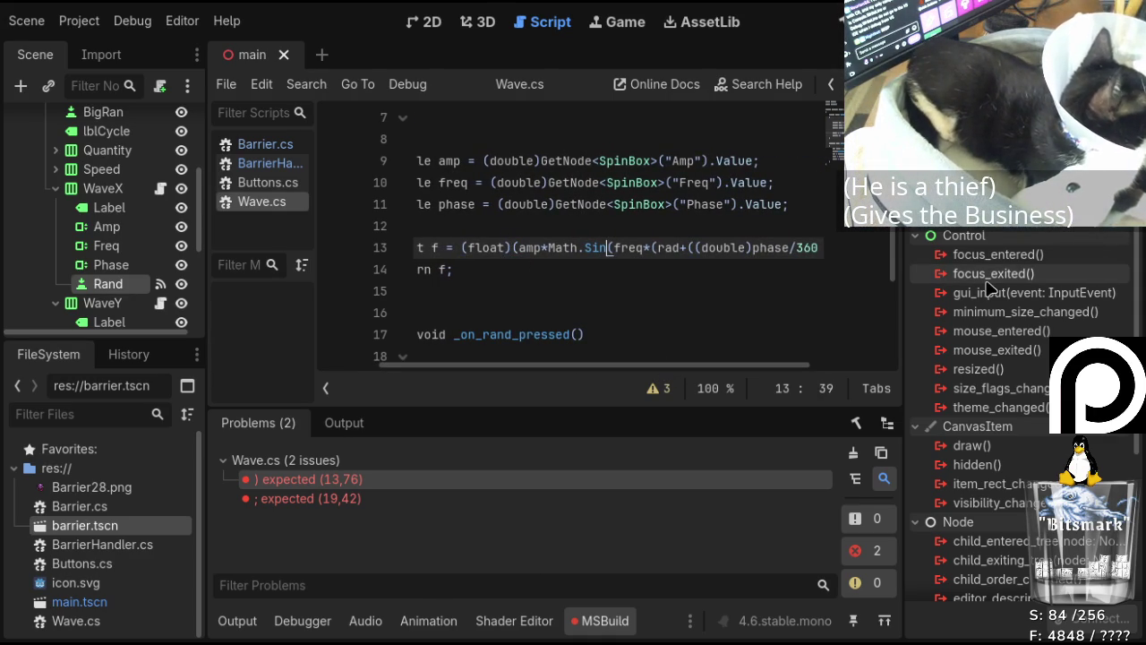
pyautogui.press('Right')
pyautogui.press('Right')
pyautogui.press('Right')
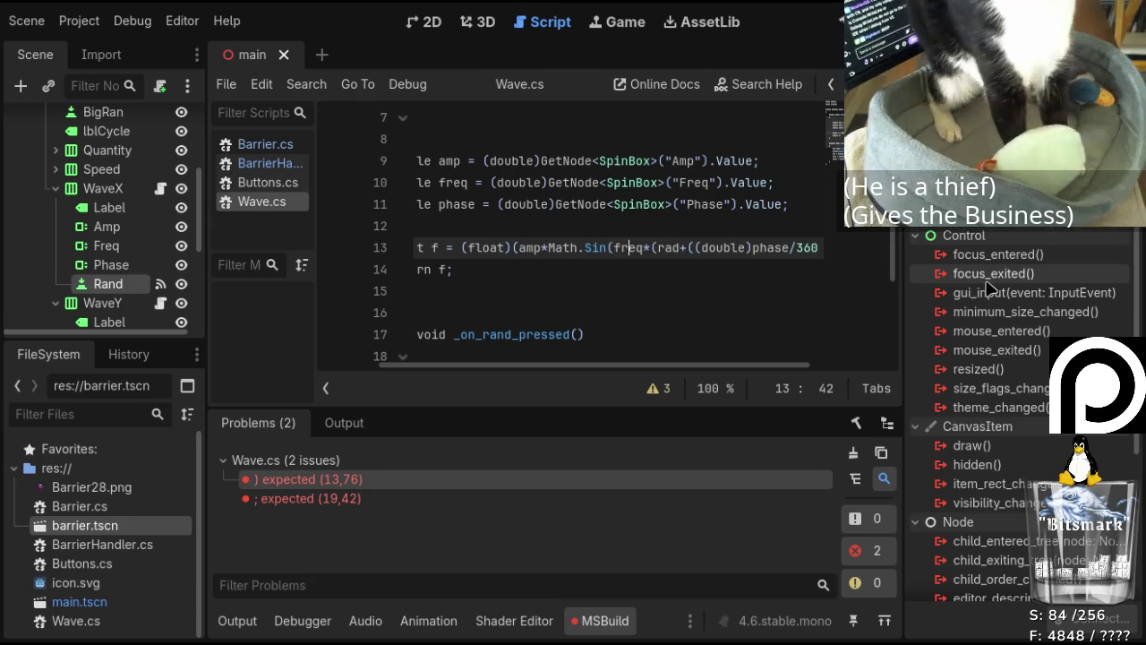
pyautogui.press('Right')
pyautogui.press('Right')
pyautogui.press('Right')
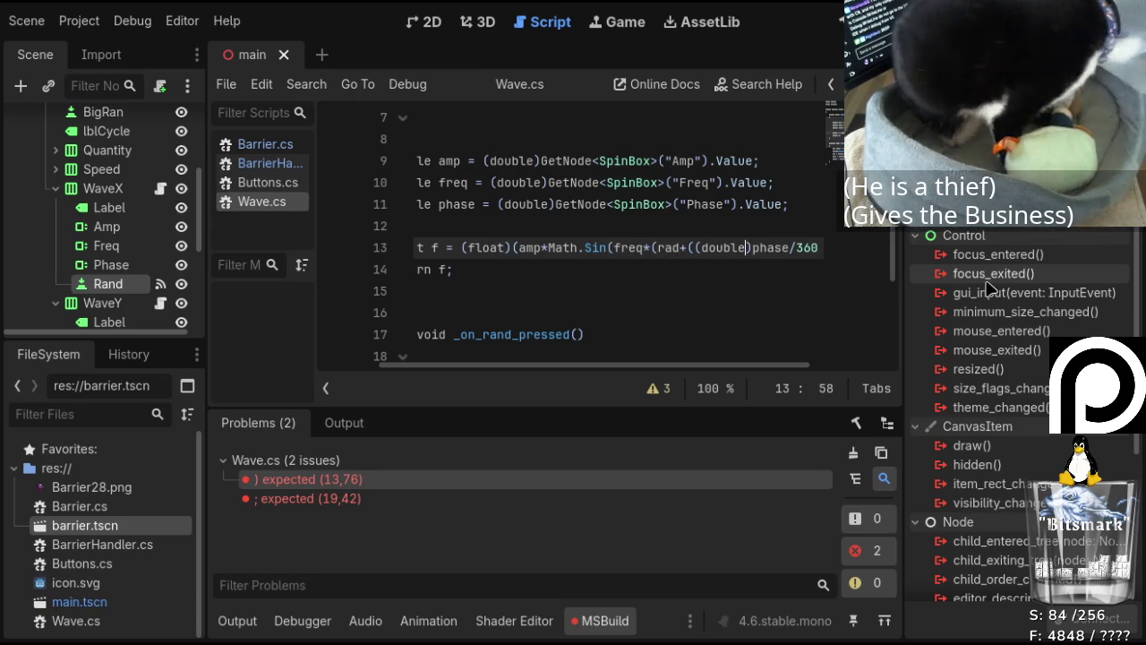
pyautogui.press('Right')
pyautogui.press('Right')
pyautogui.press('Right')
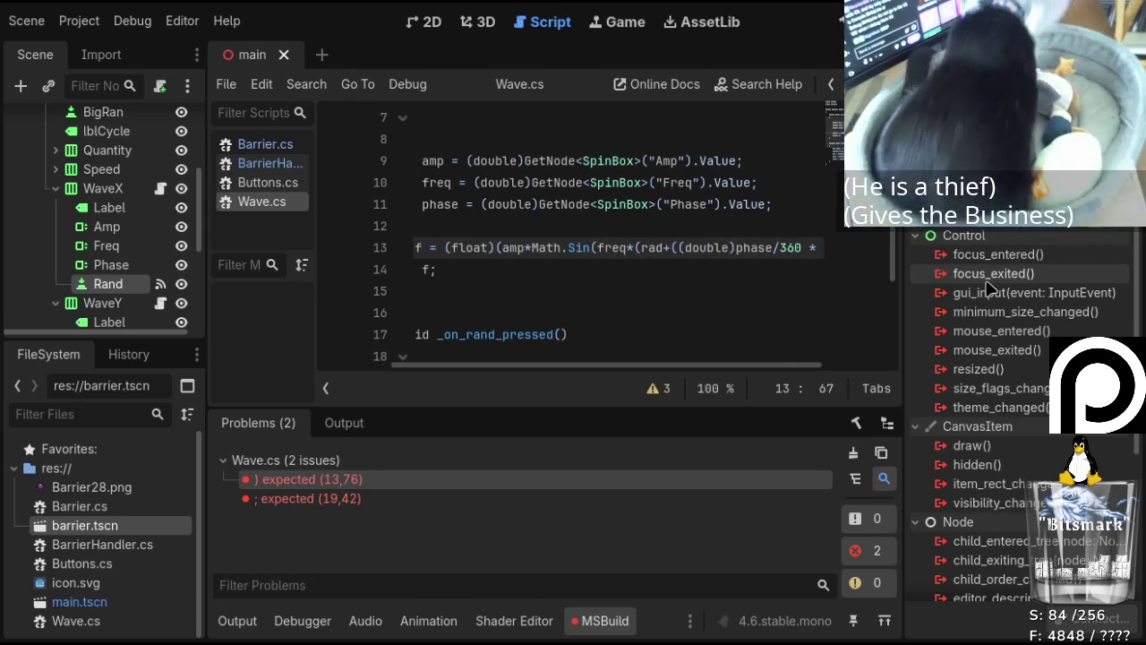
pyautogui.press('Right')
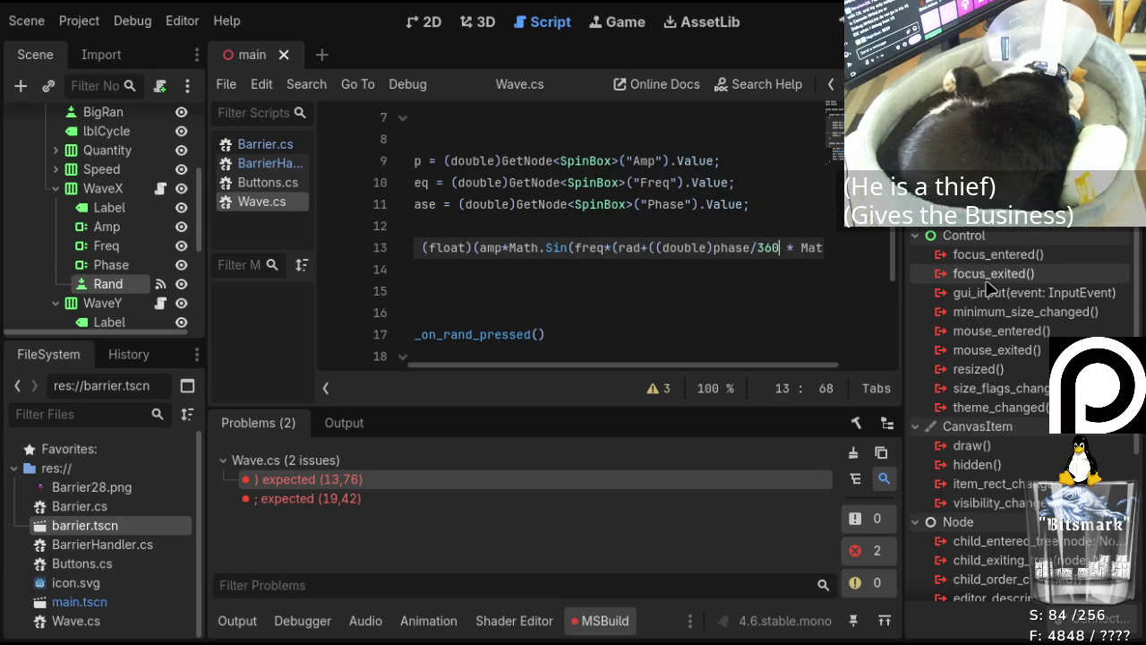
pyautogui.press('Right')
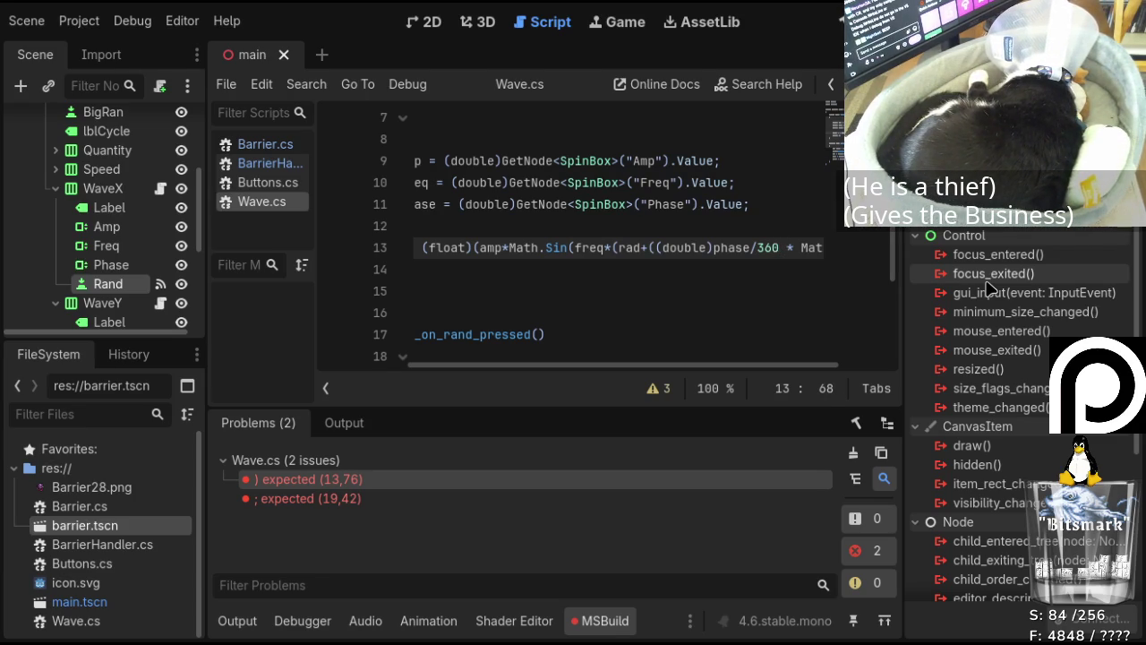
pyautogui.write('.0f')
pyautogui.press('Right')
pyautogui.press('Right')
pyautogui.press('Right')
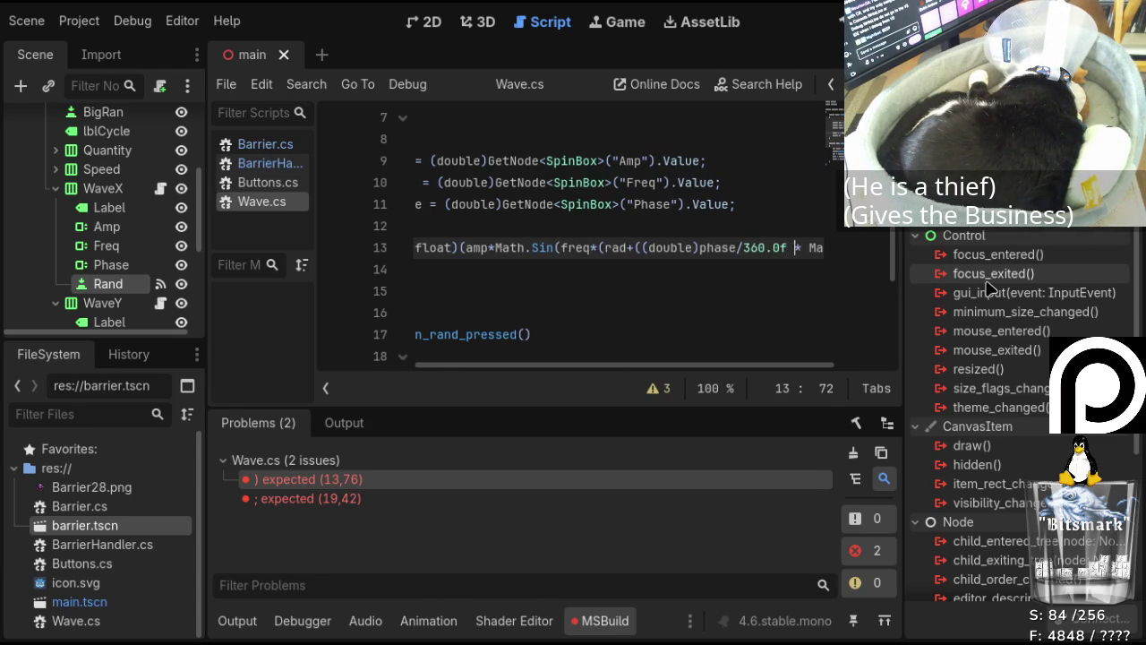
pyautogui.press('Right')
pyautogui.press('Right')
pyautogui.press('Right')
pyautogui.write(')')
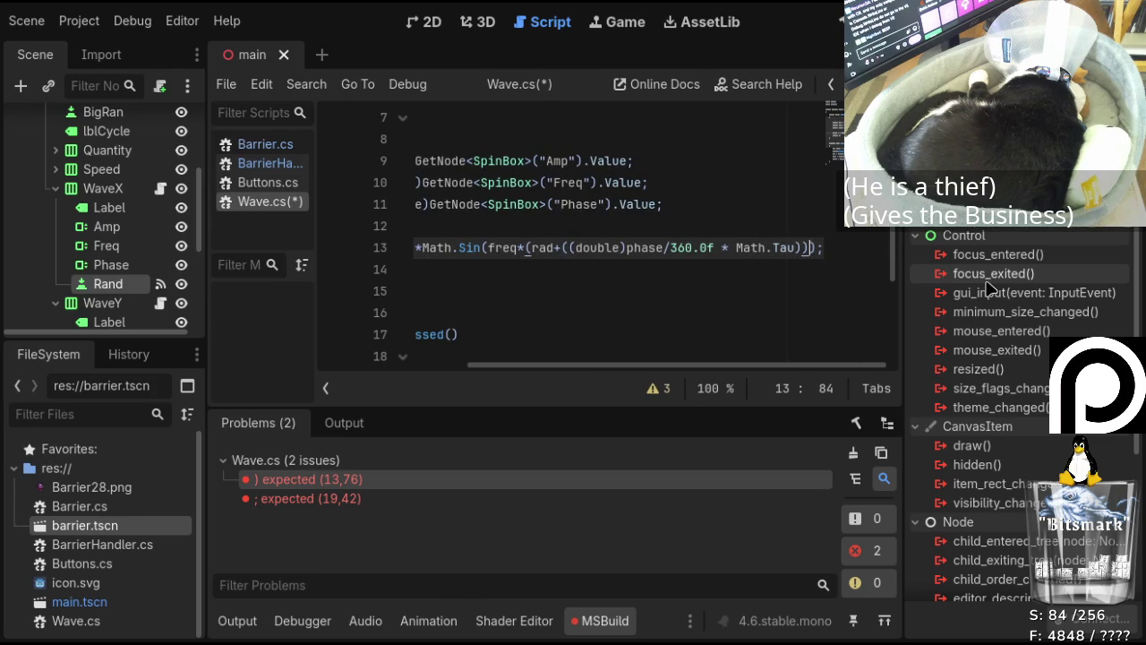
pyautogui.press('Right')
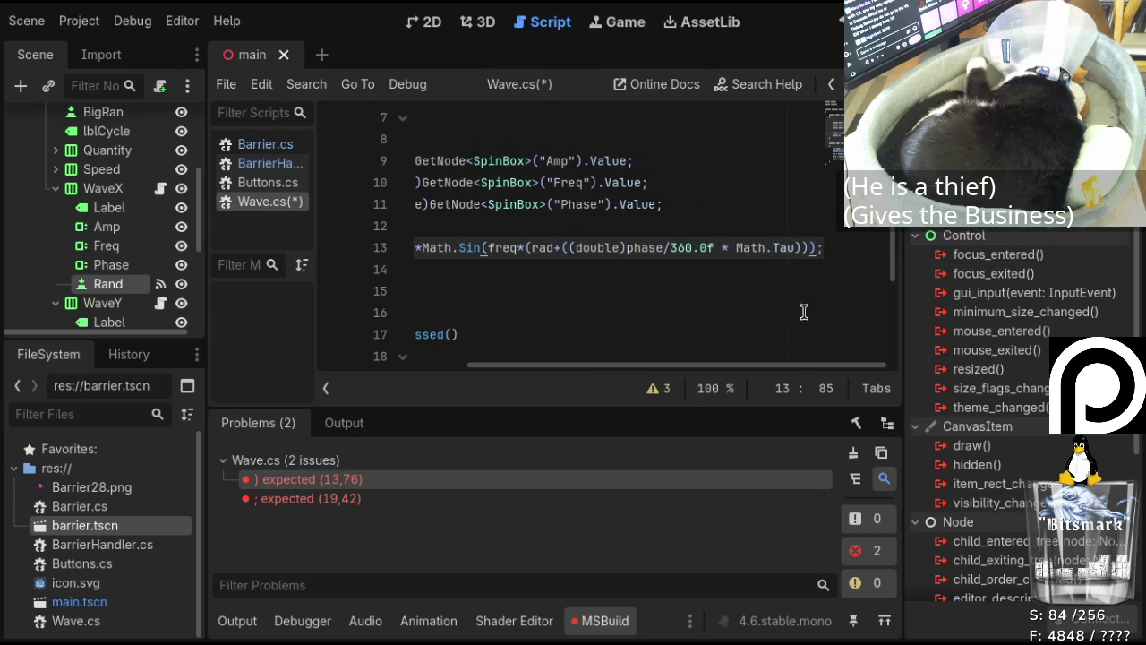
pyautogui.moveTo(803, 367)
pyautogui.mouseDown()
pyautogui.moveTo(682, 365)
pyautogui.moveTo(727, 366)
pyautogui.moveTo(728, 303)
pyautogui.mouseUp()
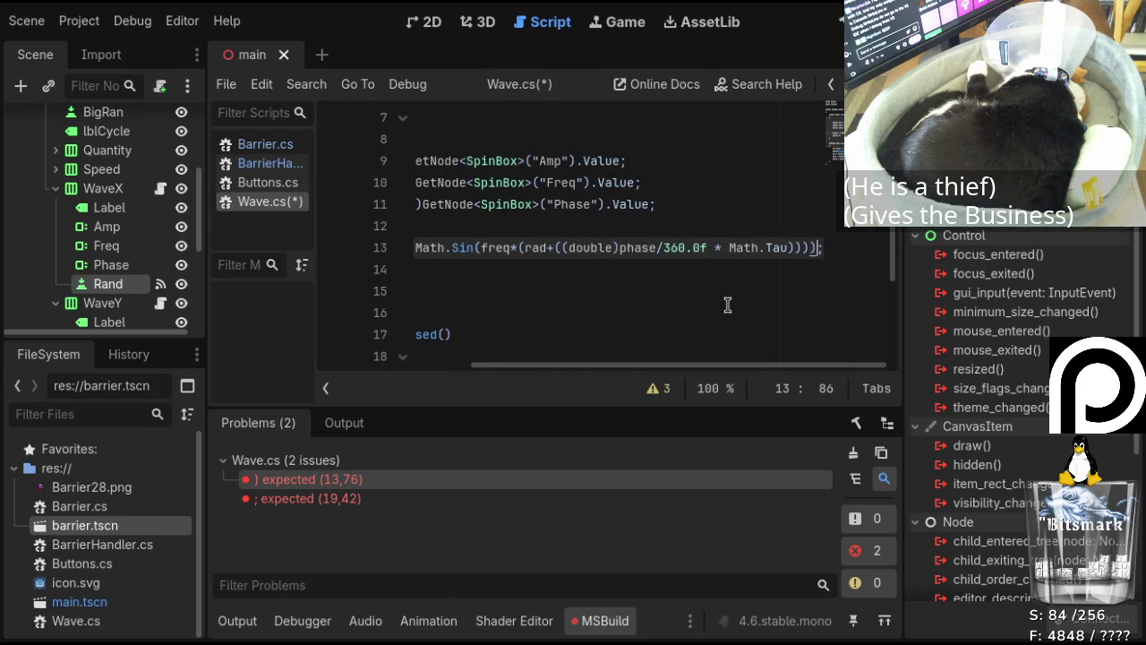
# Add the missing semicolon on line 19, save Wave.cs and rebuild the project.
pyautogui.click(380, 501)
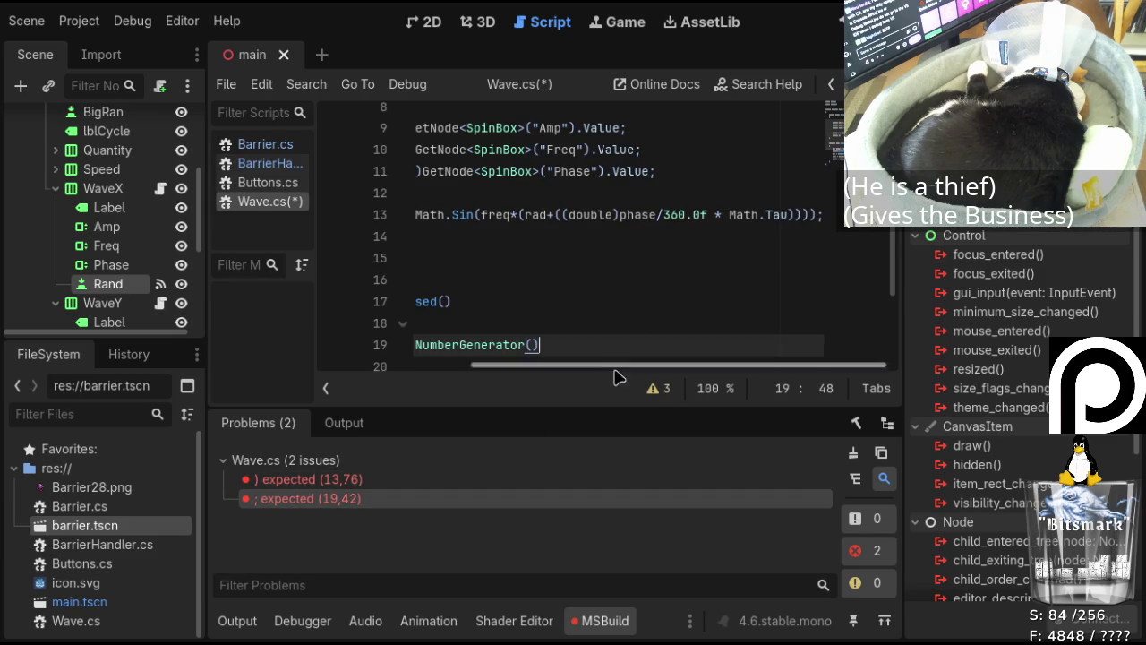
pyautogui.write(';')
pyautogui.hscroll(-3, 593, 378)
pyautogui.hotkey('ctrl', 's')
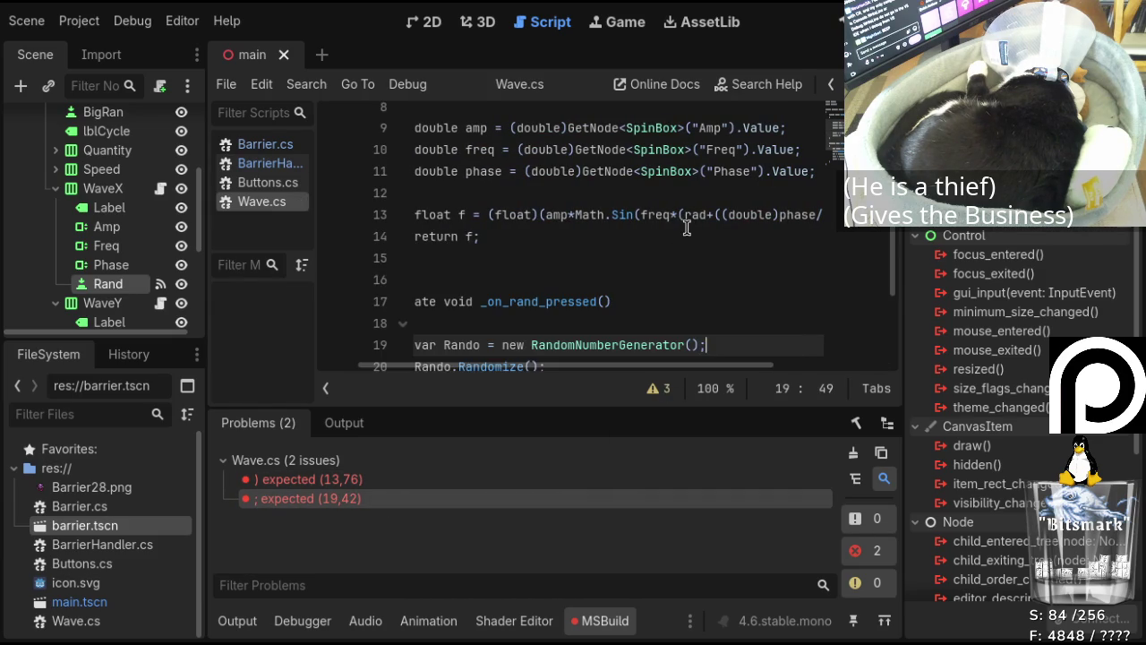
pyautogui.click(838, 22)
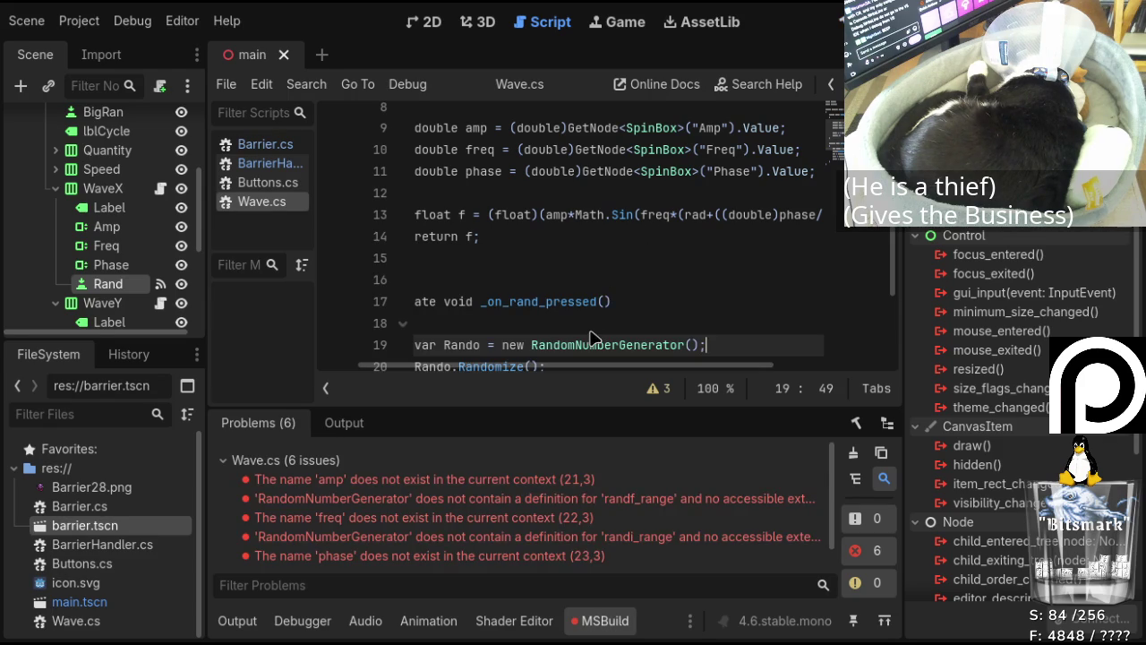
# Replace the undefined amp on line 21 with GetNode<SpinBox>("Amp") copied from line 9.
pyautogui.doubleClick(452, 482)
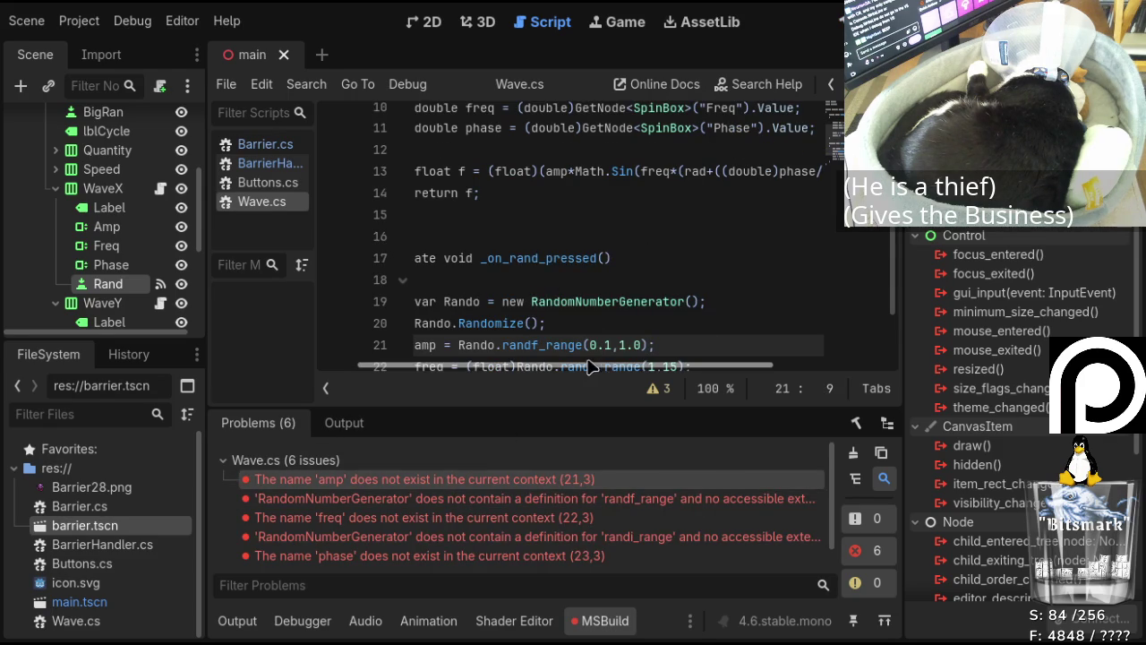
pyautogui.moveTo(578, 366); pyautogui.dragTo(430, 374)
pyautogui.scroll(3, 614, 218)
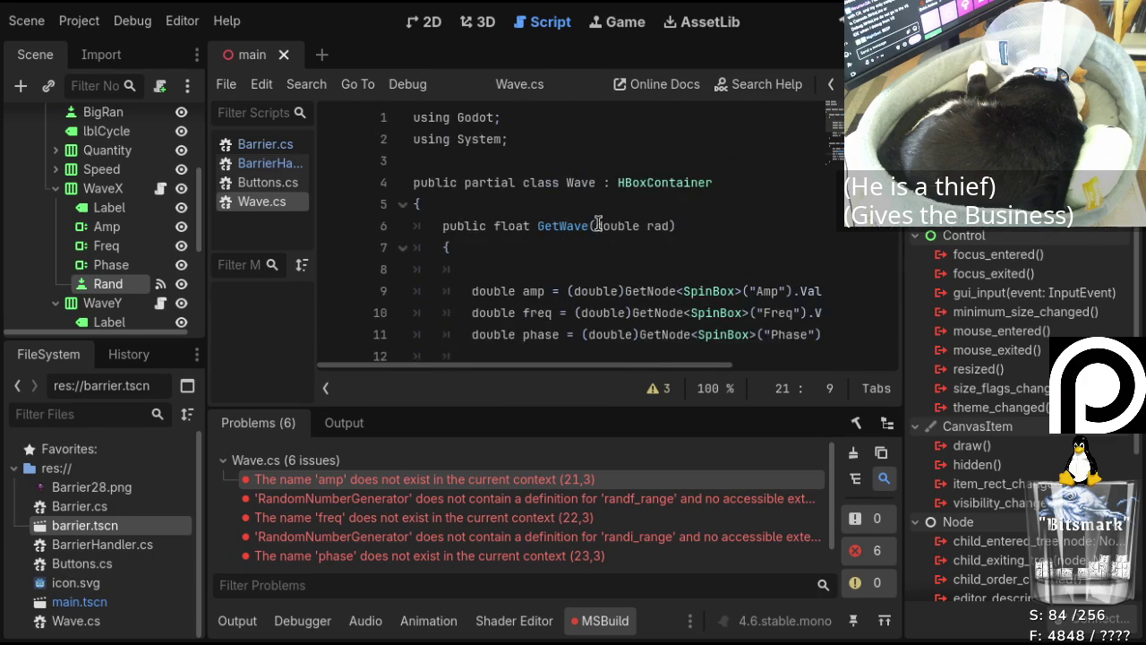
pyautogui.scroll(-2, 476, 215)
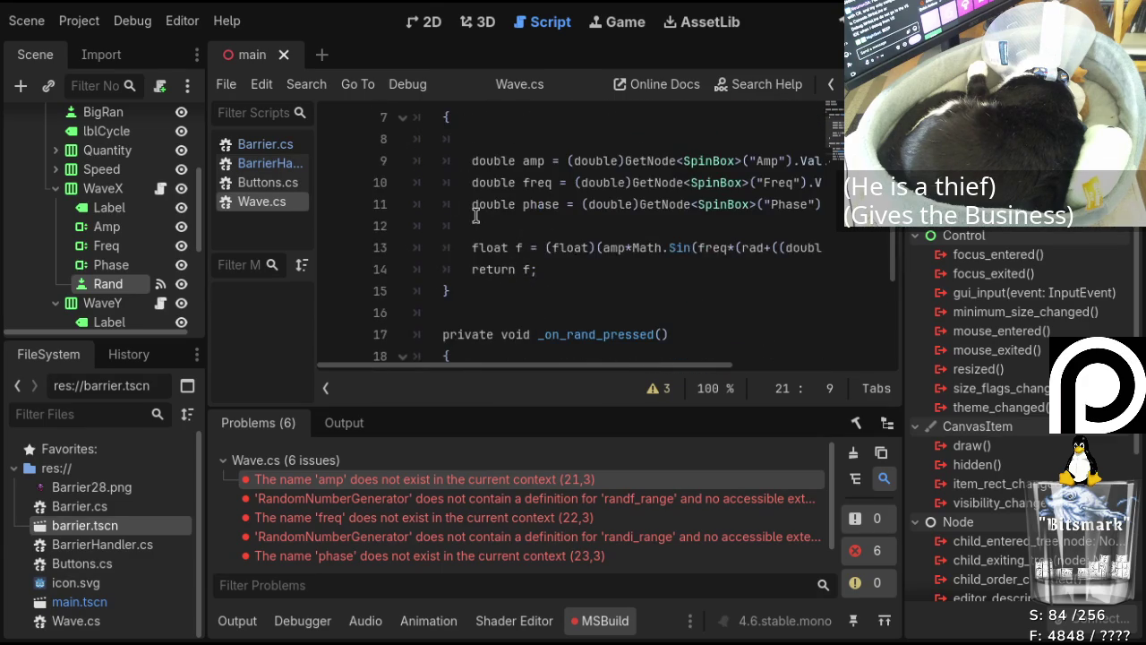
pyautogui.scroll(-3, 476, 214)
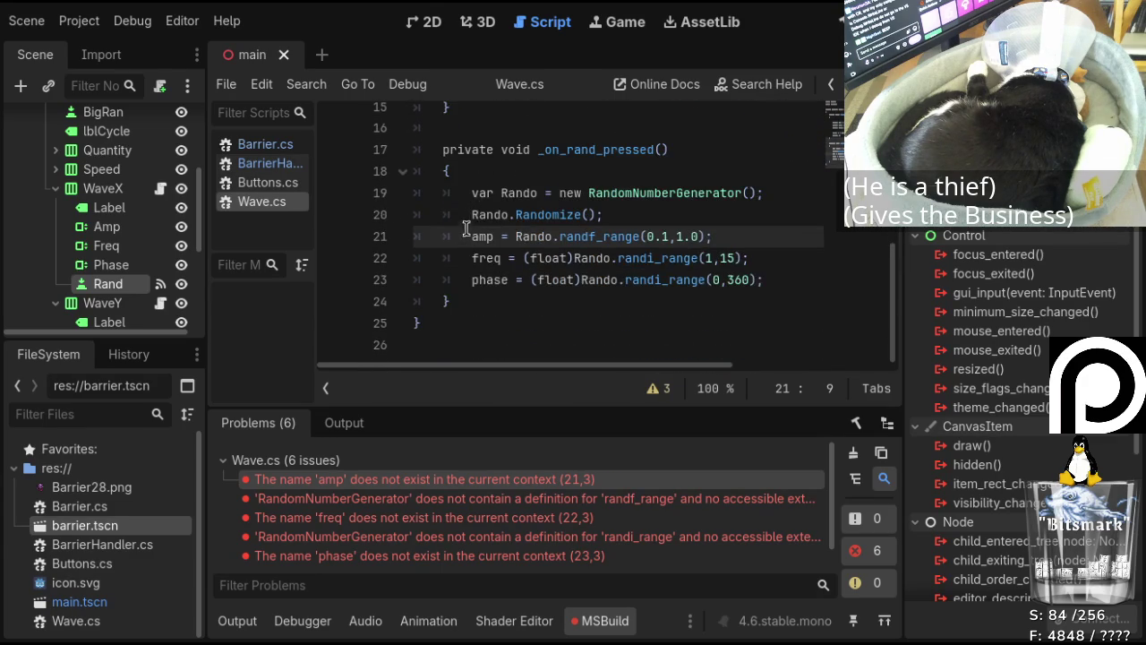
pyautogui.scroll(4, 459, 235)
pyautogui.scroll(-4, 458, 234)
pyautogui.scroll(4, 506, 199)
pyautogui.scroll(-3, 518, 209)
pyautogui.scroll(-1, 519, 209)
pyautogui.scroll(3, 604, 209)
pyautogui.scroll(1, 604, 209)
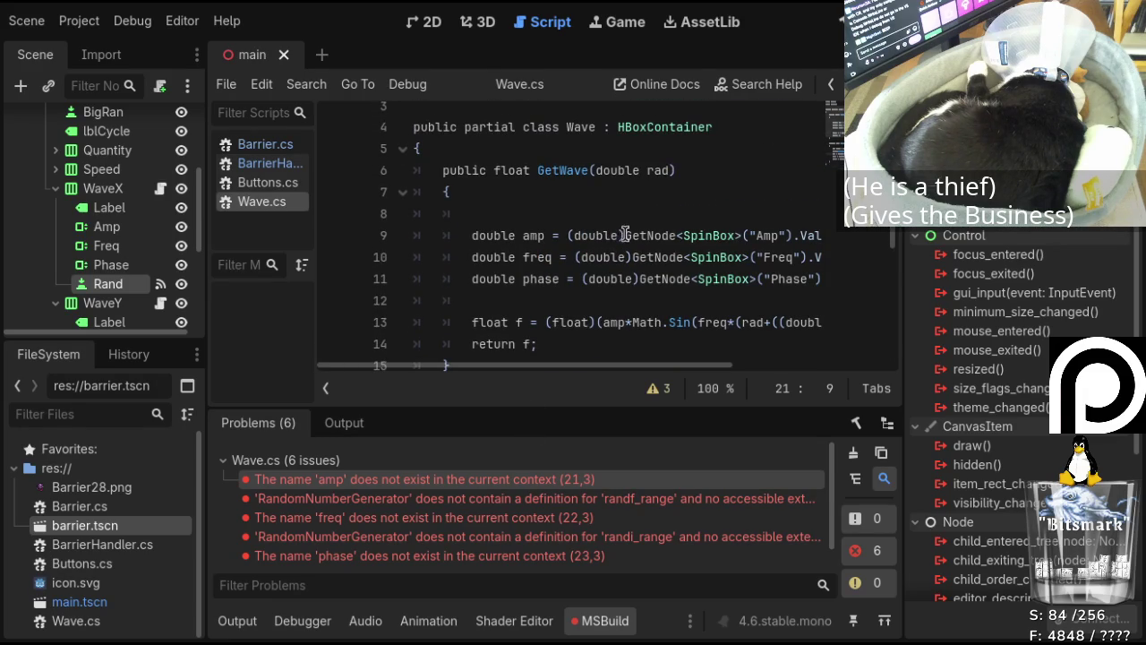
pyautogui.moveTo(624, 235); pyautogui.dragTo(792, 235)
pyautogui.hotkey('ctrl', 'c')
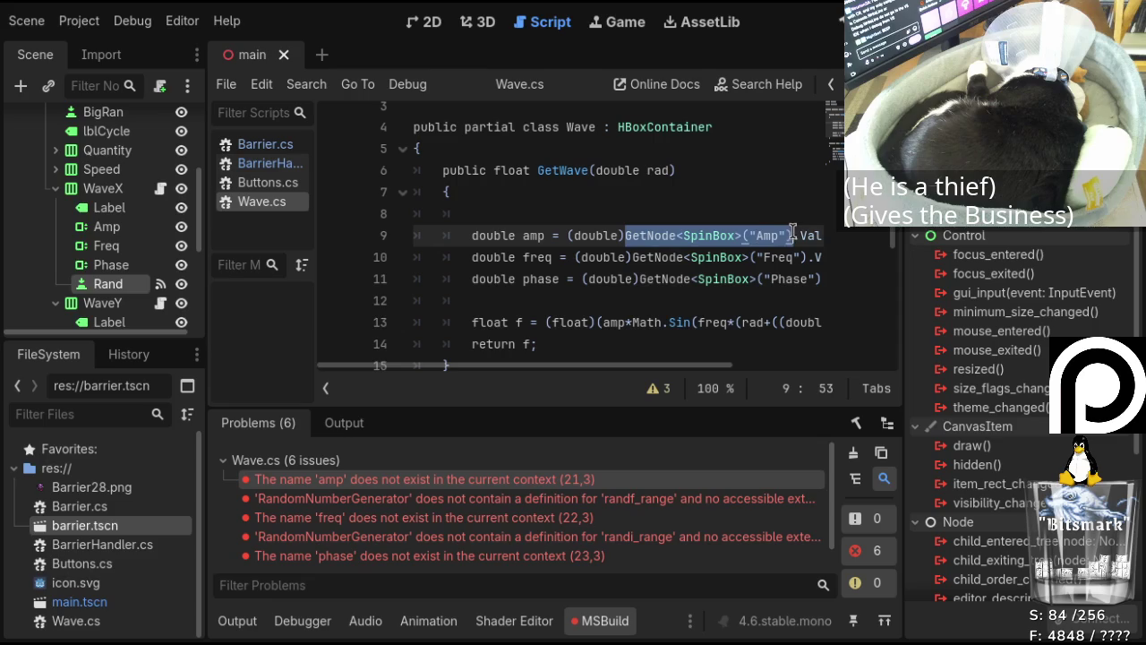
pyautogui.scroll(-4, 591, 209)
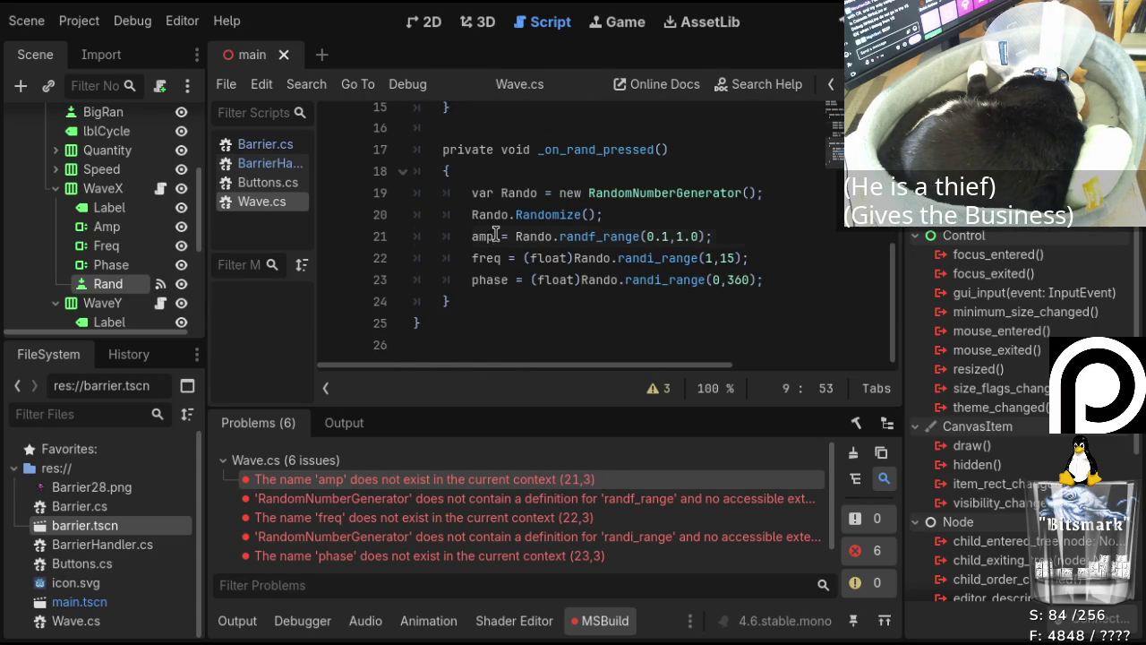
pyautogui.moveTo(495, 235); pyautogui.dragTo(472, 236)
pyautogui.hotkey('ctrl', 'v')
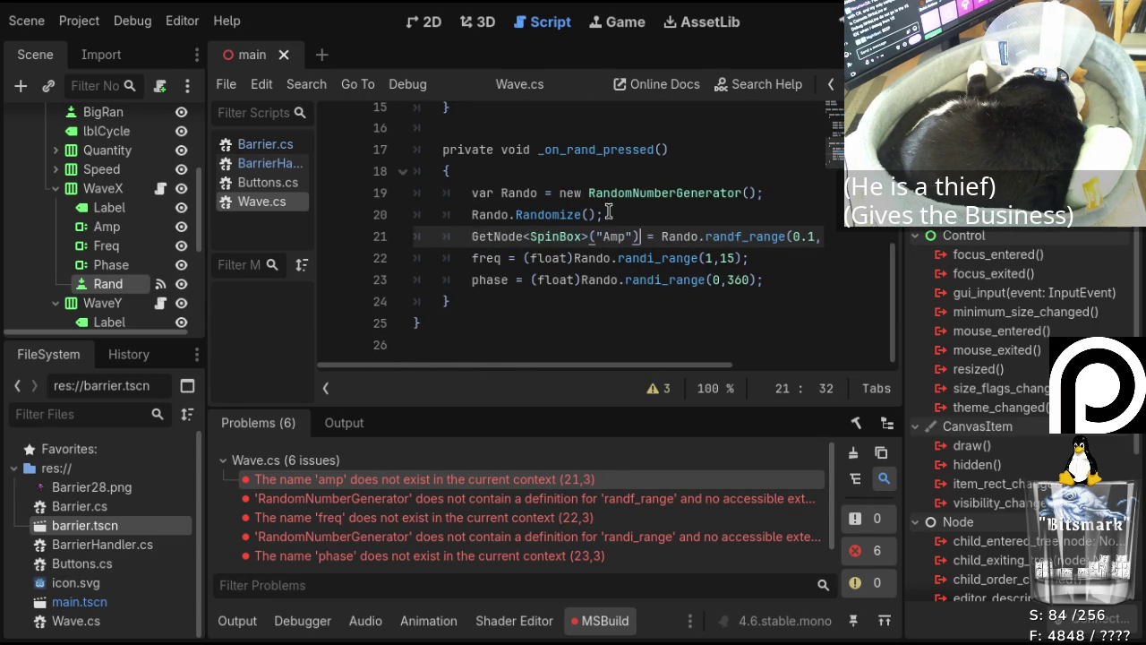
# Change line 21's random call to (float)Rando.randi_range(1,10)/10.0f.
pyautogui.moveTo(632, 368)
pyautogui.mouseDown()
pyautogui.moveTo(743, 364)
pyautogui.moveTo(626, 362)
pyautogui.moveTo(670, 360)
pyautogui.mouseUp()
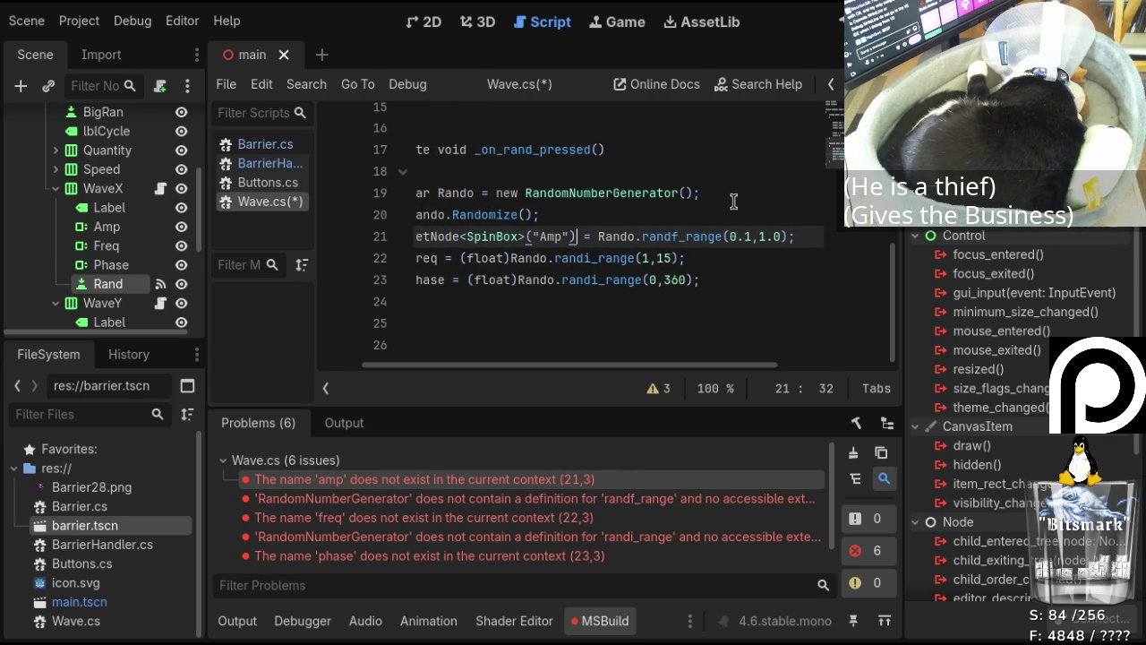
pyautogui.click(677, 236)
pyautogui.press('BackSpace')
pyautogui.write('i')
pyautogui.press('Delete')
pyautogui.press('Delete')
pyautogui.press('Delete')
pyautogui.write('1')
pyautogui.press('Delete')
pyautogui.press('Delete')
pyautogui.write('10')
pyautogui.write('(float)')
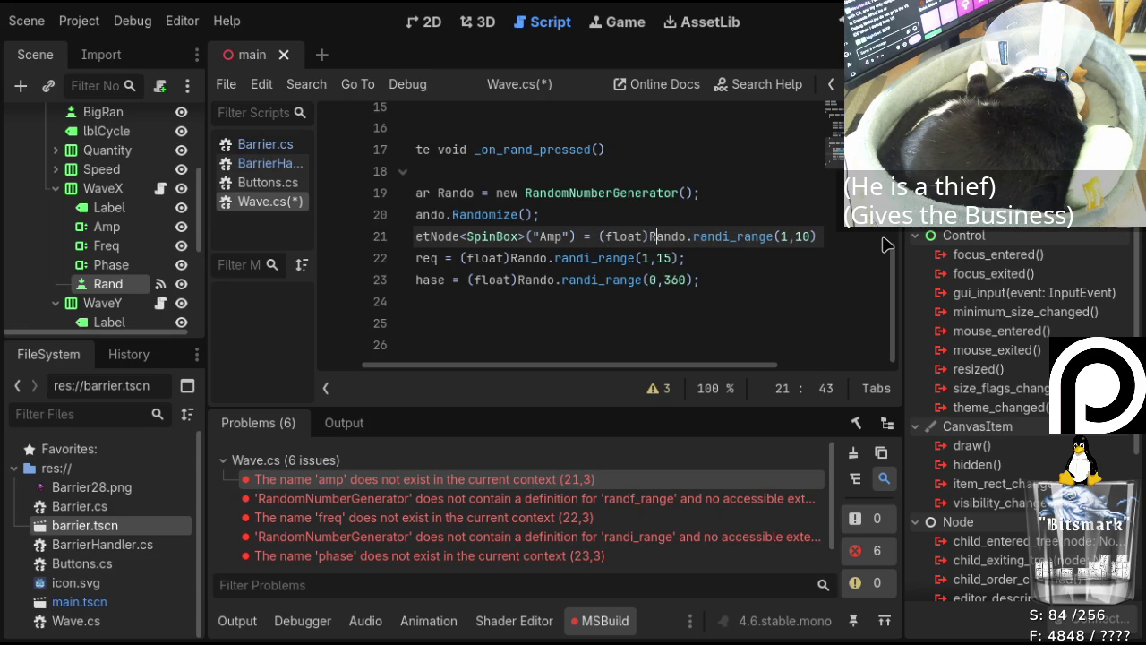
pyautogui.press('Right')
pyautogui.press('Right')
pyautogui.press('Right')
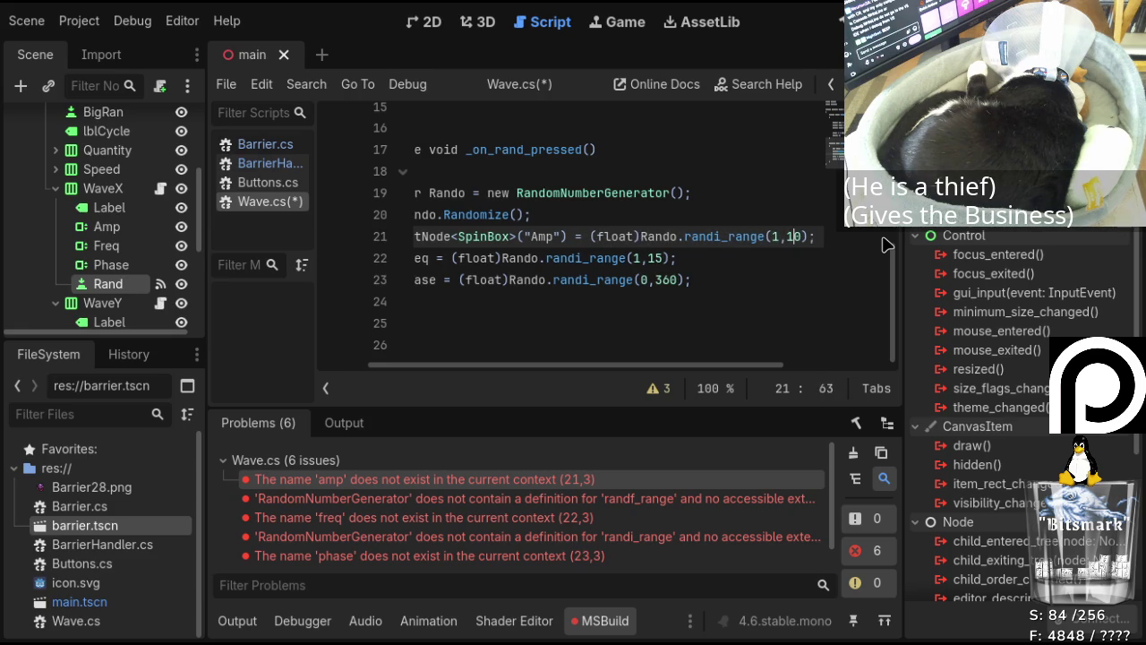
pyautogui.write('/10.0')
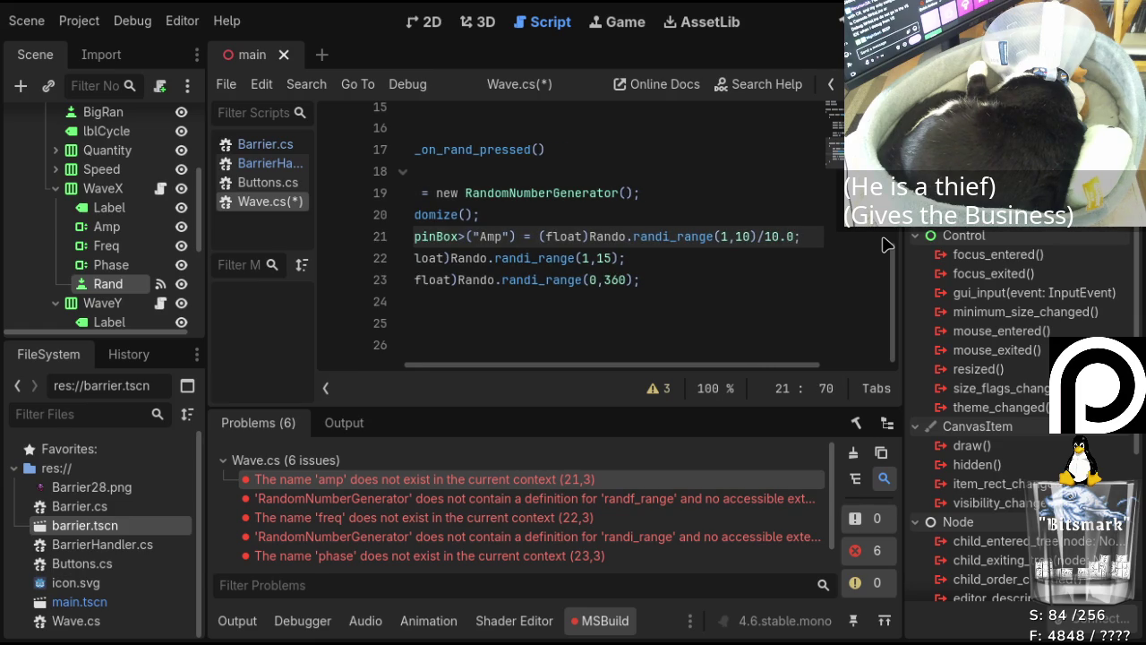
pyautogui.write('f')
# Append .Value to the Amp spinbox lookup on line 21.
pyautogui.press('Left')
pyautogui.press('Left')
pyautogui.press('Left')
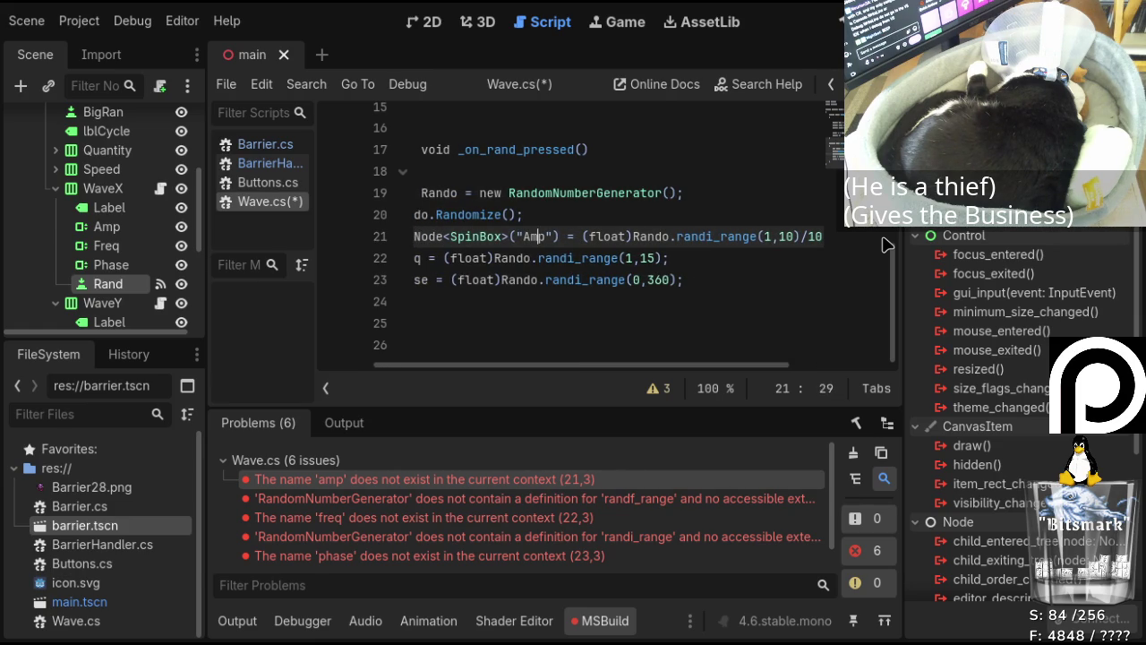
pyautogui.write('.value')
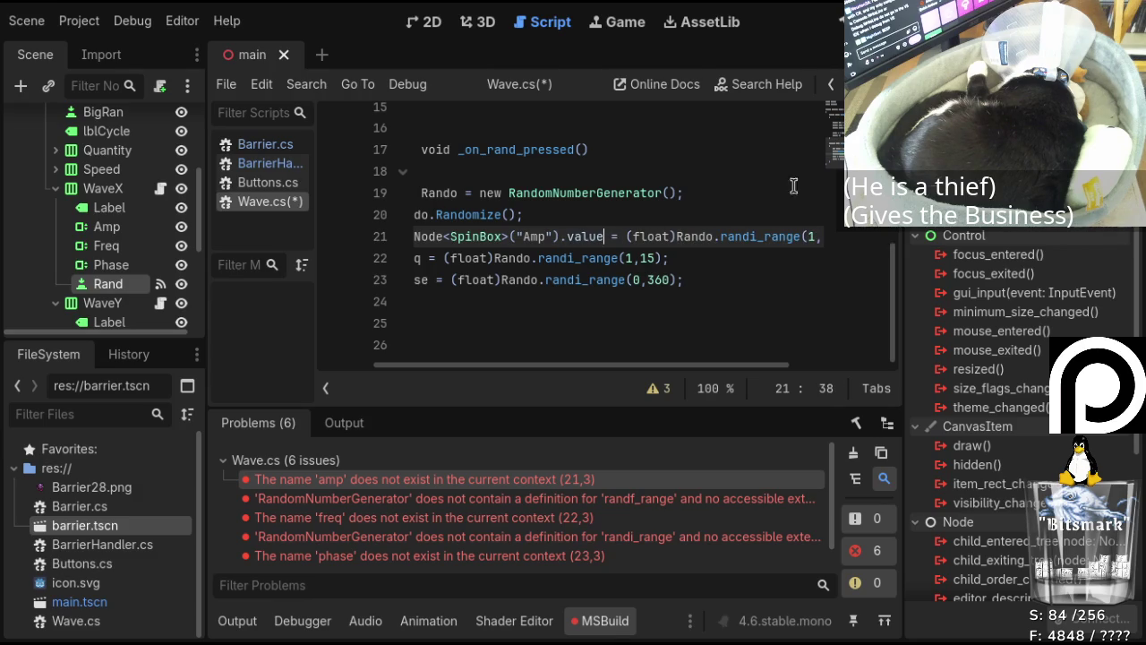
pyautogui.scroll(3, 740, 235)
pyautogui.scroll(-3, 741, 256)
pyautogui.press('BackSpace')
pyautogui.write('V')
pyautogui.click(351, 366)
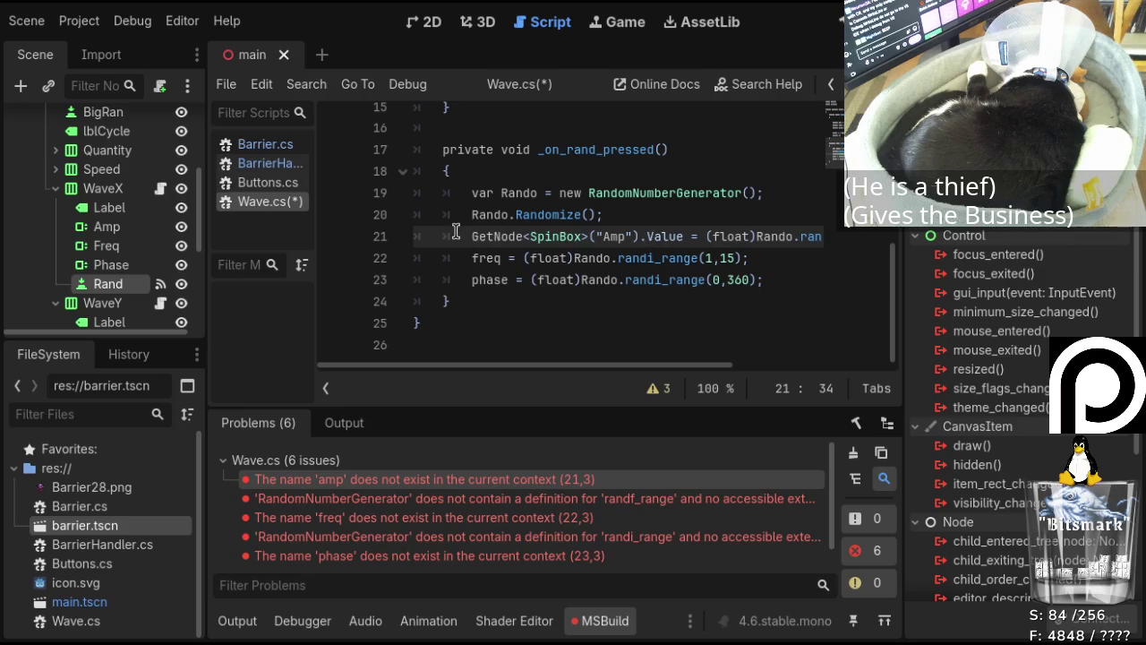
# Make line 22 assign the random freq to GetNode<SpinBox>("Freq").Value.
pyautogui.hotkey('shift', 'ctrl', 'Right')
pyautogui.hotkey('shift', 'ctrl', 'Right')
pyautogui.hotkey('shift', 'ctrl', 'Right')
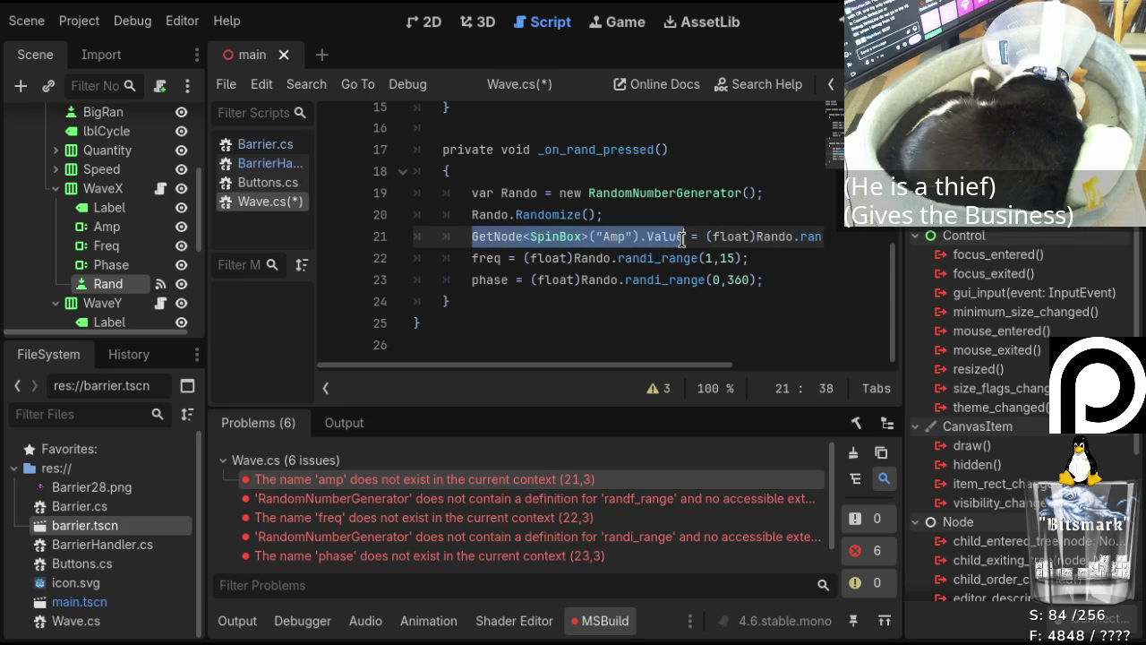
pyautogui.moveTo(509, 258); pyautogui.dragTo(469, 257)
pyautogui.write('GetNode<SpinBox>("Amp").Value')
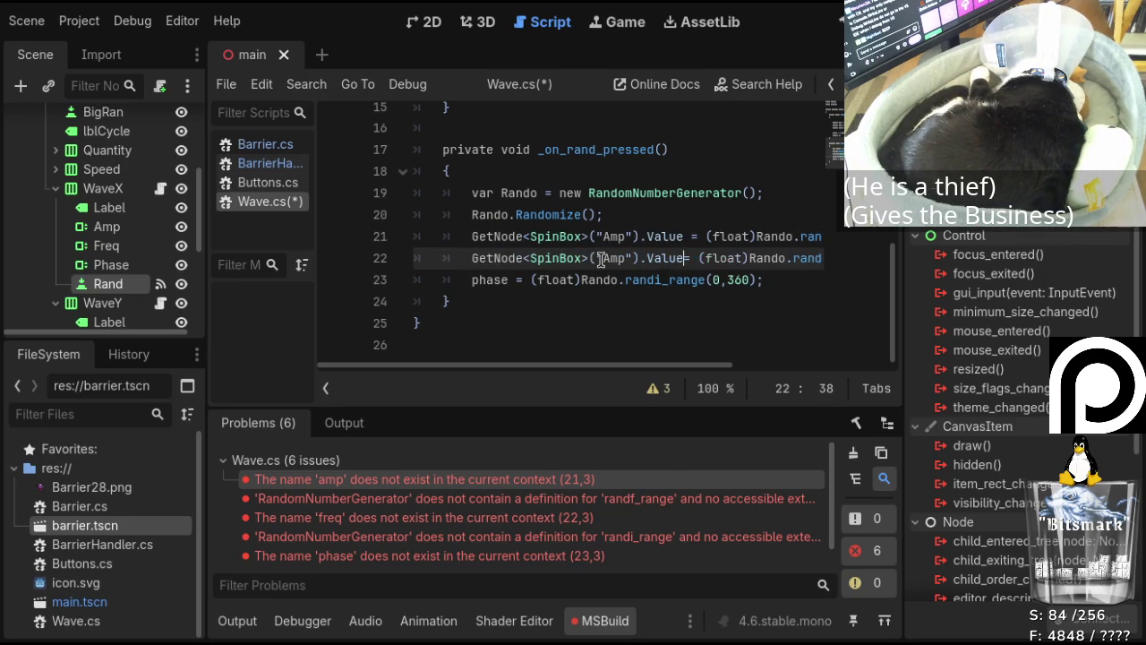
pyautogui.moveTo(602, 258); pyautogui.dragTo(630, 258)
pyautogui.scroll(2, 633, 255)
pyautogui.scroll(-2, 633, 255)
pyautogui.press('BackSpace')
pyautogui.write('Fre')
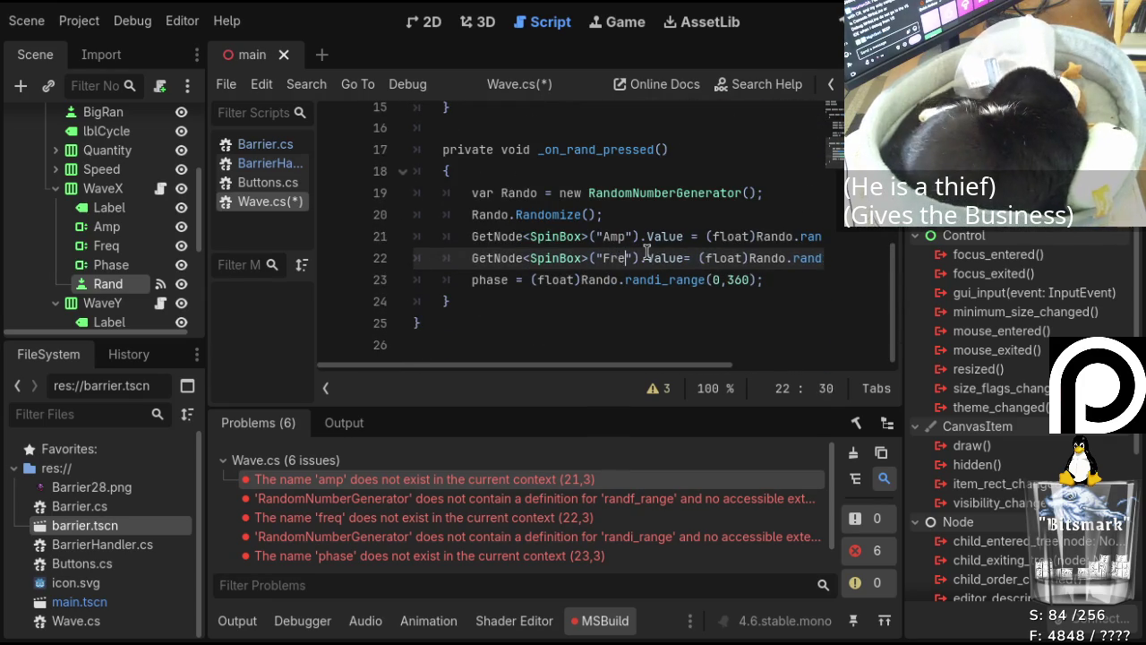
pyautogui.write('q')
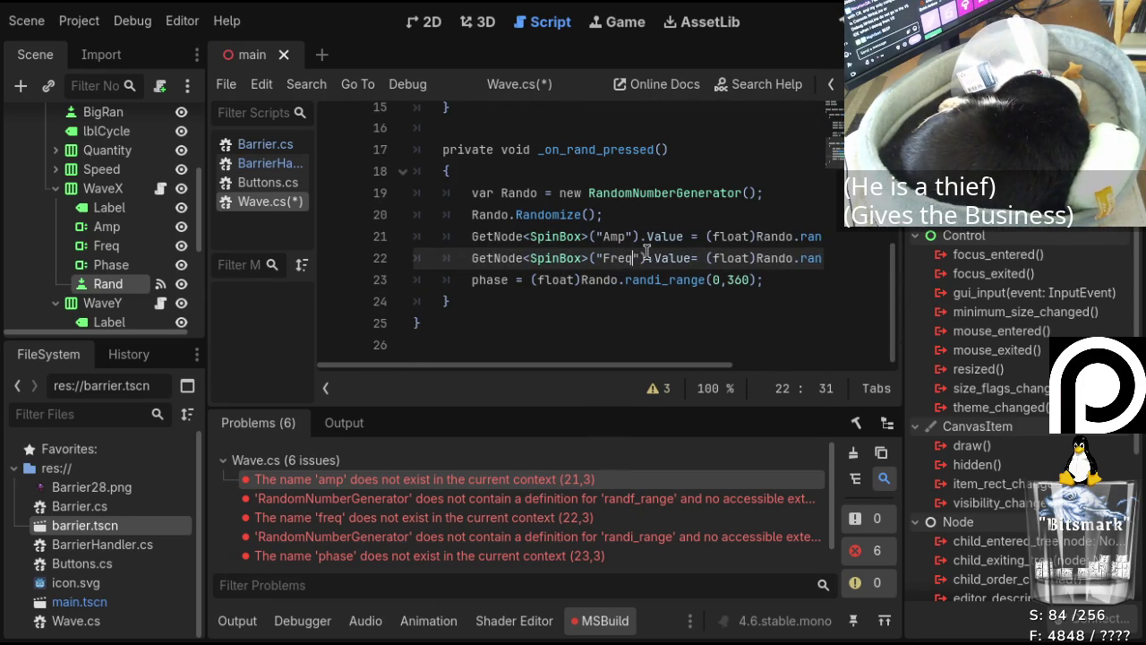
# Make line 23 assign to GetNode<SpinBox>("Phase").Value and save Wave.cs.
pyautogui.press('Down')
pyautogui.press('Left')
pyautogui.press('Left')
pyautogui.press('Left')
pyautogui.hotkey('shift', 'Left')
pyautogui.hotkey('shift', 'Left')
pyautogui.hotkey('shift', 'Left')
pyautogui.write('GetNode')
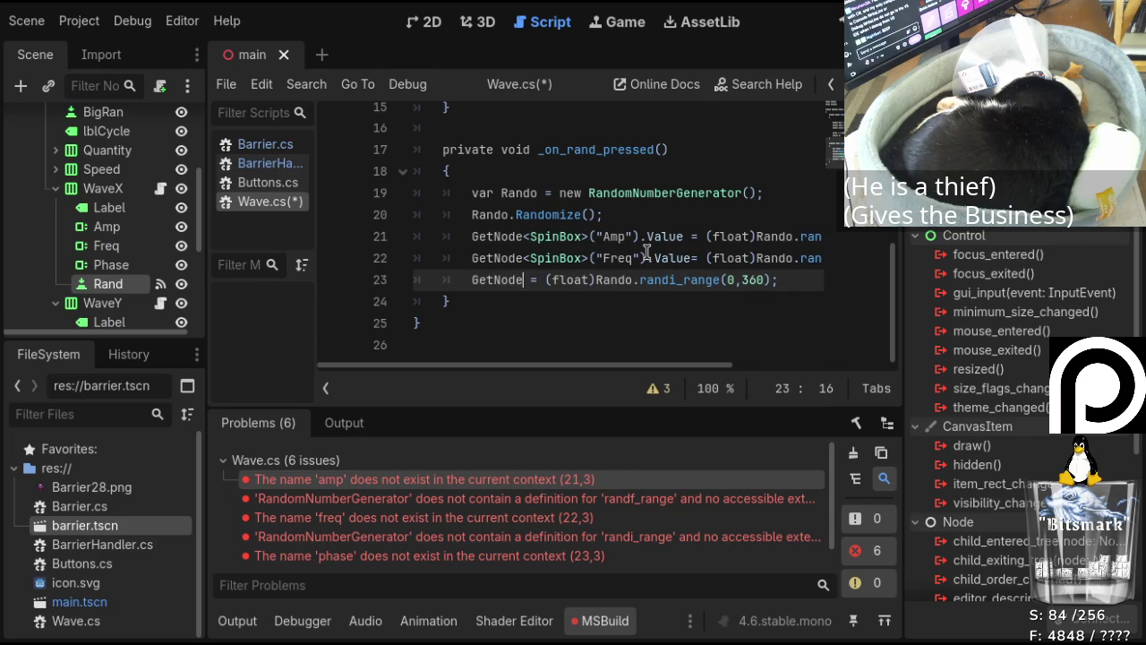
pyautogui.write('<SpinBo')
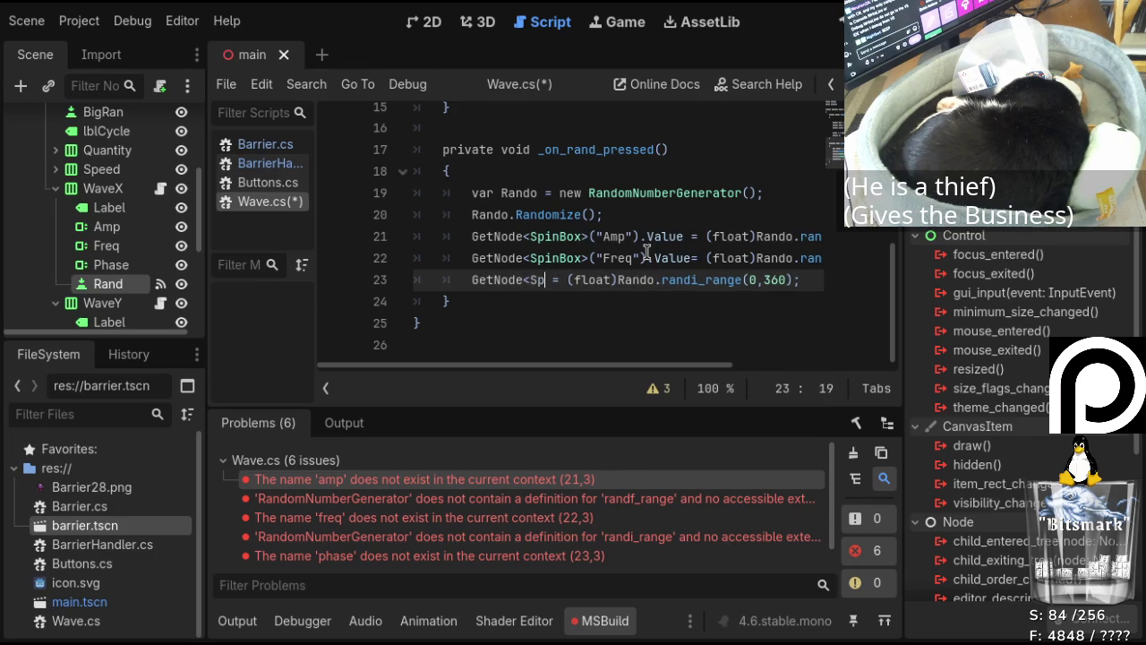
pyautogui.write('x>(')
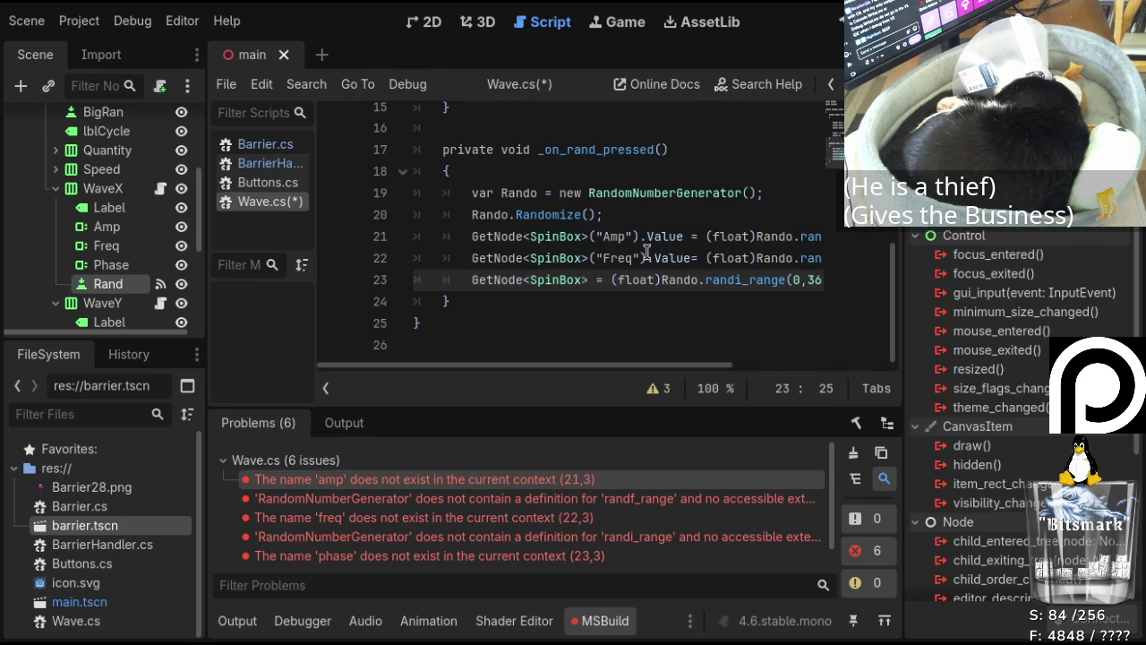
pyautogui.write('"Phase")')
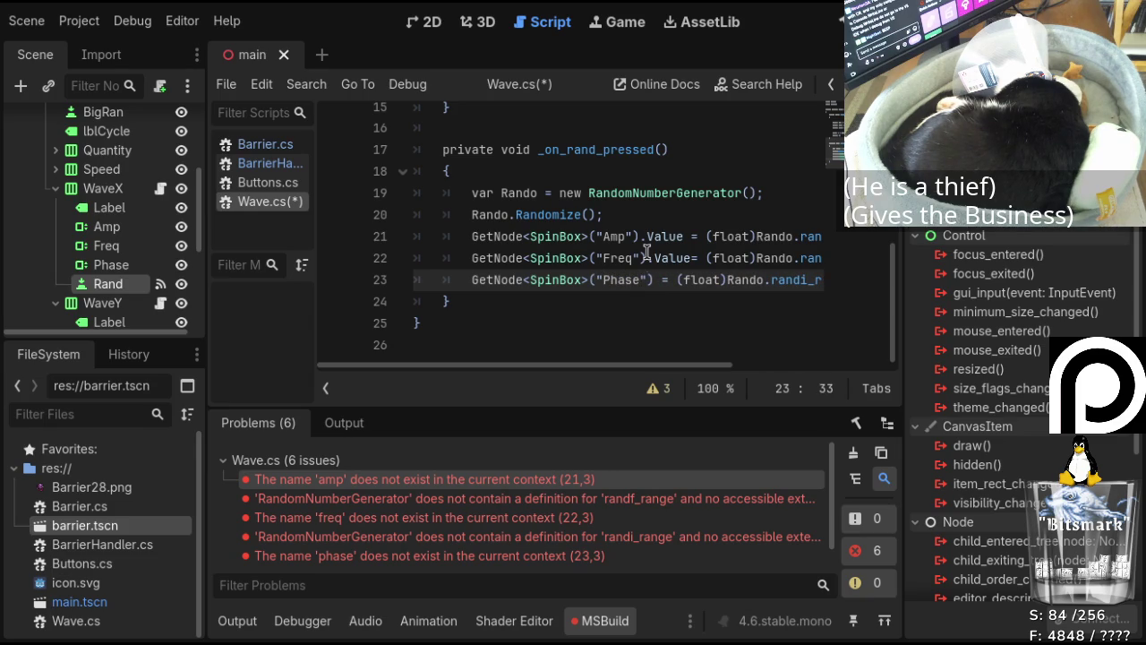
pyautogui.write('.Value')
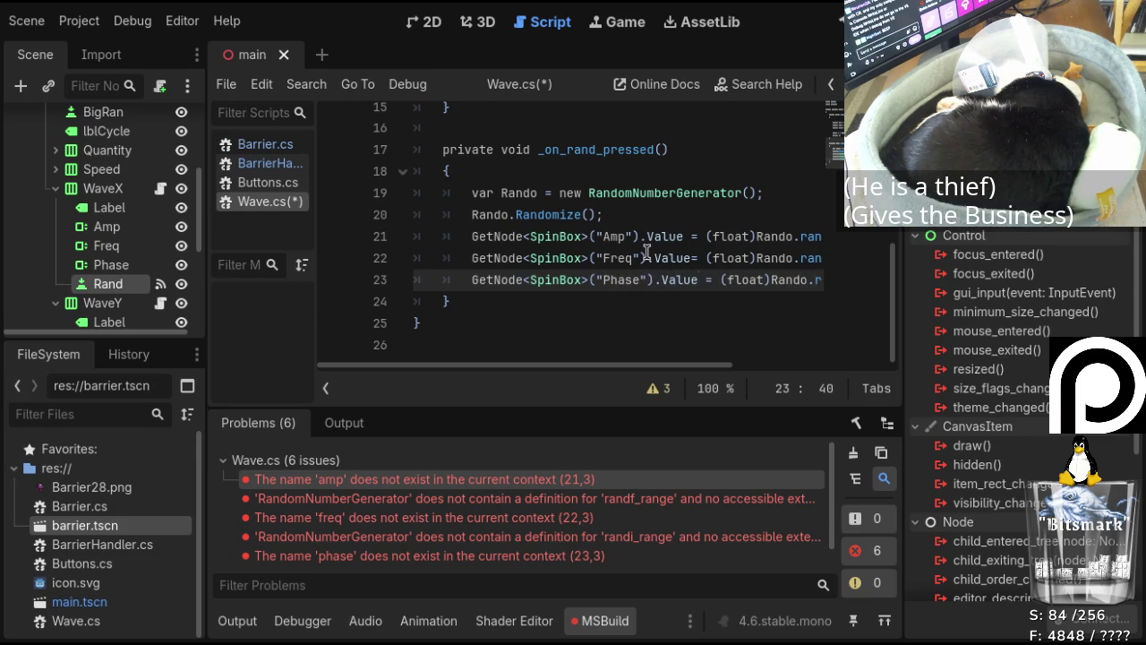
pyautogui.moveTo(660, 366)
pyautogui.mouseDown()
pyautogui.moveTo(781, 370)
pyautogui.moveTo(732, 370)
pyautogui.mouseUp()
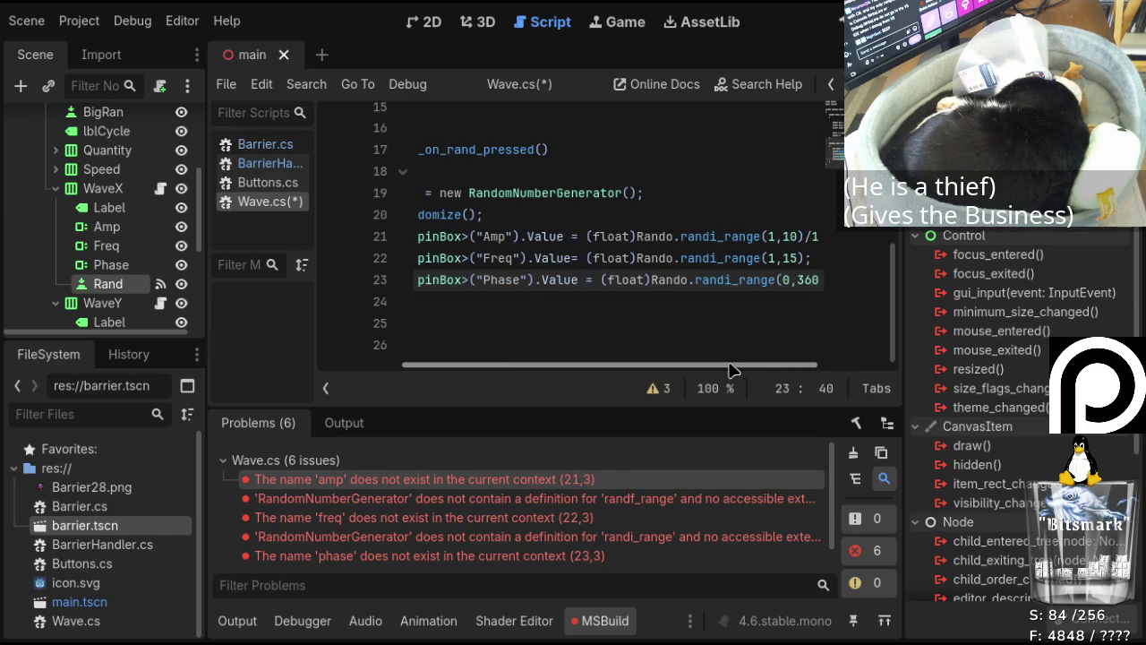
pyautogui.click(574, 258)
pyautogui.hotkey('ctrl', 's')
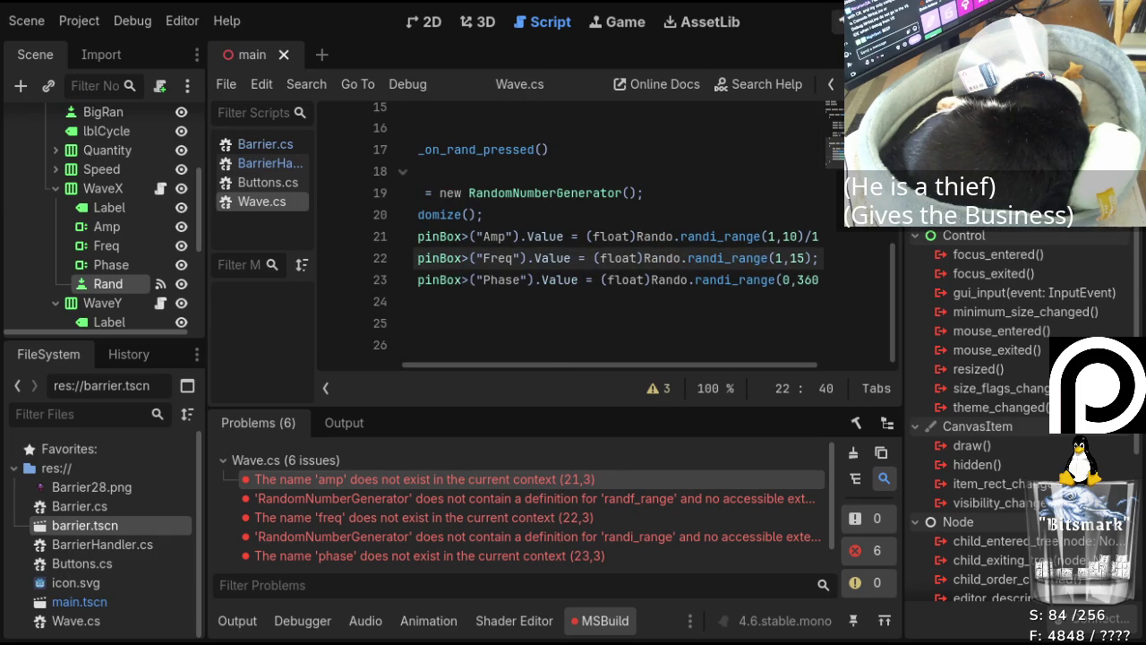
# Rebuild, then rename the Amp line's randi_range call to RandRange.
pyautogui.press('F5')
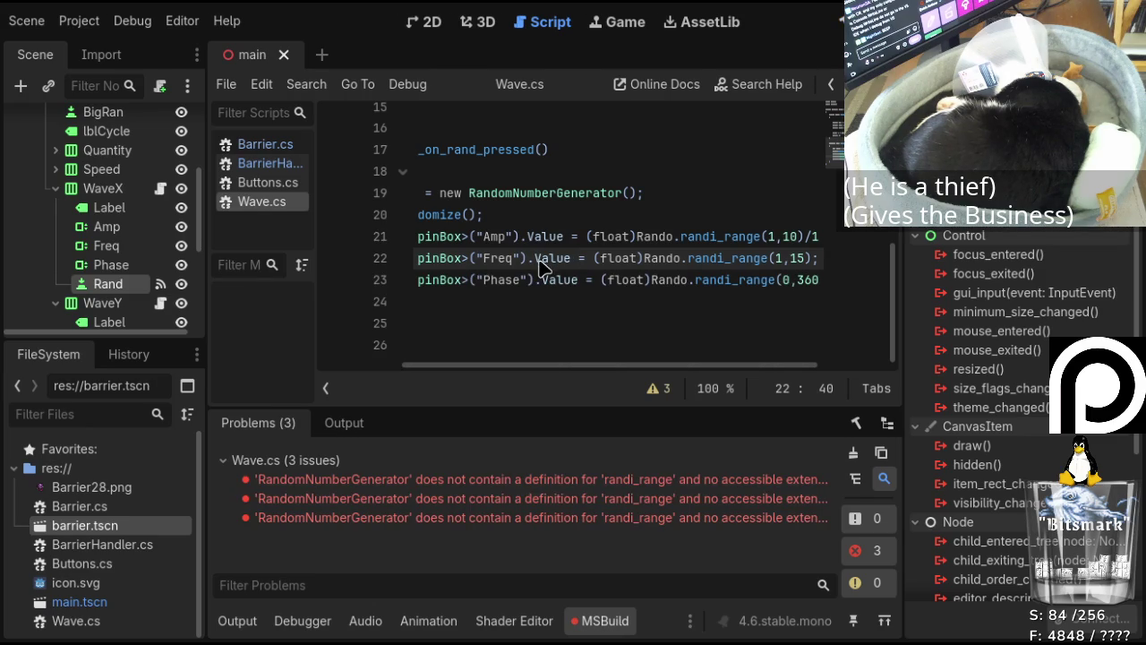
pyautogui.click(566, 488)
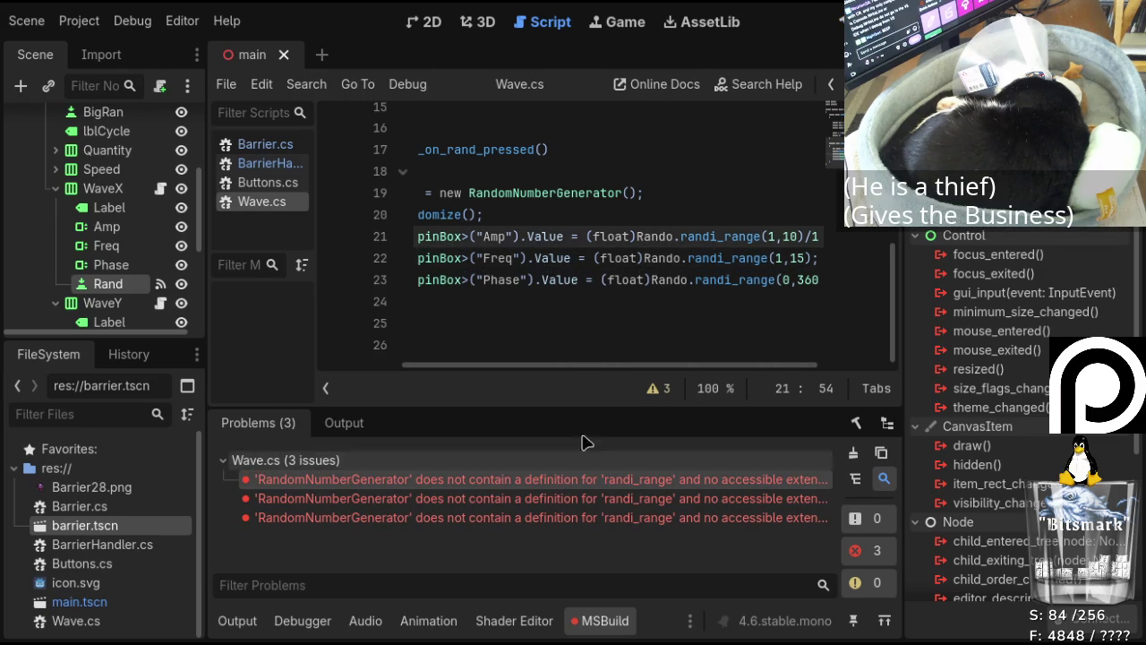
pyautogui.moveTo(622, 369); pyautogui.dragTo(668, 368)
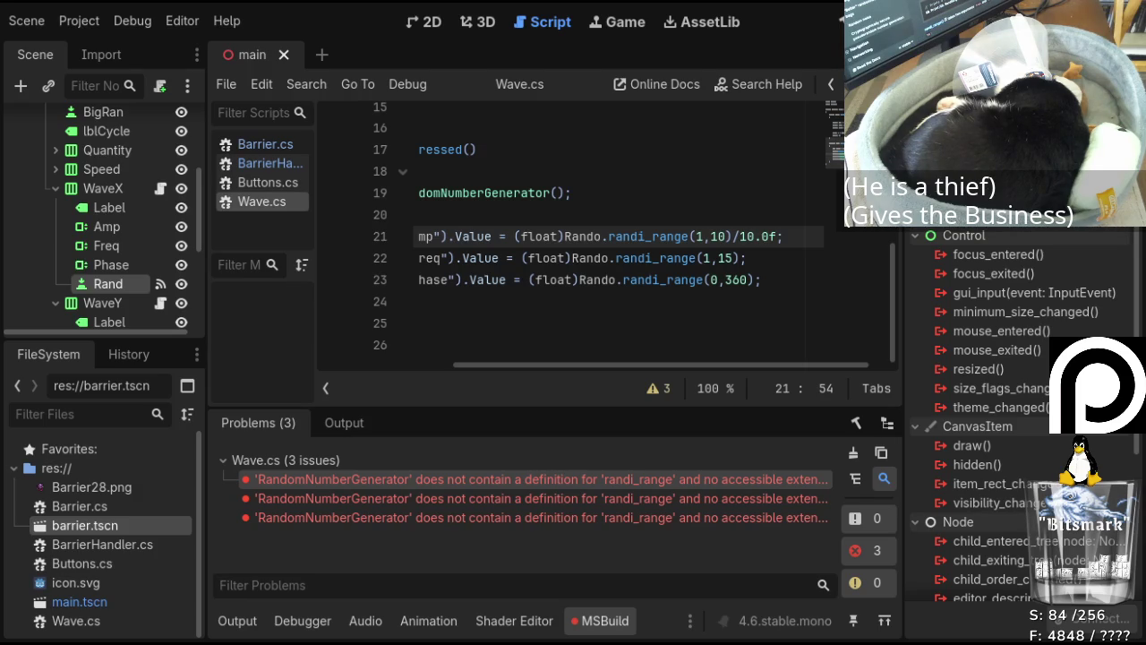
pyautogui.click(813, 226)
pyautogui.press('BackSpace')
pyautogui.write('R')
pyautogui.press('Right')
pyautogui.press('Right')
pyautogui.press('Right')
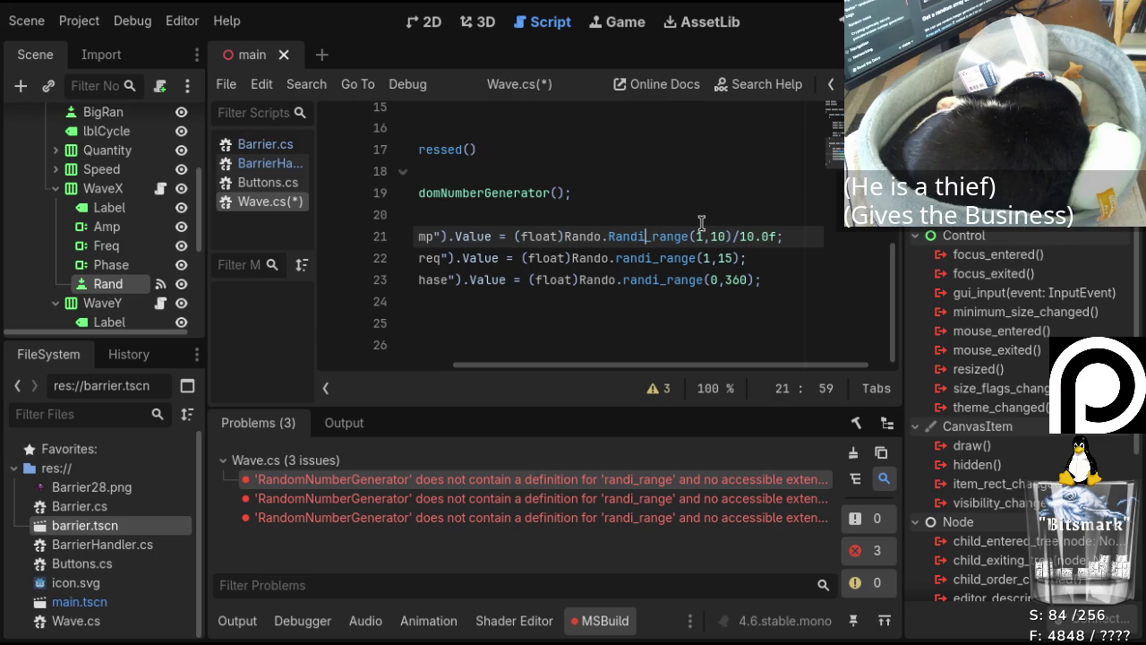
pyautogui.press('BackSpace')
pyautogui.press('Delete')
pyautogui.press('Delete')
pyautogui.press('Delete')
pyautogui.press('Delete')
pyautogui.press('Delete')
pyautogui.write('Range')
# Rename the Freq and Phase lines' randi_range calls to RandRange too.
pyautogui.press('Down')
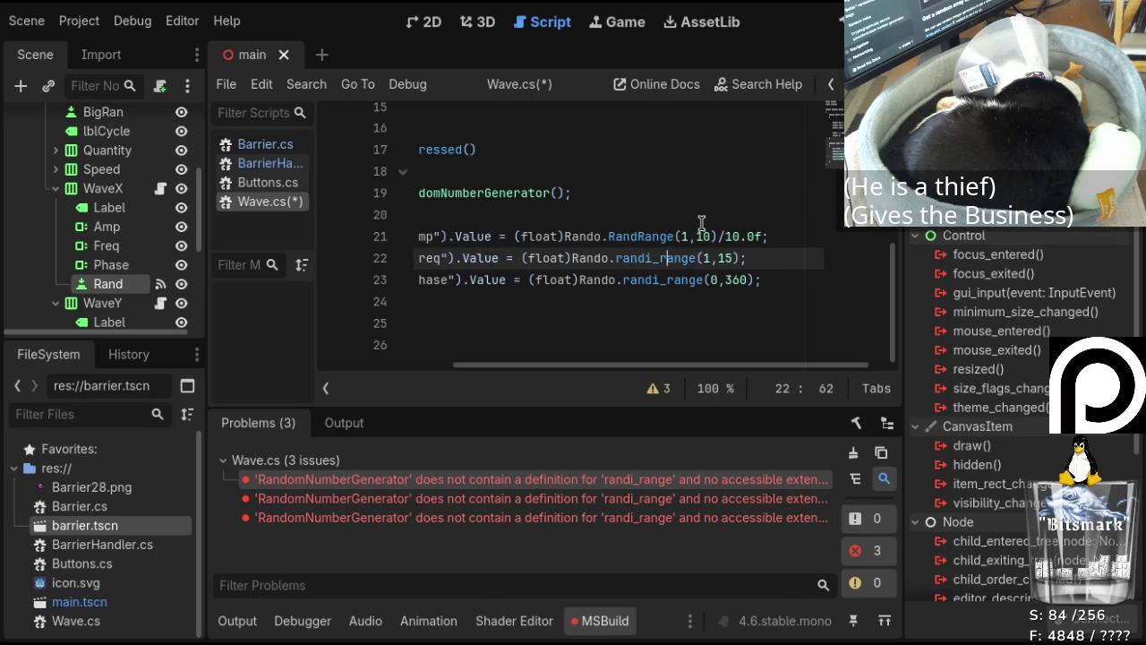
pyautogui.press('Delete')
pyautogui.press('BackSpace')
pyautogui.press('BackSpace')
pyautogui.press('BackSpace')
pyautogui.press('Delete')
pyautogui.press('Delete')
pyautogui.press('Delete')
pyautogui.write('RandRange')
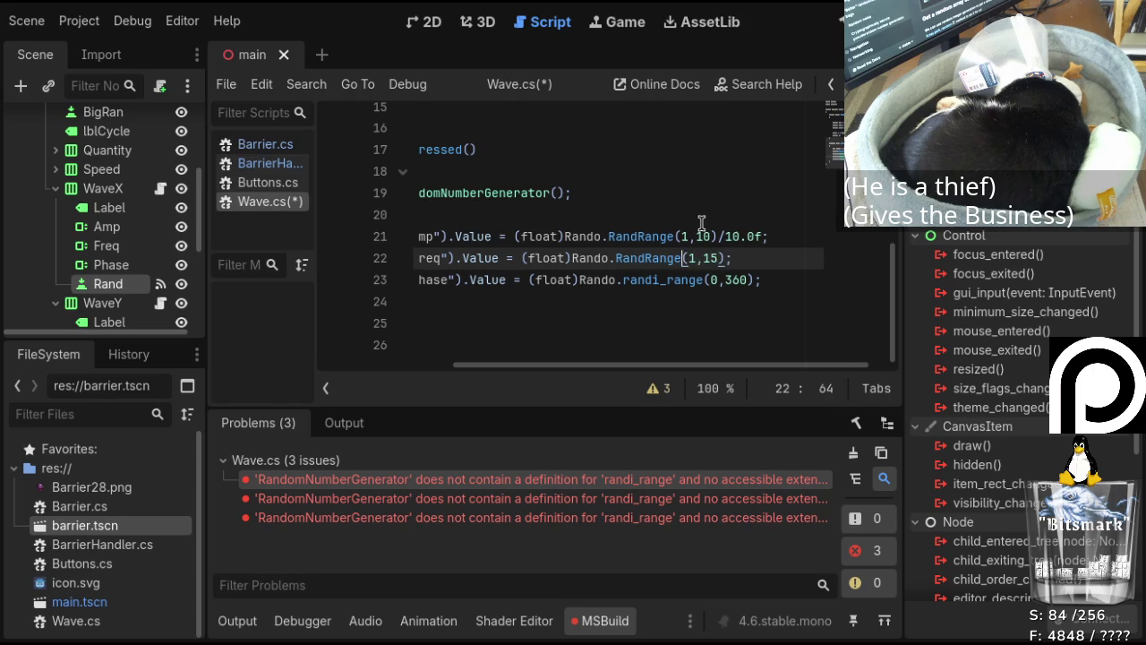
pyautogui.press('Down')
pyautogui.press('Left')
pyautogui.press('Left')
pyautogui.press('Left')
pyautogui.press('Left')
pyautogui.press('Delete')
pyautogui.press('Delete')
pyautogui.press('Delete')
pyautogui.press('Delete')
pyautogui.write('RandRange')
# Save Wave.cs, rebuild, and go to the first undefined RandRange error.
pyautogui.hotkey('ctrl', 's')
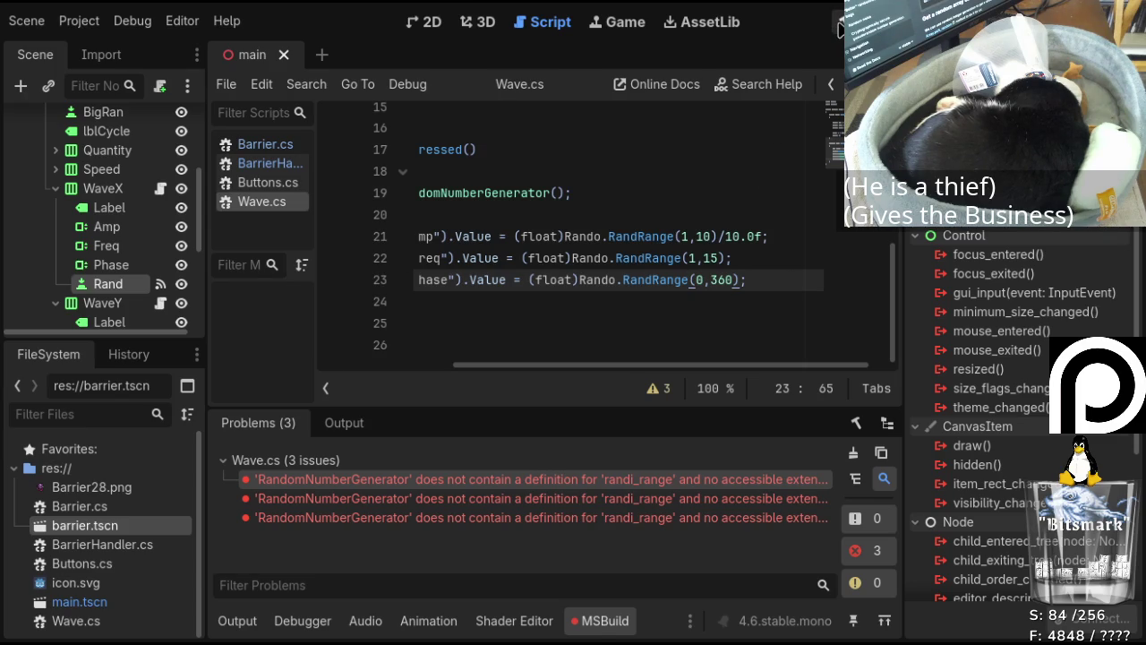
pyautogui.click(844, 20)
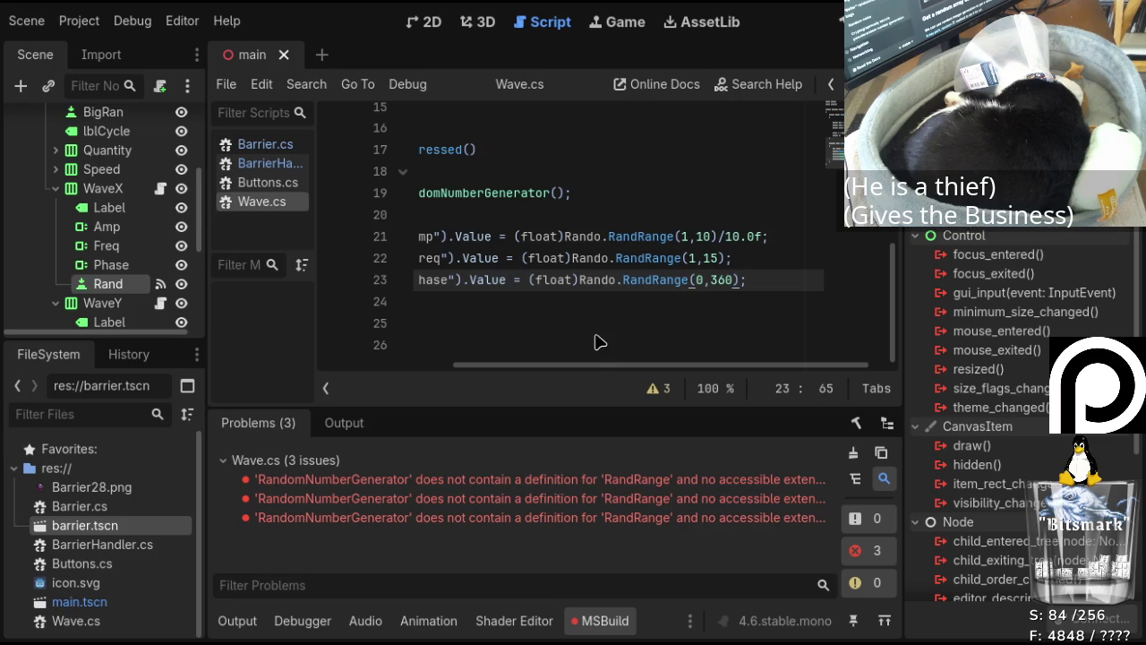
pyautogui.doubleClick(626, 485)
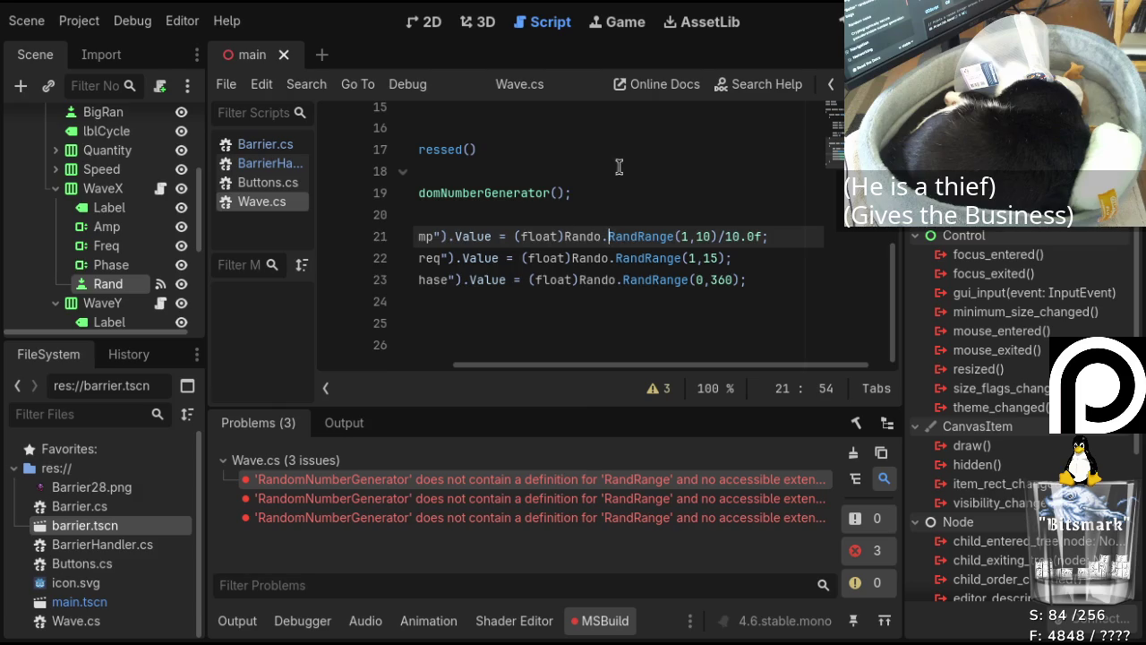
pyautogui.scroll(1, 641, 227)
pyautogui.scroll(2, 642, 227)
pyautogui.hscroll(-4, 600, 366)
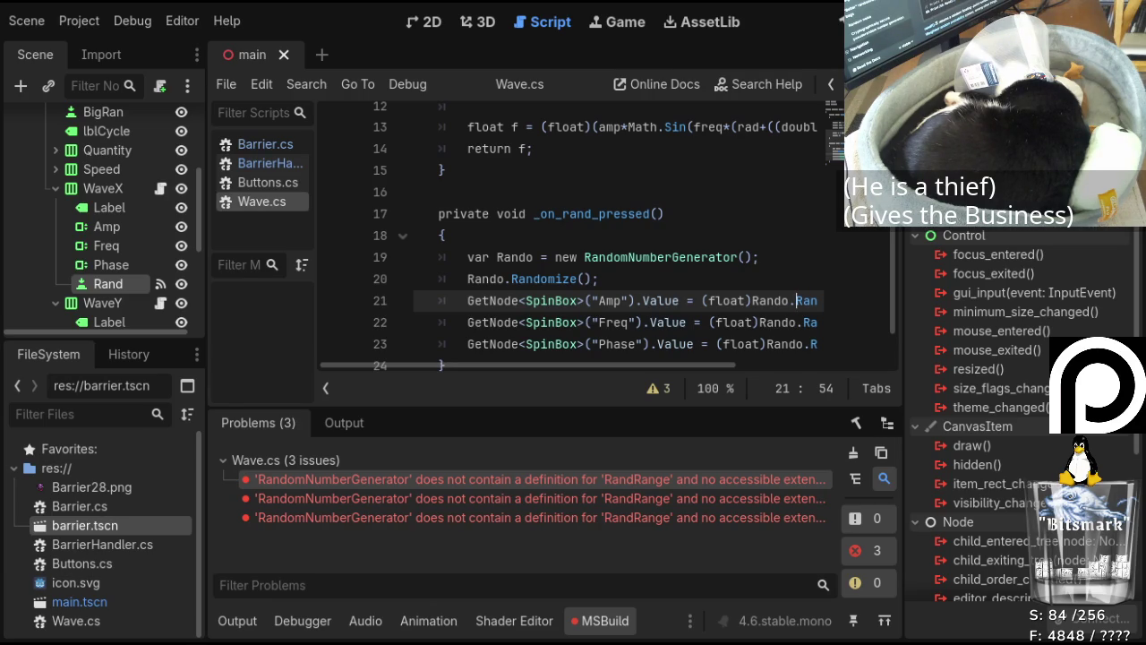
pyautogui.click(267, 164)
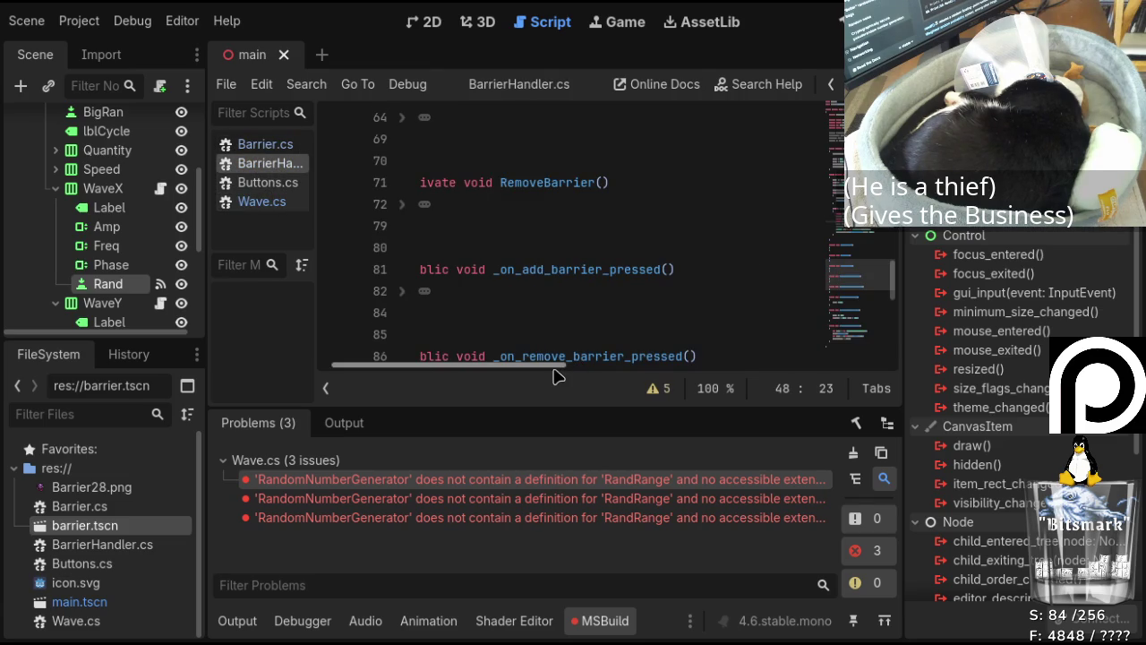
pyautogui.hscroll(-2, 553, 371)
pyautogui.scroll(-5, 509, 219)
pyautogui.scroll(-2, 554, 194)
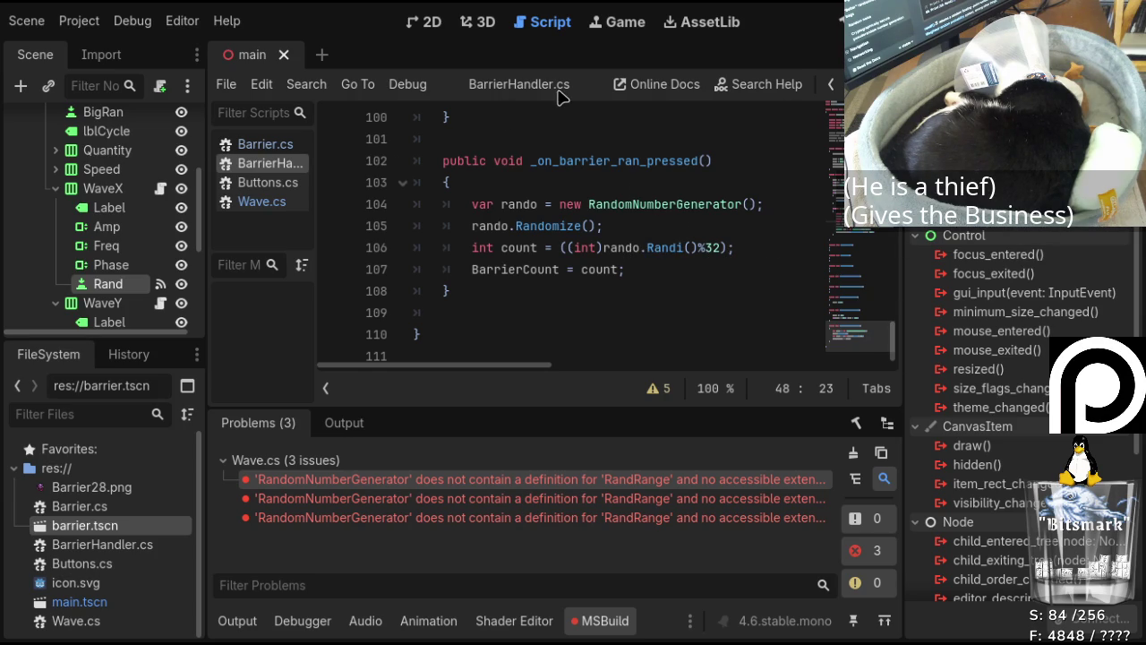
pyautogui.click(271, 201)
pyautogui.scroll(-1, 544, 198)
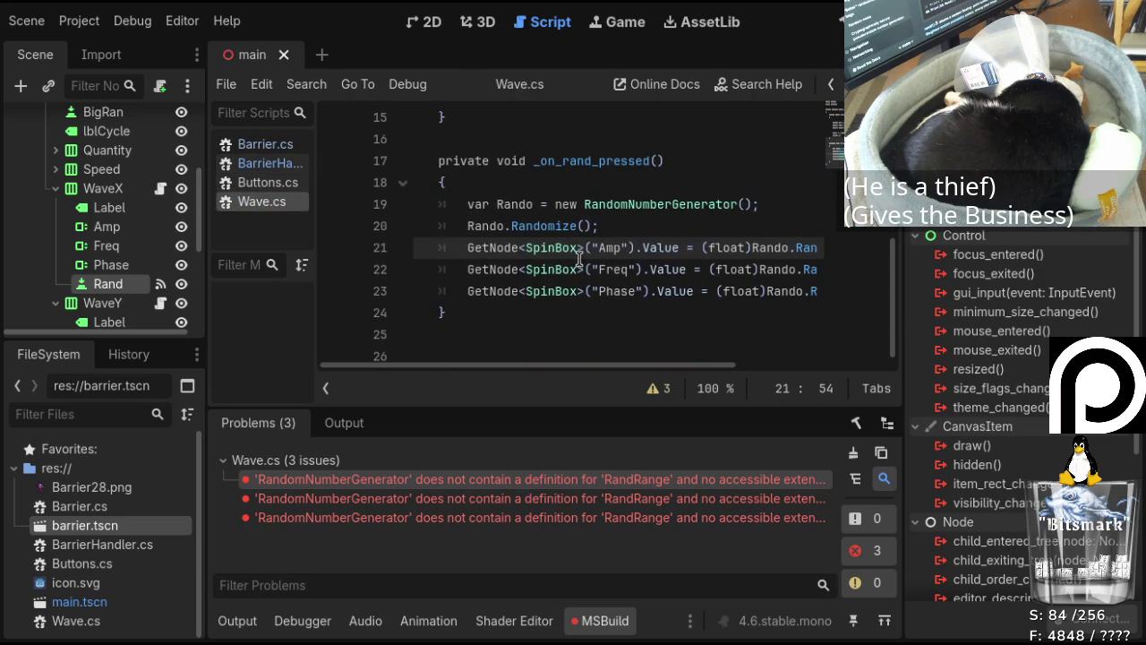
pyautogui.moveTo(643, 365); pyautogui.dragTo(749, 381)
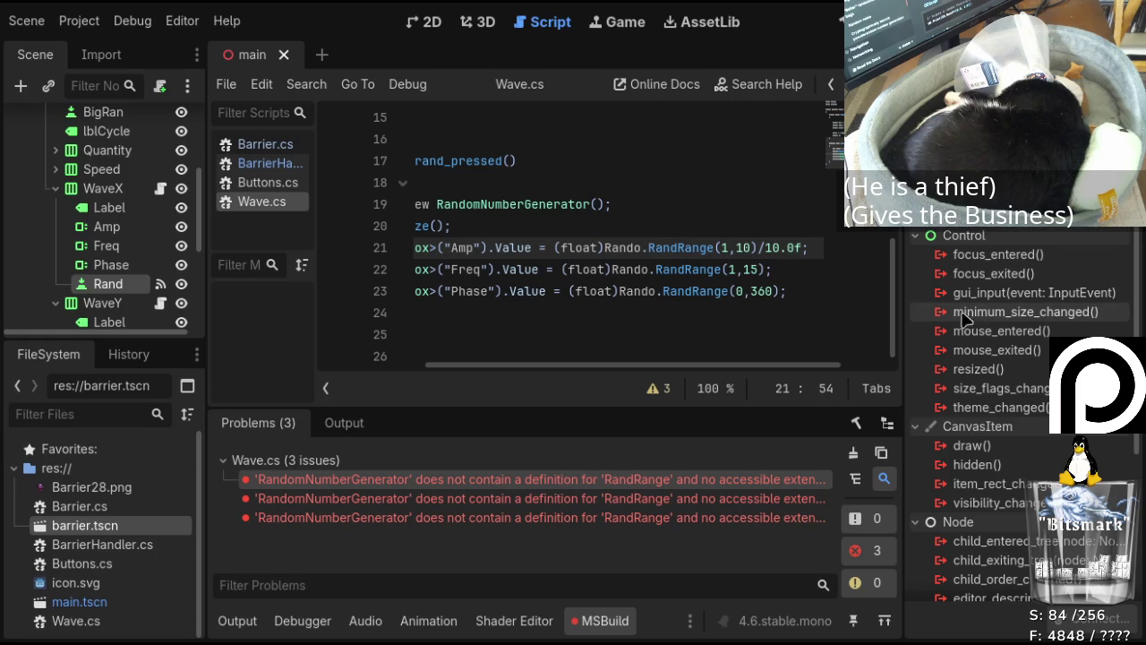
pyautogui.moveTo(678, 249); pyautogui.dragTo(715, 248)
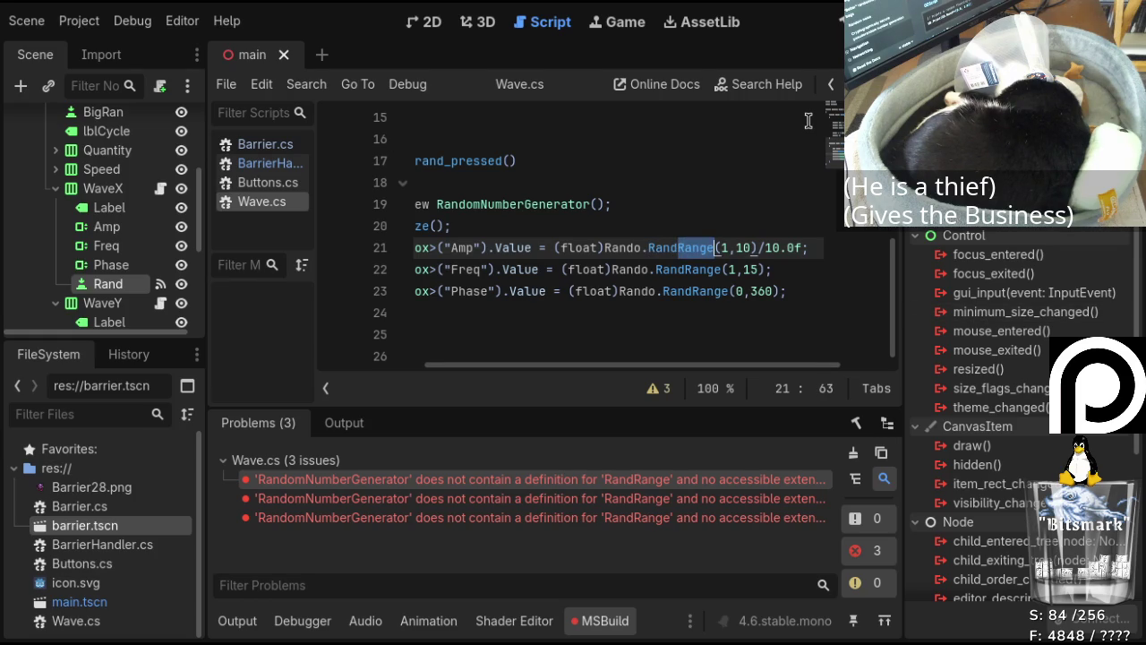
# Rewrite the Amp line's value as (float)(Rando.Randi()%10)/10.0f.
pyautogui.write('i')
pyautogui.press('Right')
pyautogui.press('Delete')
pyautogui.press('Delete')
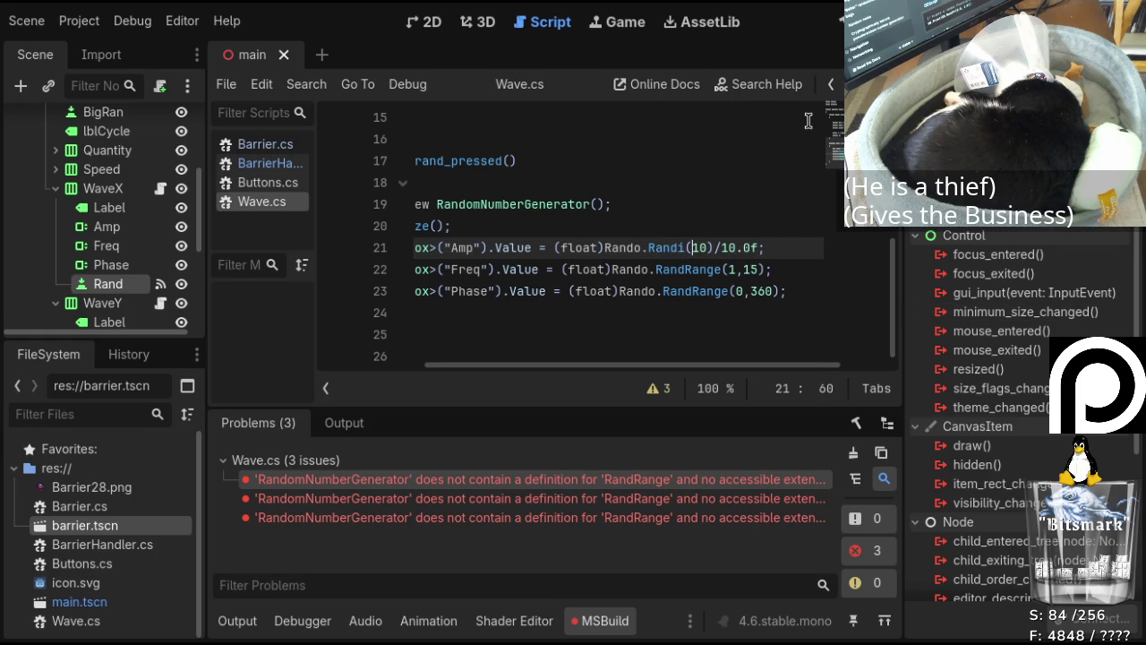
pyautogui.press('Delete')
pyautogui.press('Delete')
pyautogui.write(')')
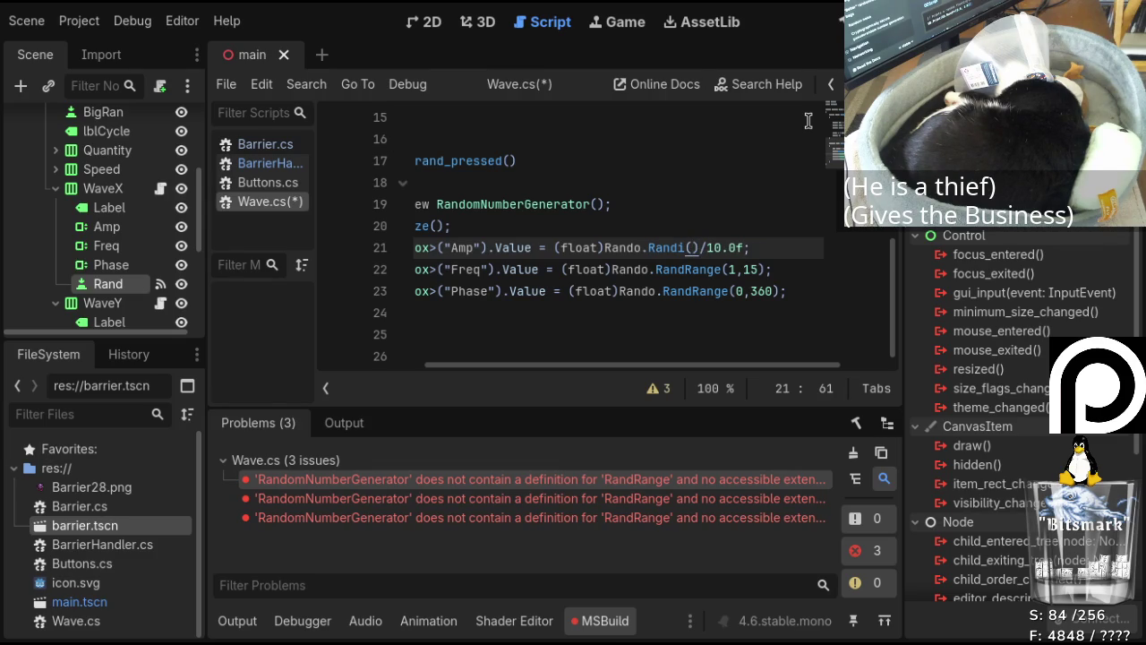
pyautogui.write('%10)')
pyautogui.press('Left')
pyautogui.press('Left')
pyautogui.press('Left')
pyautogui.press('Left')
pyautogui.write('(')
# Place the caret inside RandRange on the Freq line, ready to edit it.
pyautogui.press('Down')
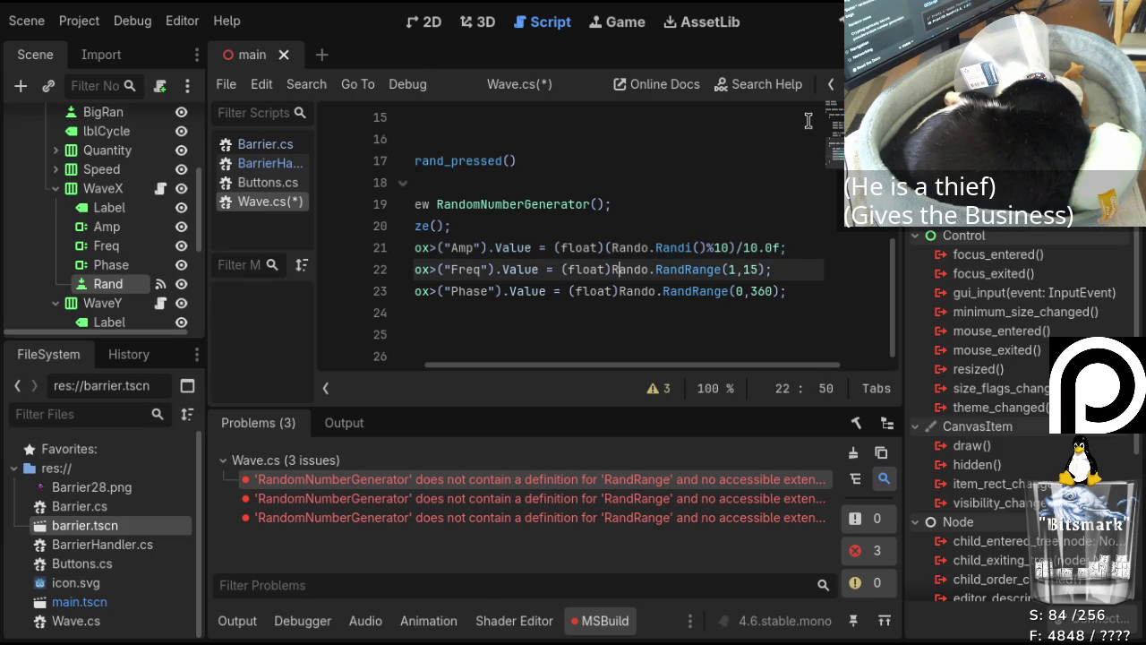
pyautogui.press('Left')
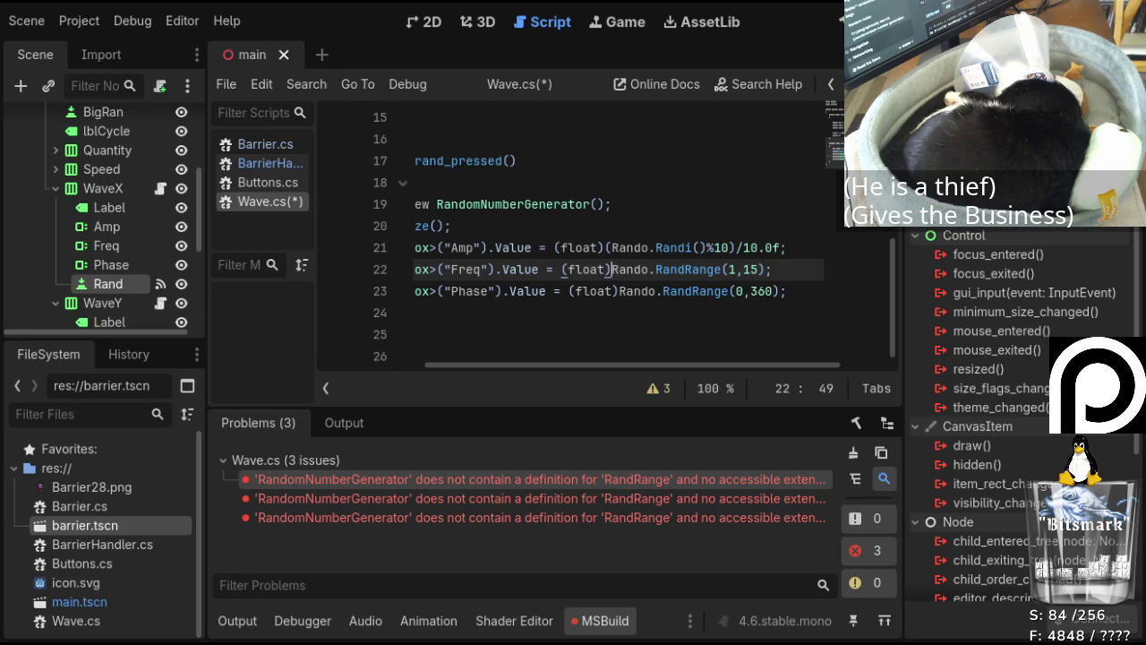
pyautogui.click(684, 269)
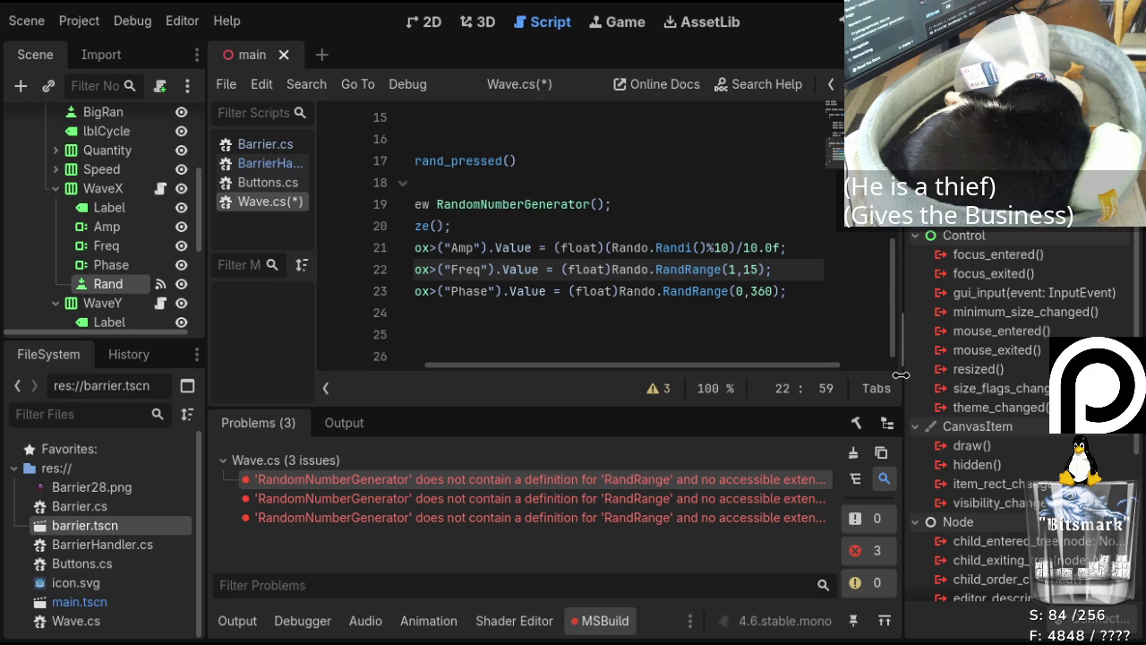
pyautogui.press('Right')
pyautogui.press('Right')
pyautogui.press('Right')
pyautogui.press('Right')
pyautogui.press('Right')
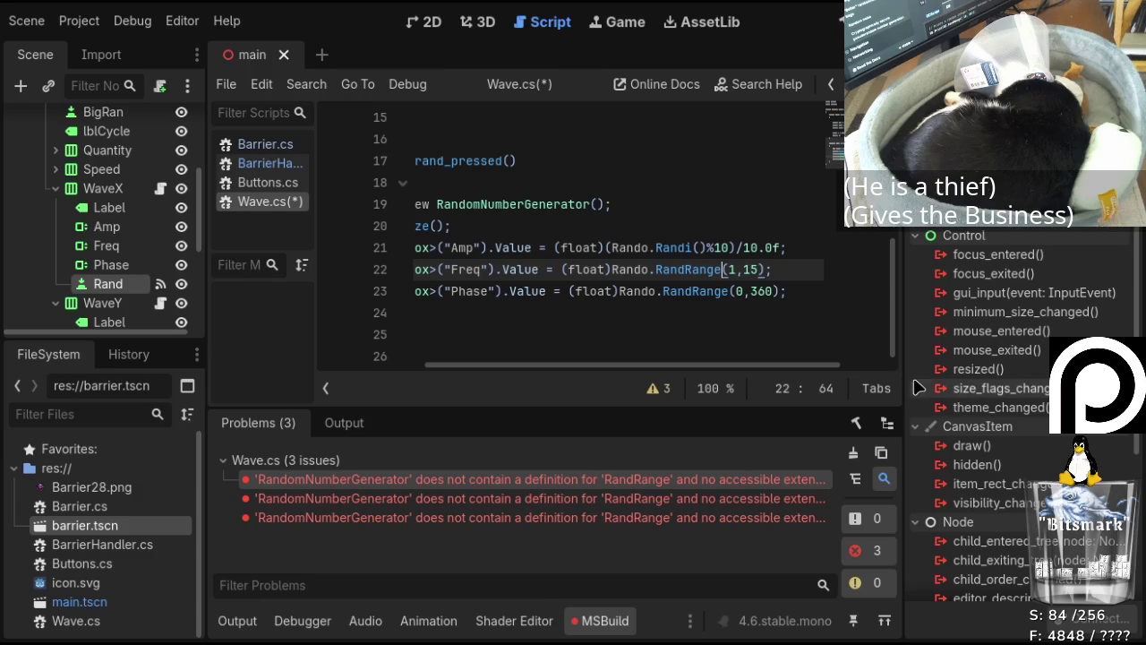
# Change the Freq and Phase calls to RandiRange and restore the Amp line to RandiRange with range arguments.
pyautogui.click(686, 269)
pyautogui.write('i')
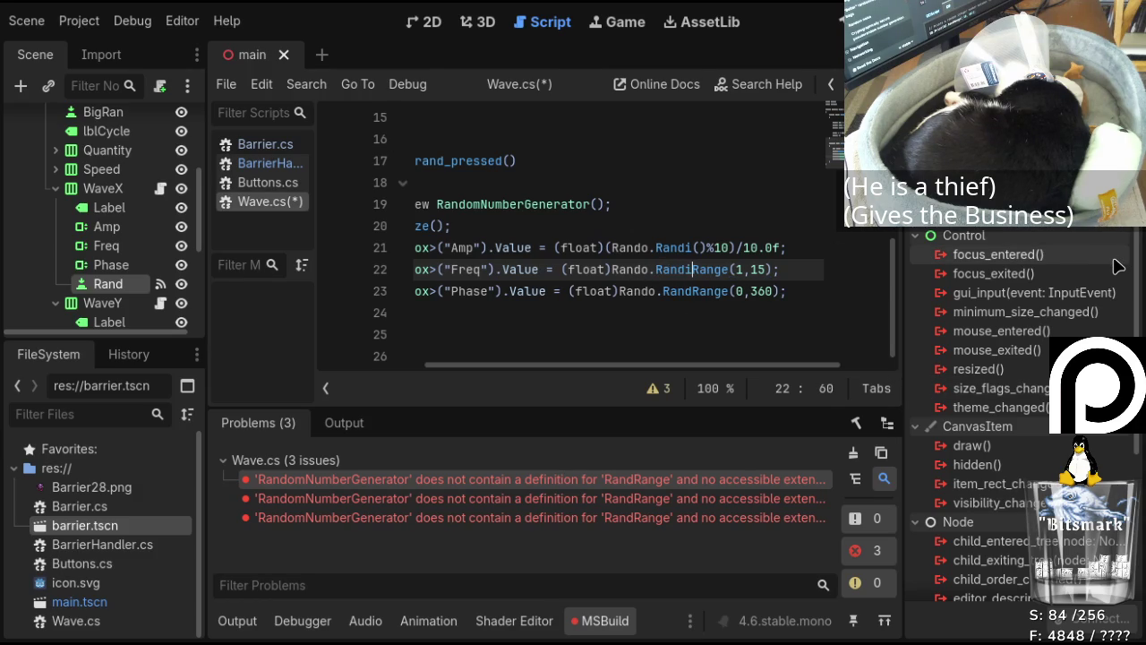
pyautogui.press('Down')
pyautogui.write('i')
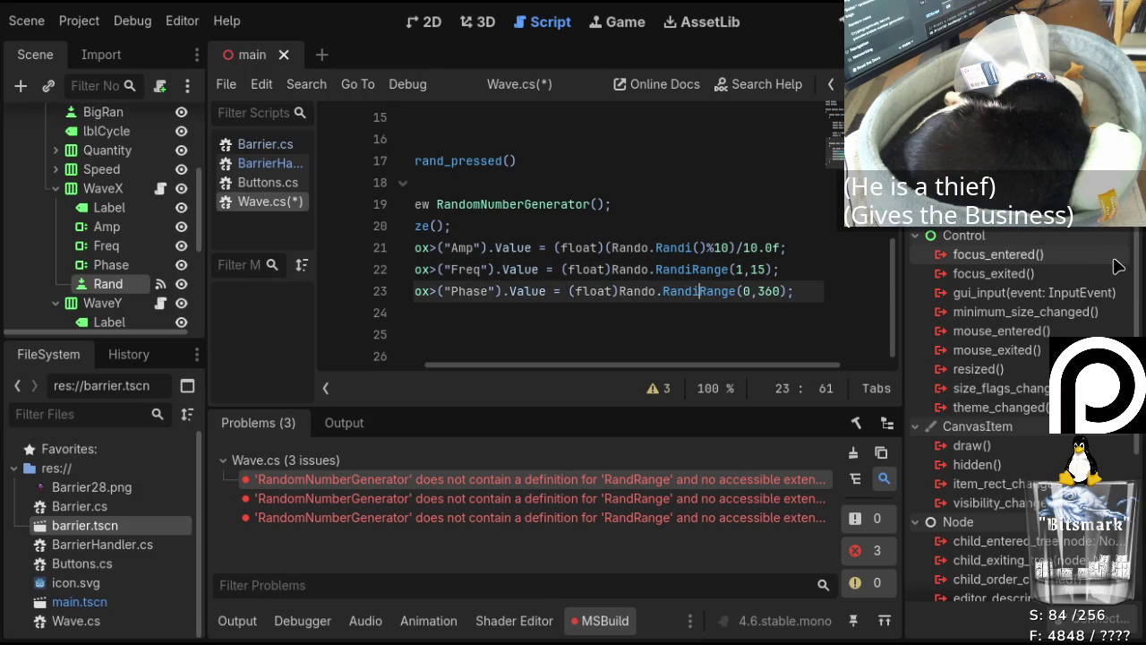
pyautogui.press('Up')
pyautogui.press('Up')
pyautogui.press('Up')
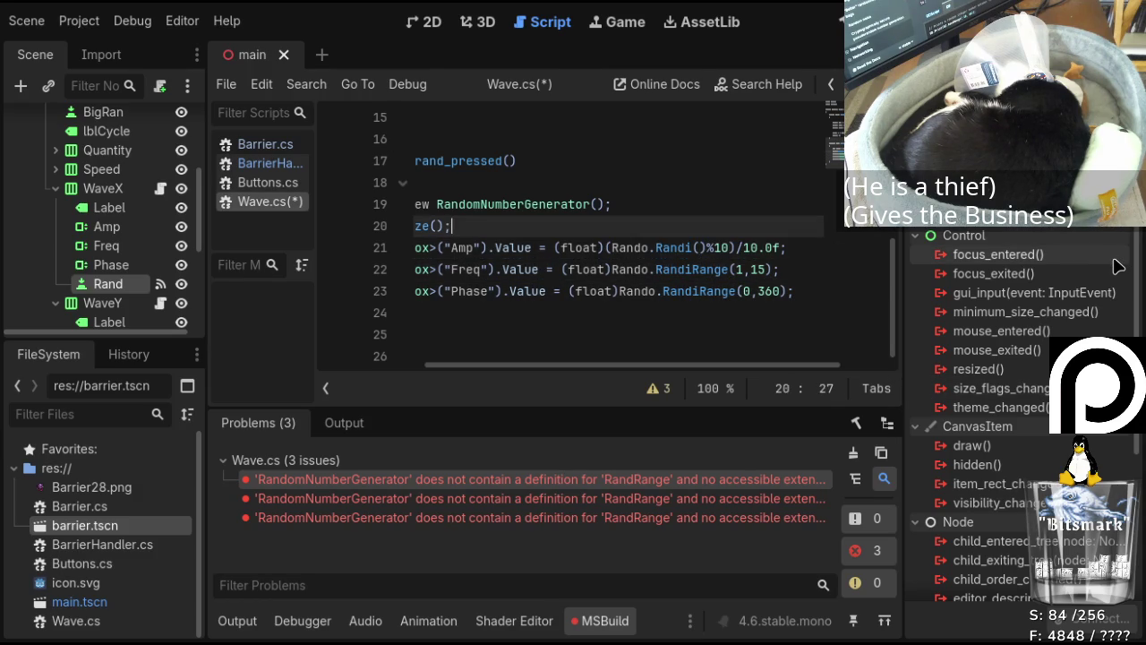
pyautogui.press('Down')
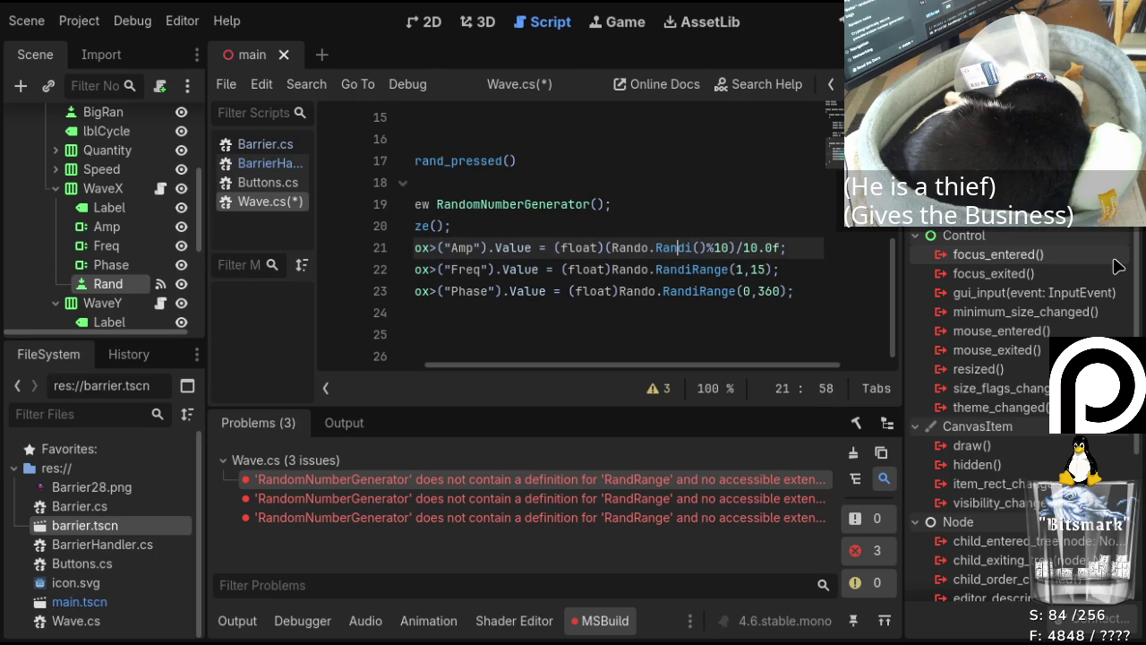
pyautogui.write('Range')
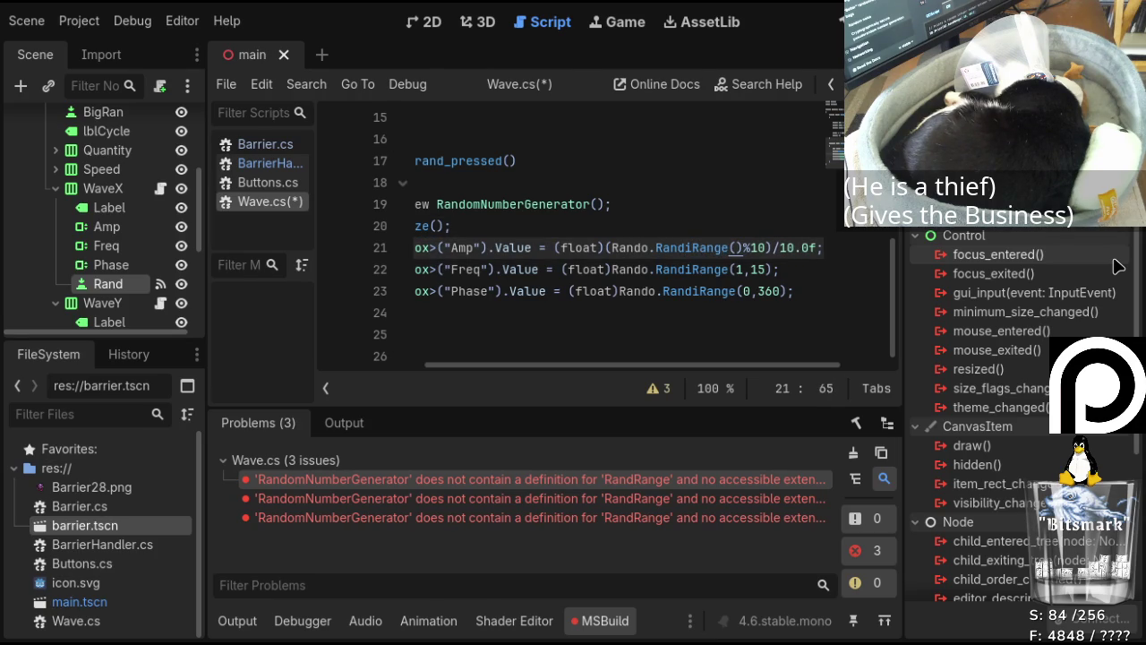
pyautogui.press('Delete')
pyautogui.press('Delete')
pyautogui.press('Delete')
pyautogui.write('/')
pyautogui.write('1')
pyautogui.write('.')
pyautogui.write('1,10')
# Save, rebuild, add the missing ')' on line 21, and rebuild cleanly.
pyautogui.press('Down')
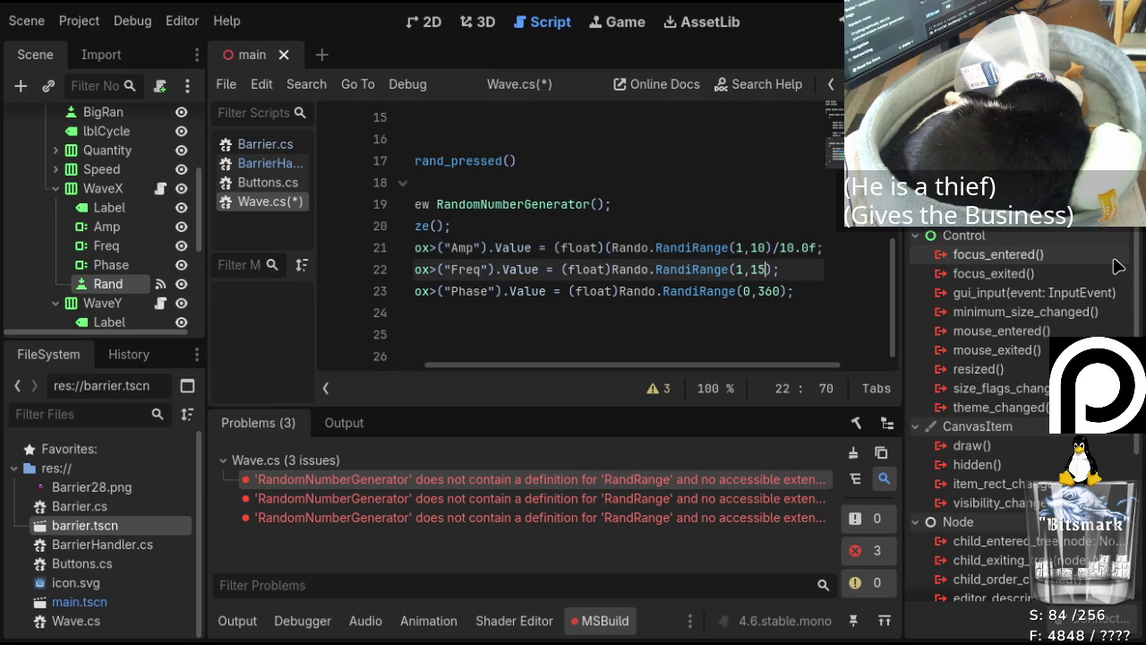
pyautogui.hotkey('ctrl', 's')
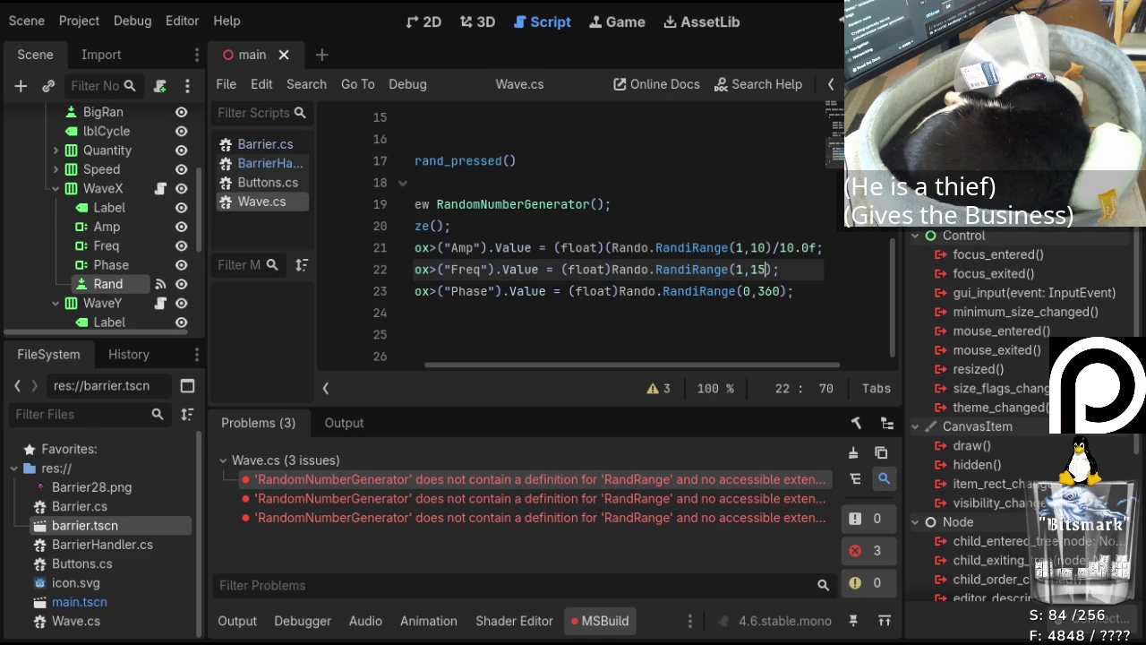
pyautogui.press('F5')
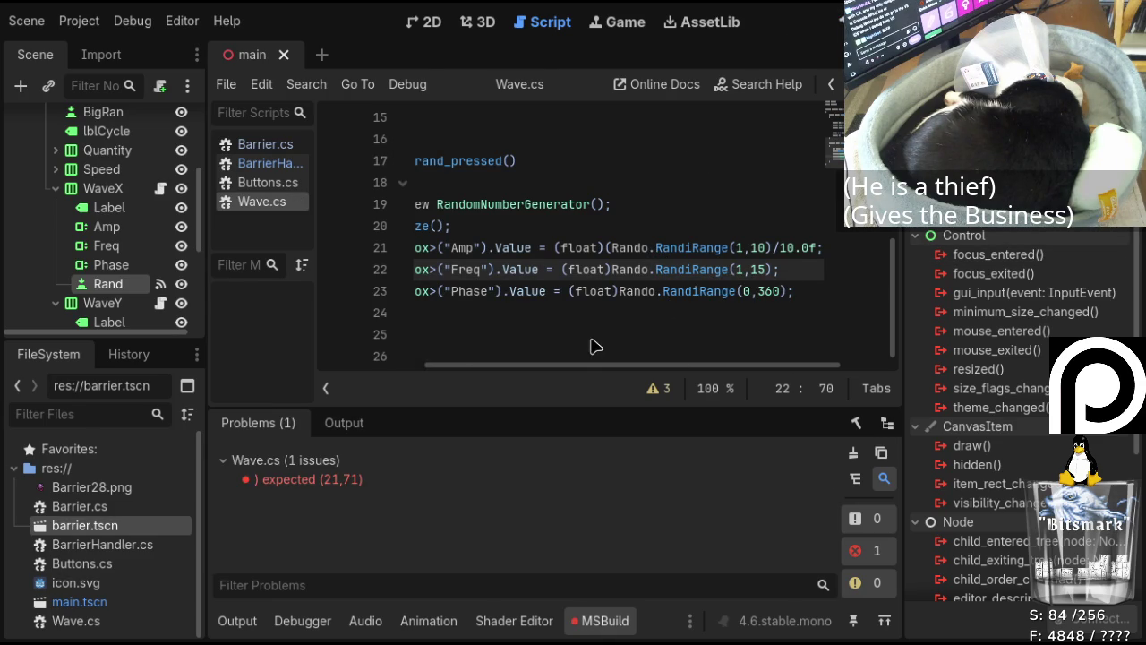
pyautogui.doubleClick(277, 484)
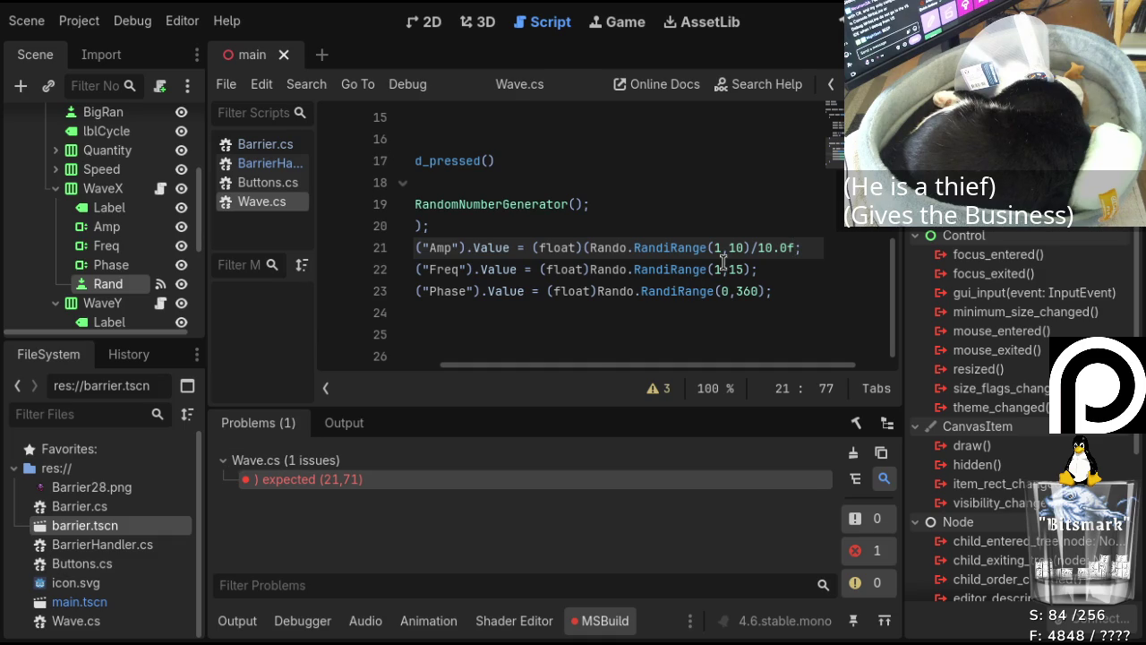
pyautogui.write(')')
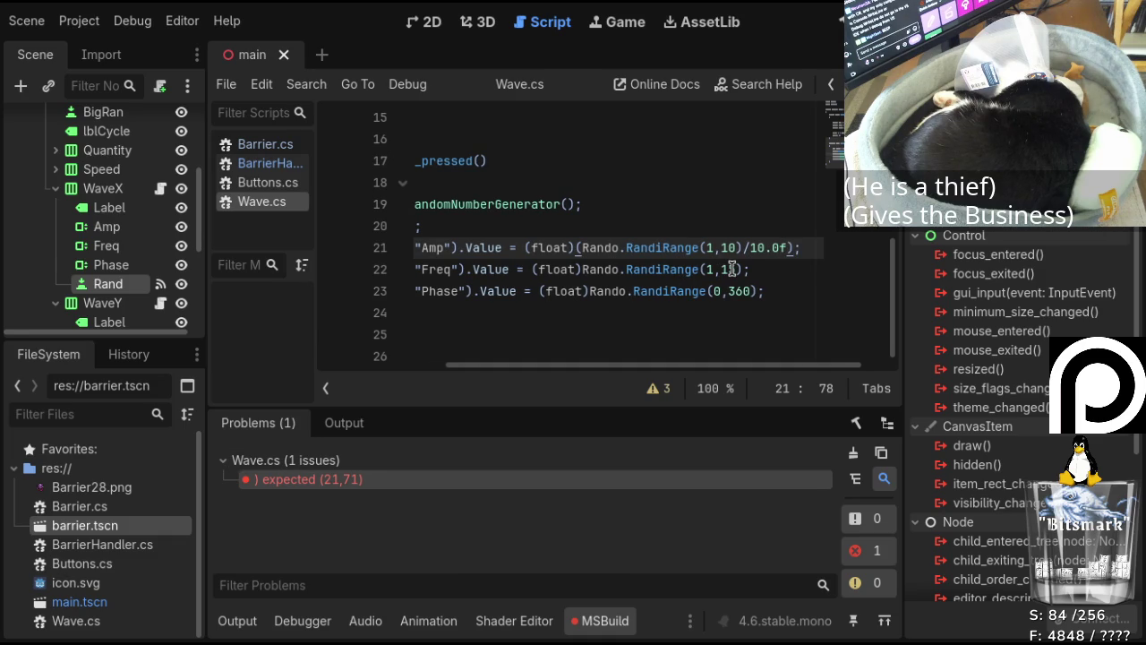
pyautogui.press('F5')
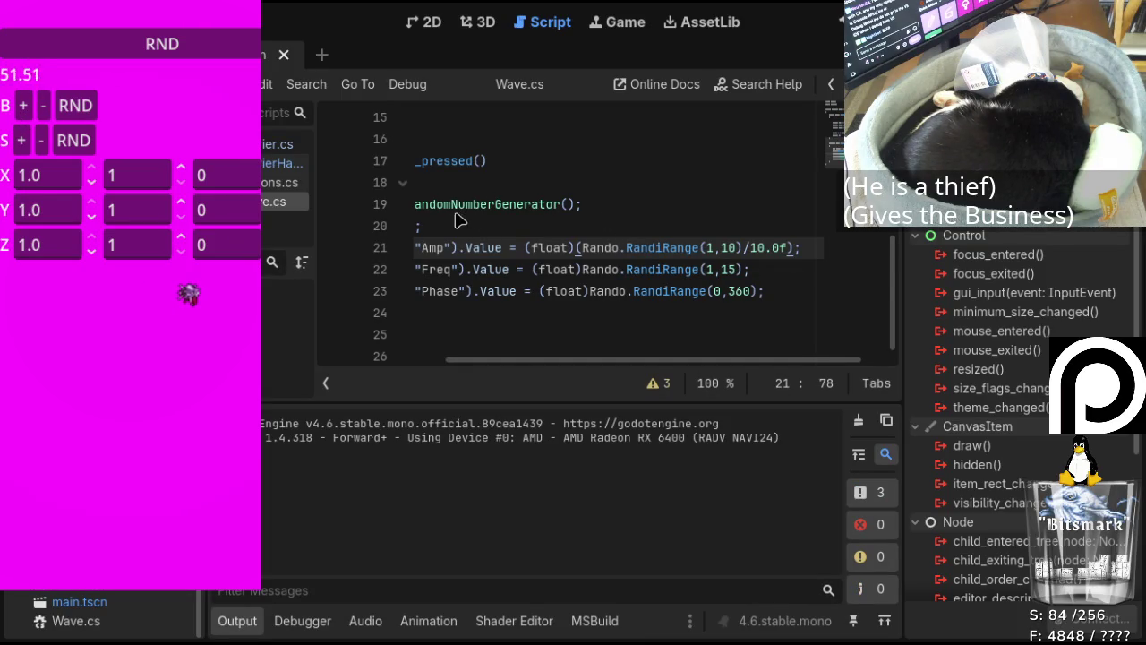
# Add two barriers and randomize the X wave's Amp, Freq and Phase several times.
pyautogui.click(31, 106)
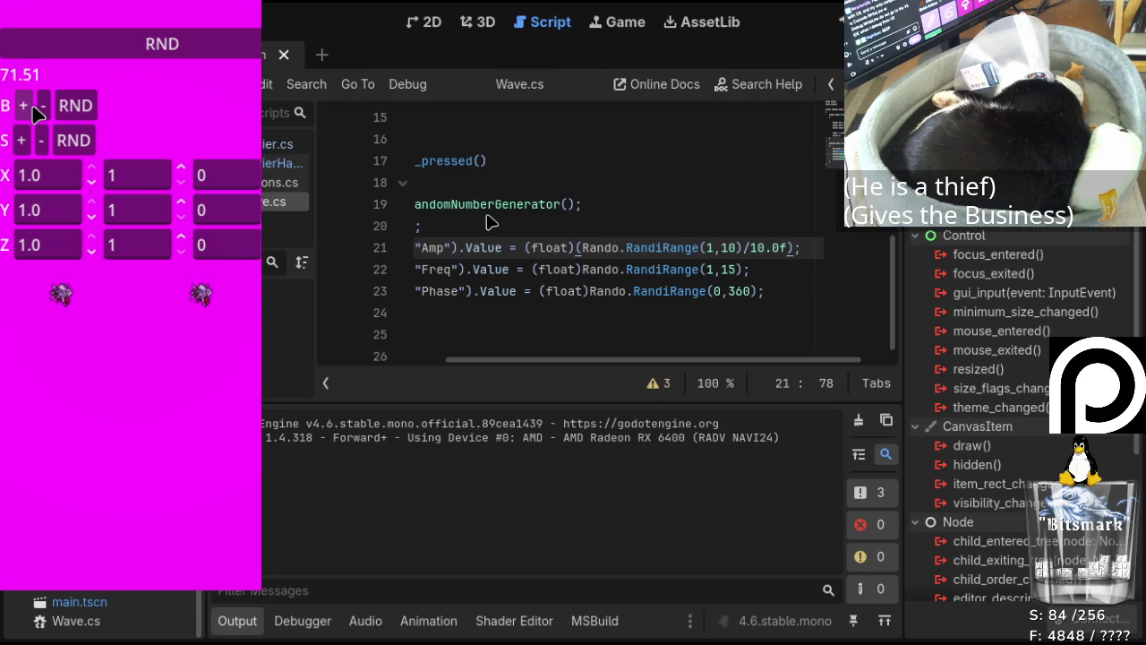
pyautogui.click(31, 107)
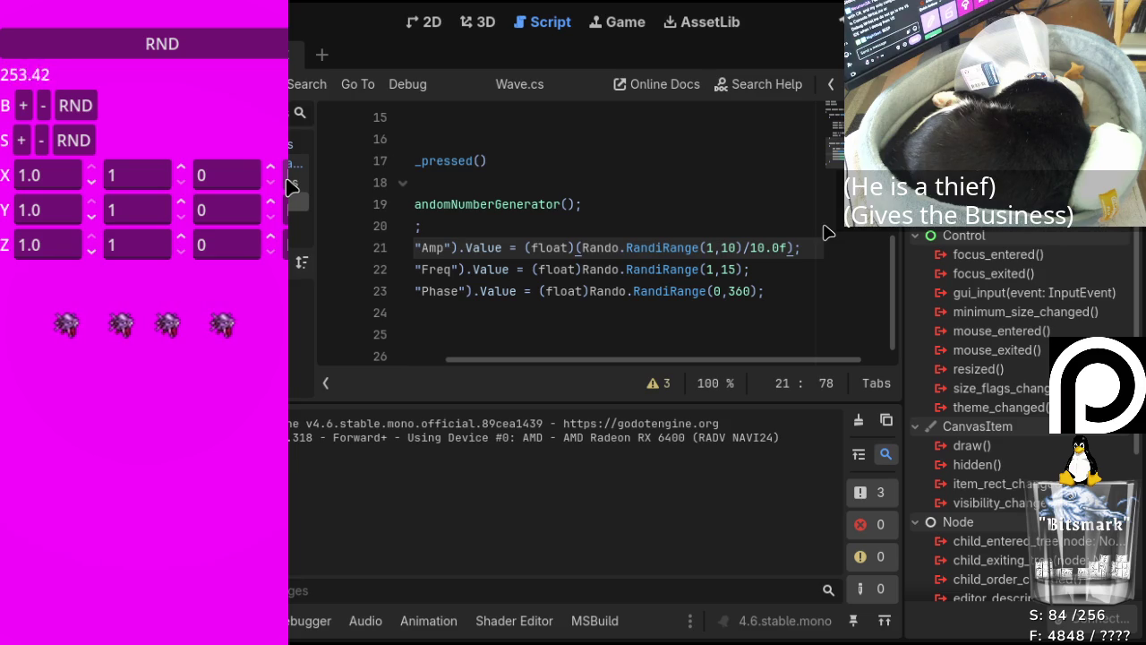
pyautogui.press('space')
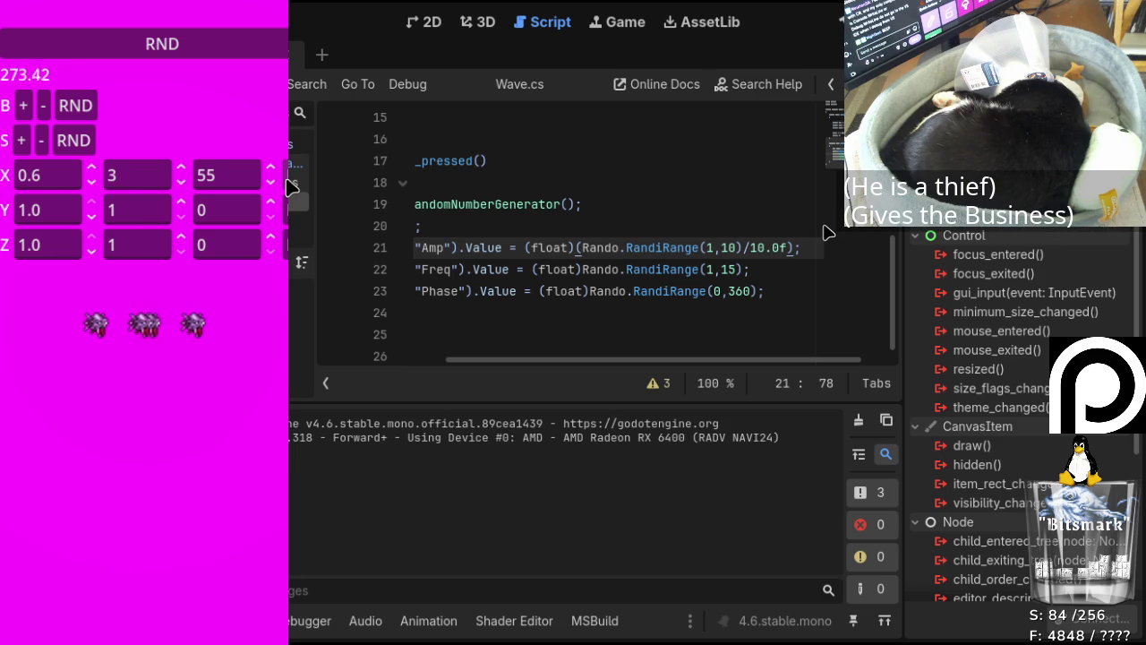
pyautogui.press('space')
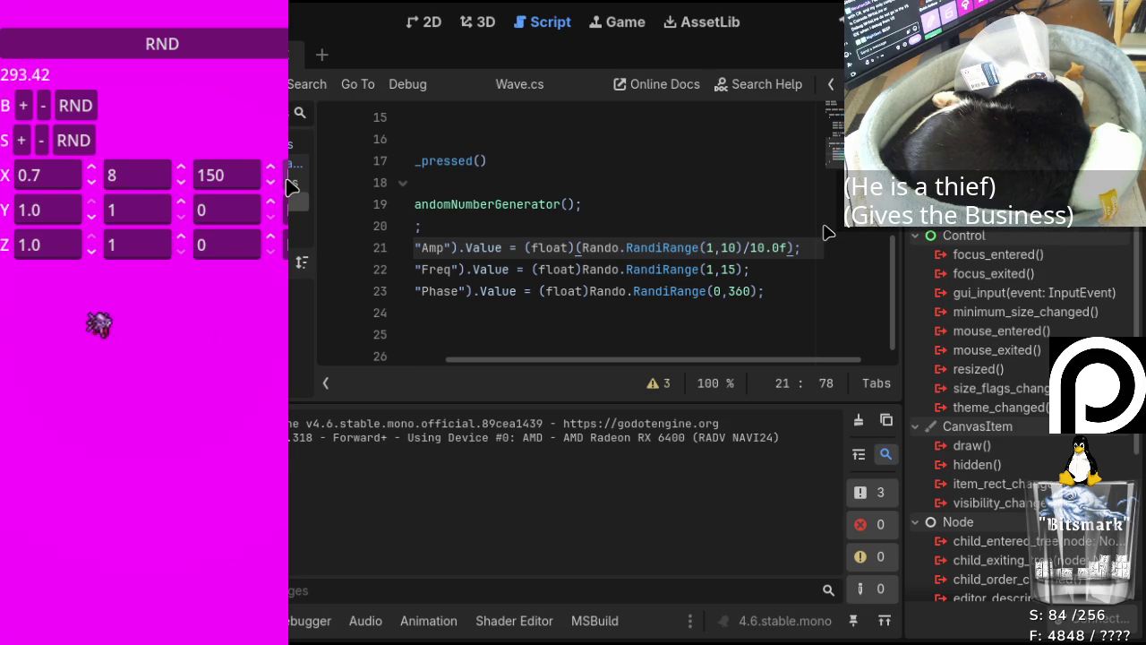
pyautogui.press('space')
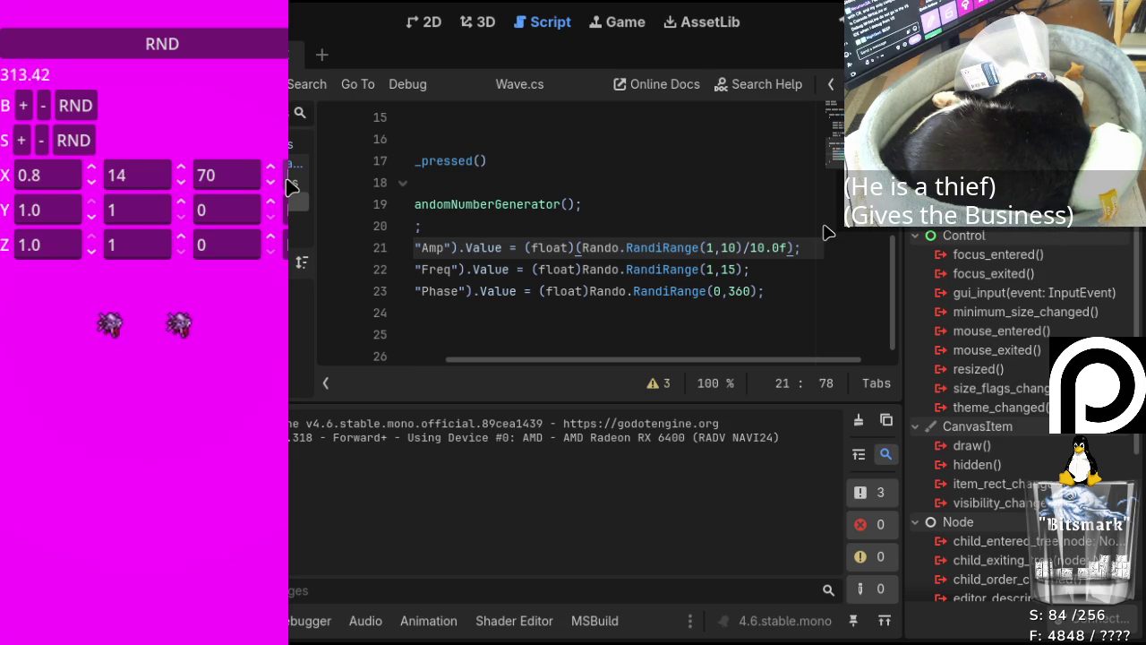
pyautogui.press('space')
pyautogui.press('space')
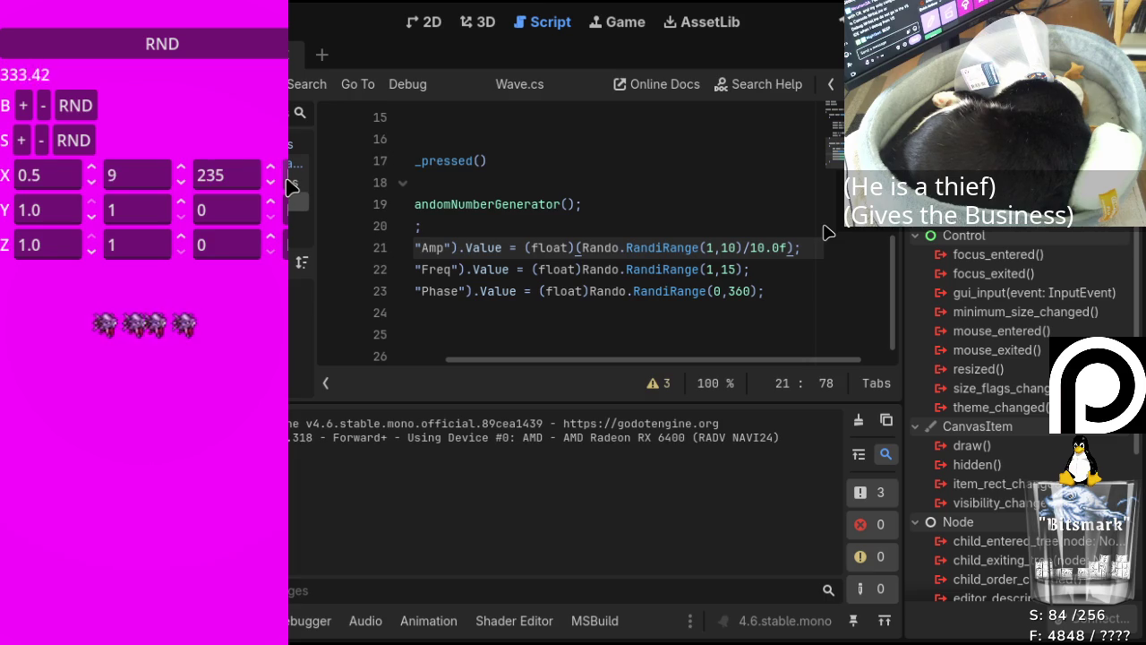
pyautogui.press('space')
# Add two more barriers, randomize the Y wave to 0.4, 8 and 220, then stop the game.
pyautogui.click(25, 105)
pyautogui.click(25, 106)
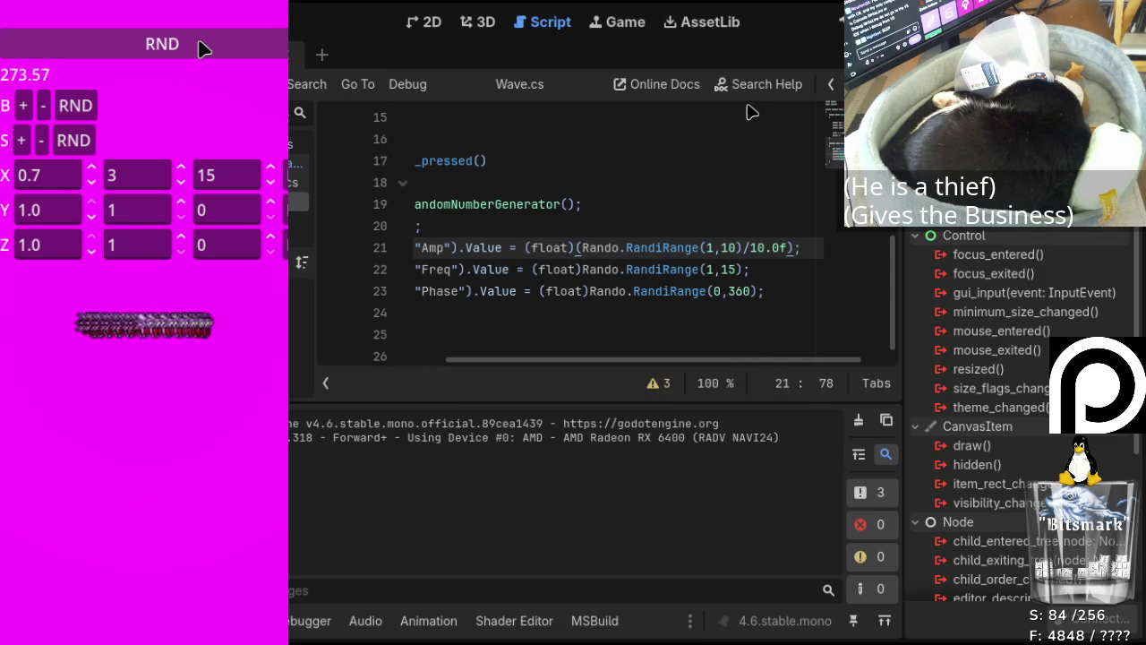
pyautogui.click(284, 211)
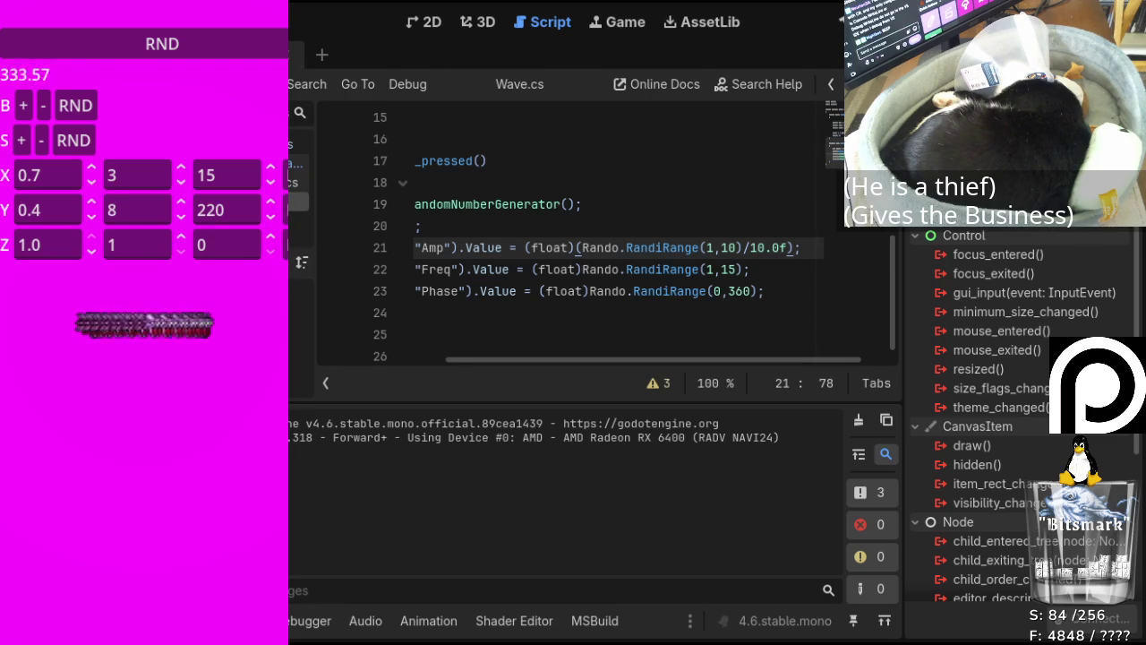
pyautogui.press('F8')
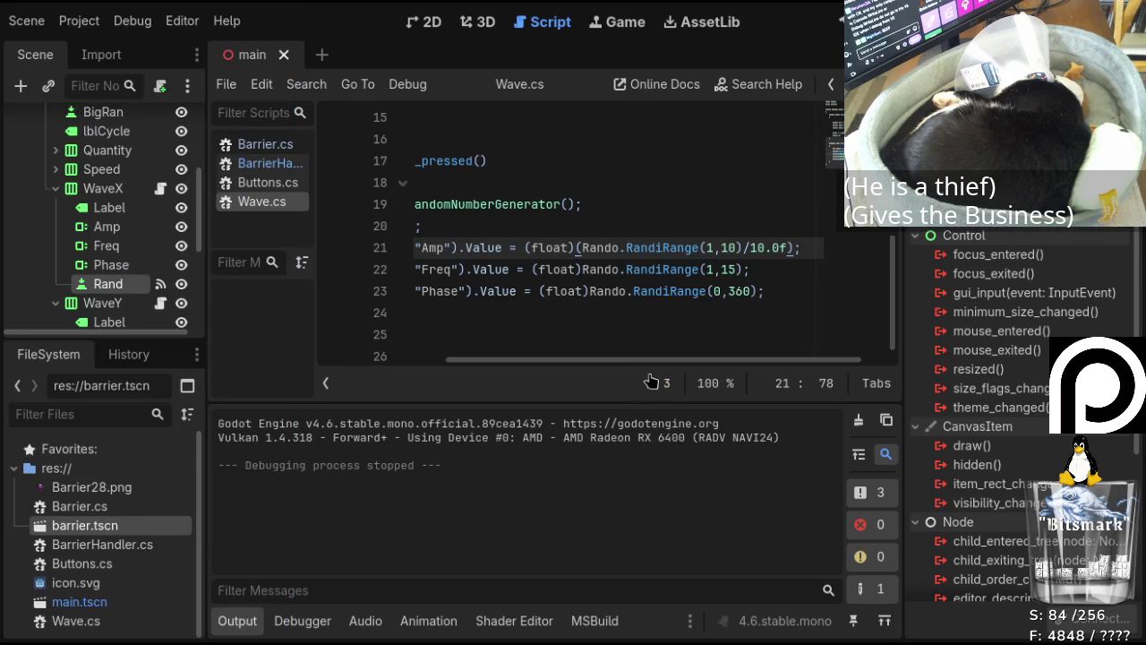
# In BarrierHandler.cs, add float y and float z declaration lines below the float x line.
pyautogui.moveTo(649, 361); pyautogui.dragTo(245, 380)
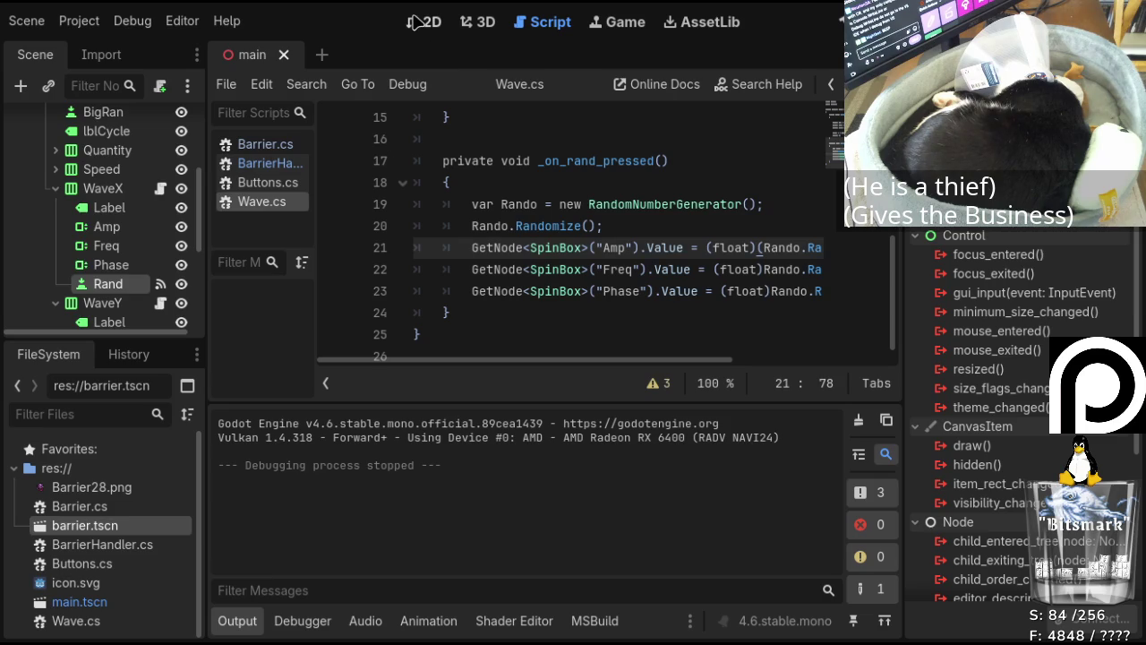
pyautogui.click(268, 164)
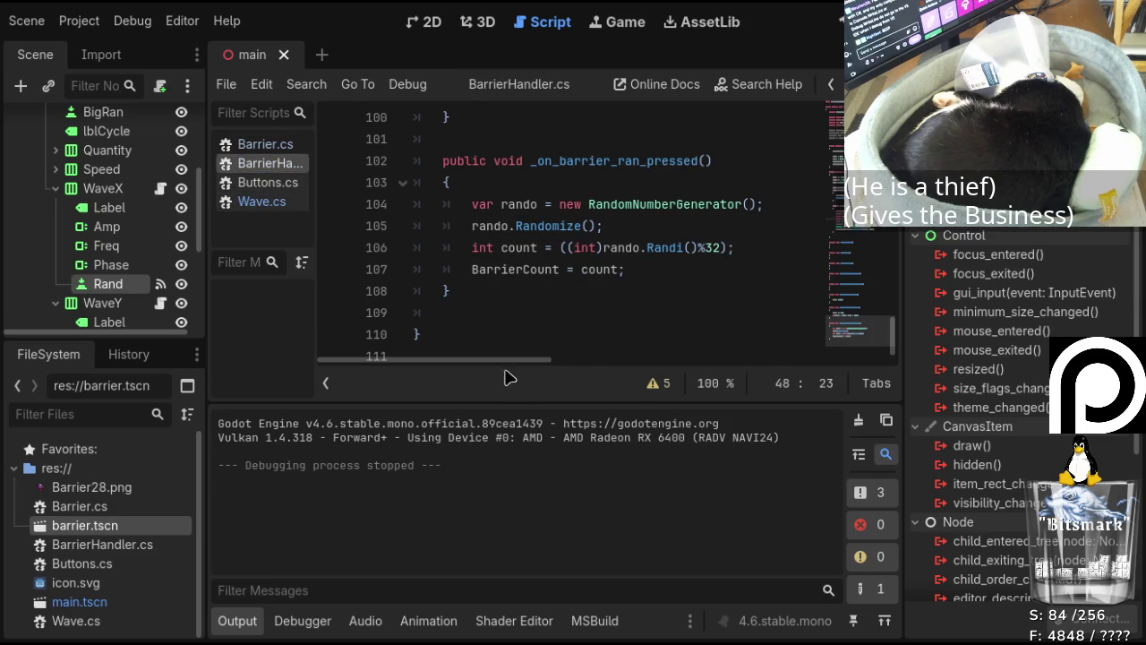
pyautogui.scroll(3, 534, 257)
pyautogui.scroll(15, 535, 257)
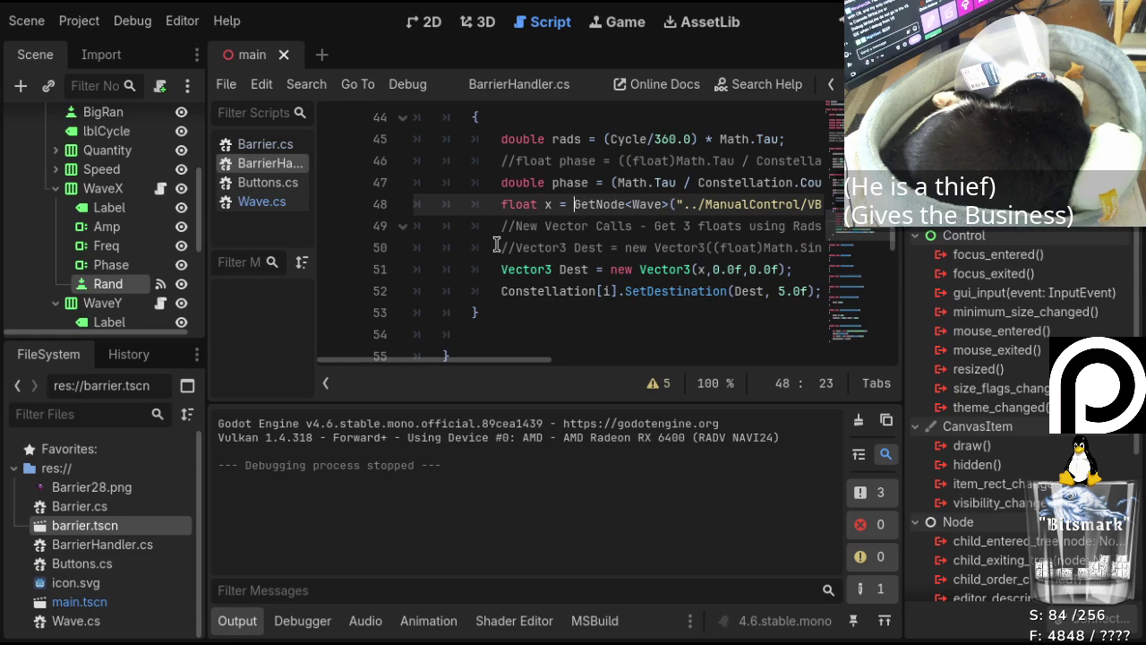
pyautogui.click(500, 226)
pyautogui.hotkey('ctrl', 'shift', 'Return')
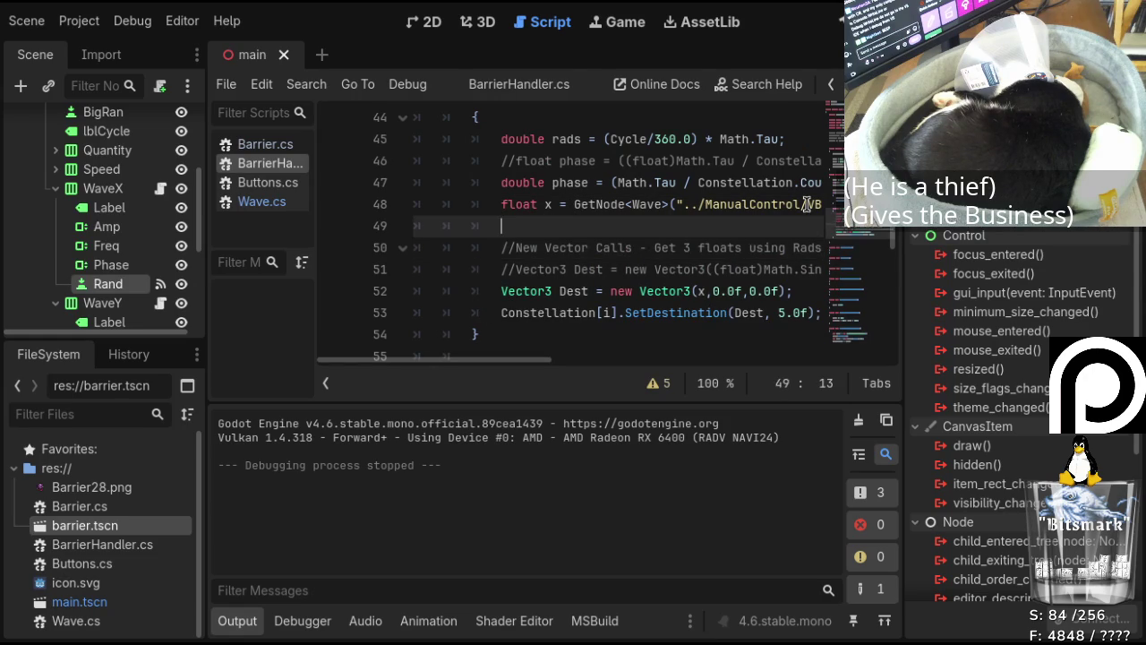
pyautogui.write('float y')
pyautogui.press('Return')
pyautogui.write('float ')
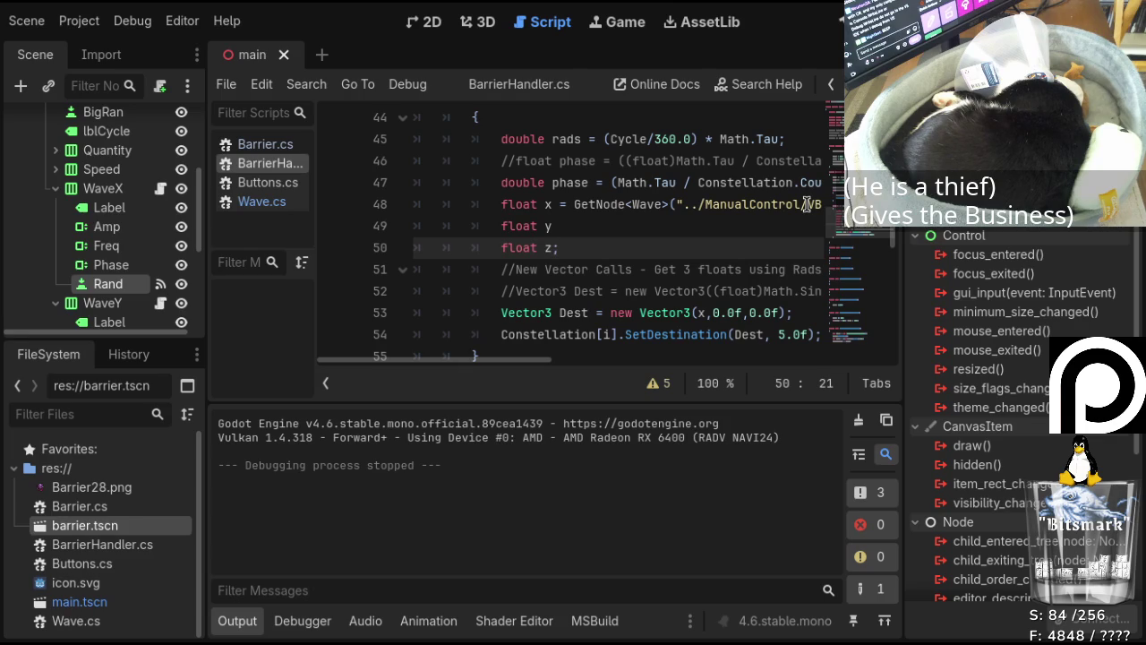
pyautogui.write(';')
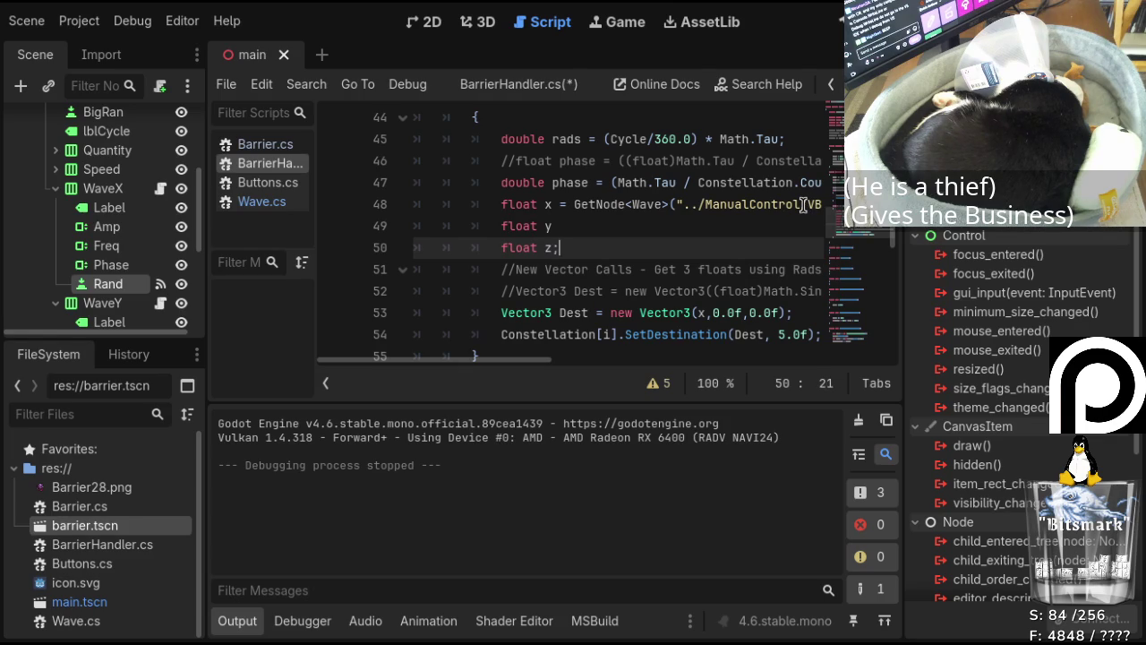
pyautogui.press('Up')
pyautogui.press('Left')
pyautogui.write(';')
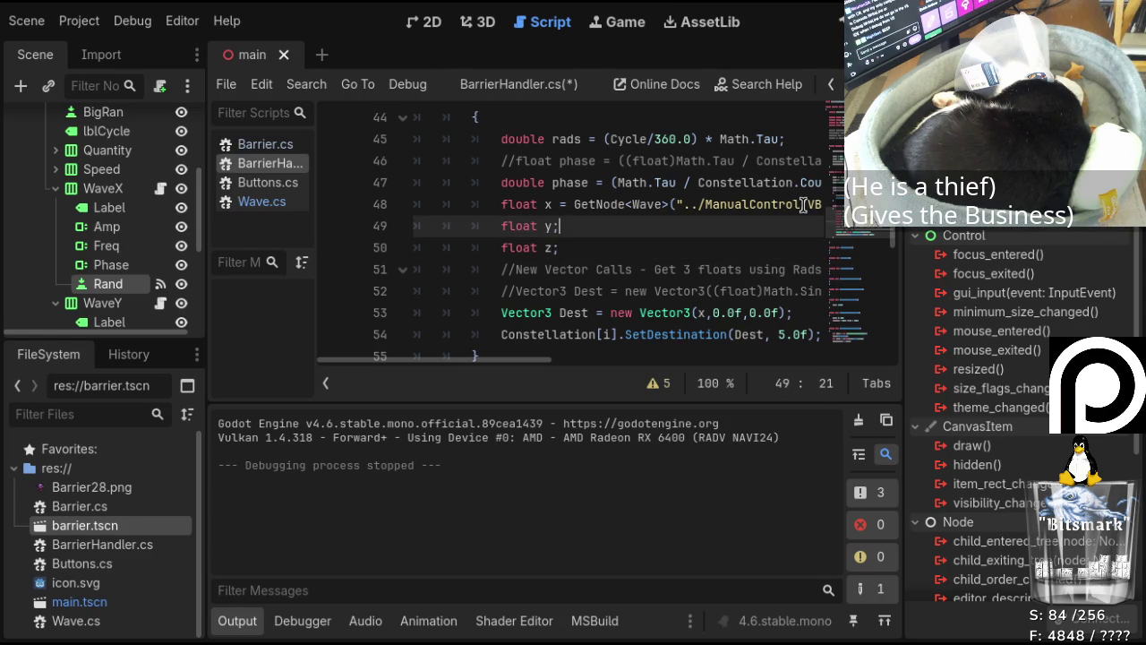
# Change the destination Vector3 arguments to (x,y,z).
pyautogui.moveTo(499, 372); pyautogui.dragTo(546, 371)
pyautogui.moveTo(597, 312)
pyautogui.mouseDown()
pyautogui.moveTo(659, 313)
pyautogui.moveTo(626, 313)
pyautogui.moveTo(645, 312)
pyautogui.mouseUp()
pyautogui.write('y,')
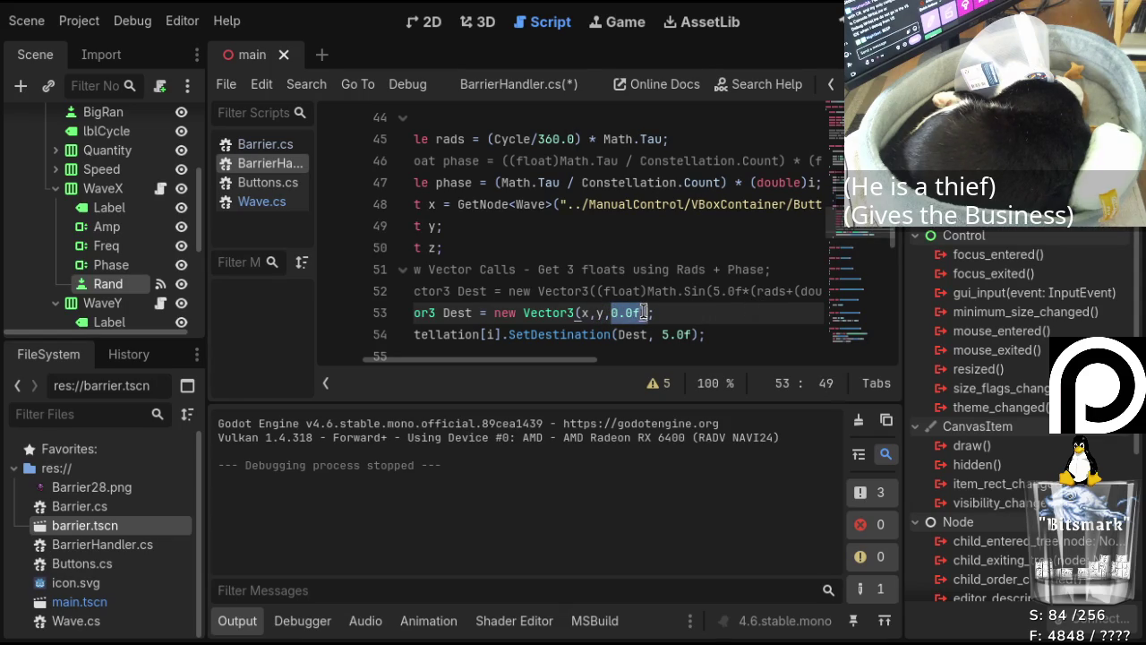
pyautogui.write('z')
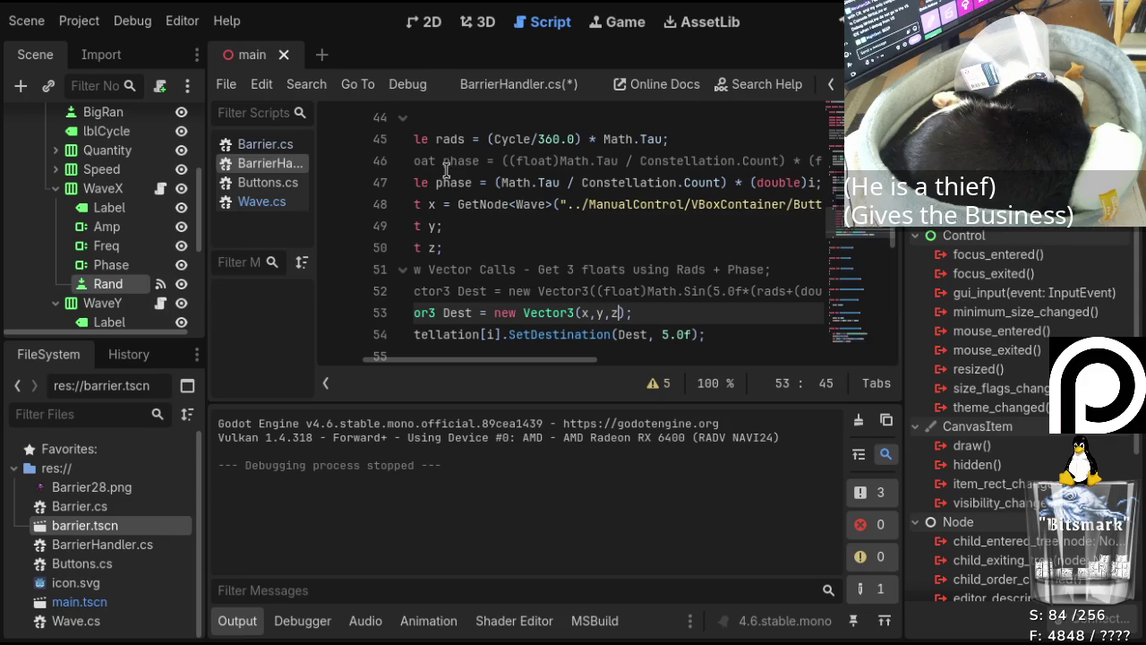
# Copy the WaveX GetWave lookup expression into both the y and z lines.
pyautogui.moveTo(457, 204); pyautogui.dragTo(887, 205)
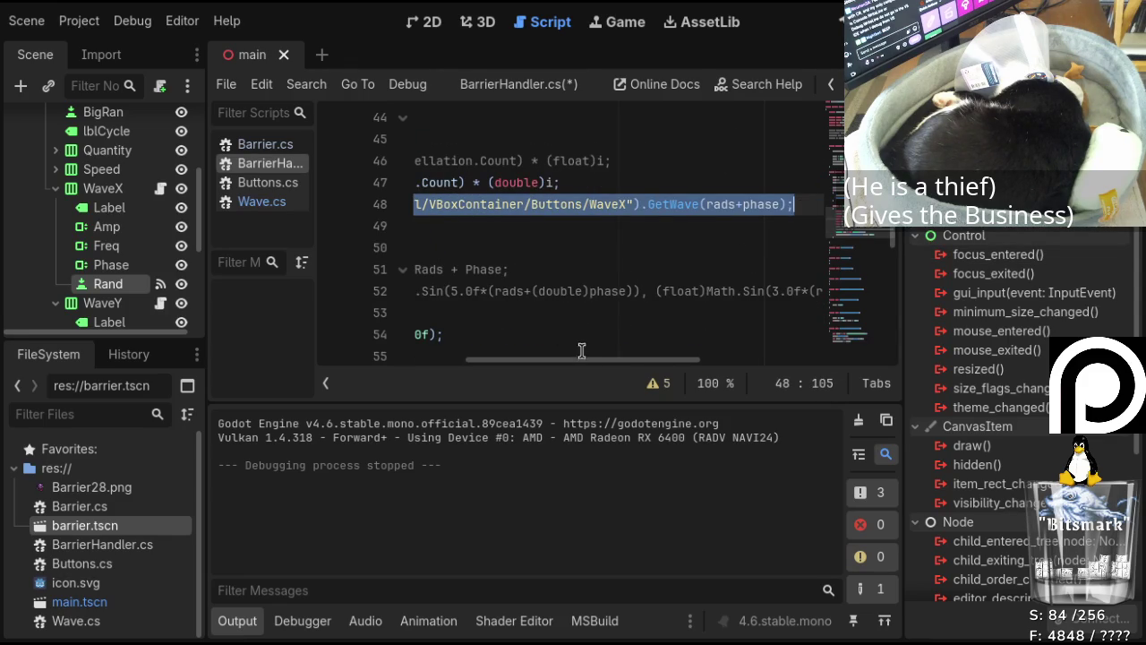
pyautogui.hscroll(-5, 591, 362)
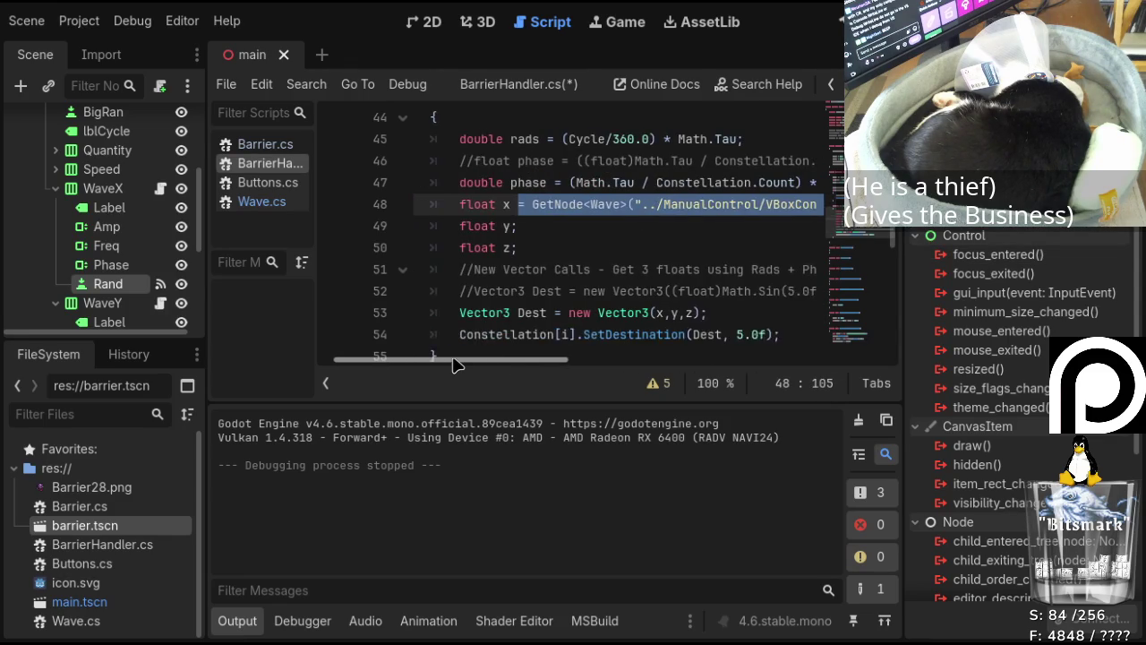
pyautogui.click(528, 225)
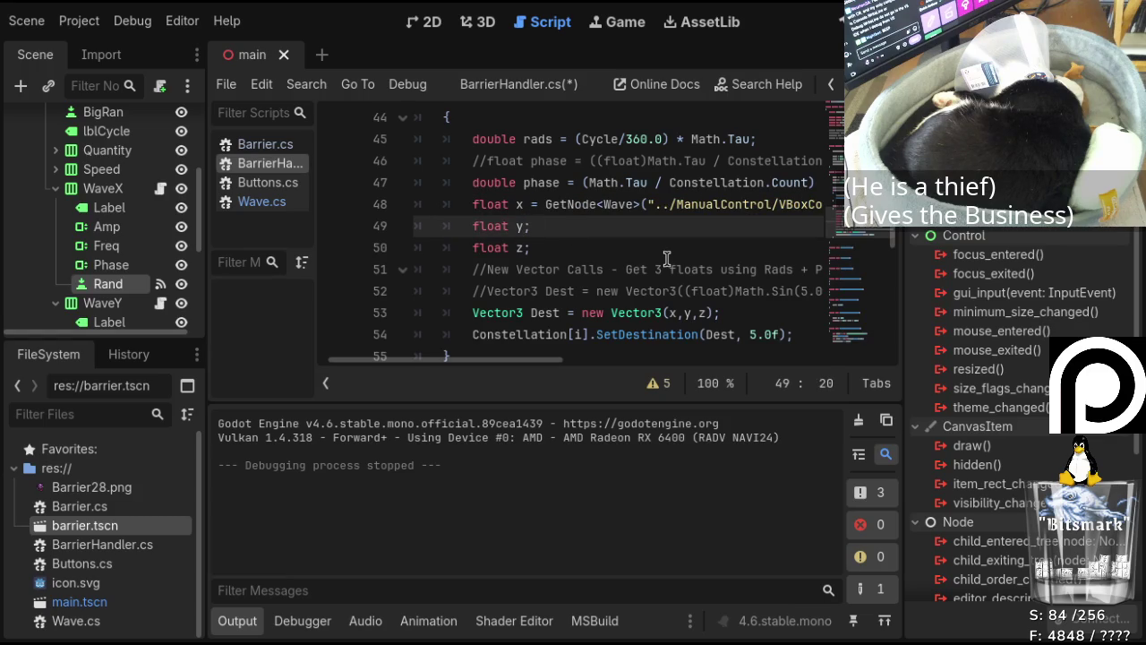
pyautogui.write('= GetNode<Wave>("../ManualControl/VBoxContainer/Buttons/WaveX").GetWave(rads+phase);')
pyautogui.press('Down')
pyautogui.press('Up')
pyautogui.press('Down')
pyautogui.press('Home')
pyautogui.press('Down')
pyautogui.press('Left')
pyautogui.press('Up')
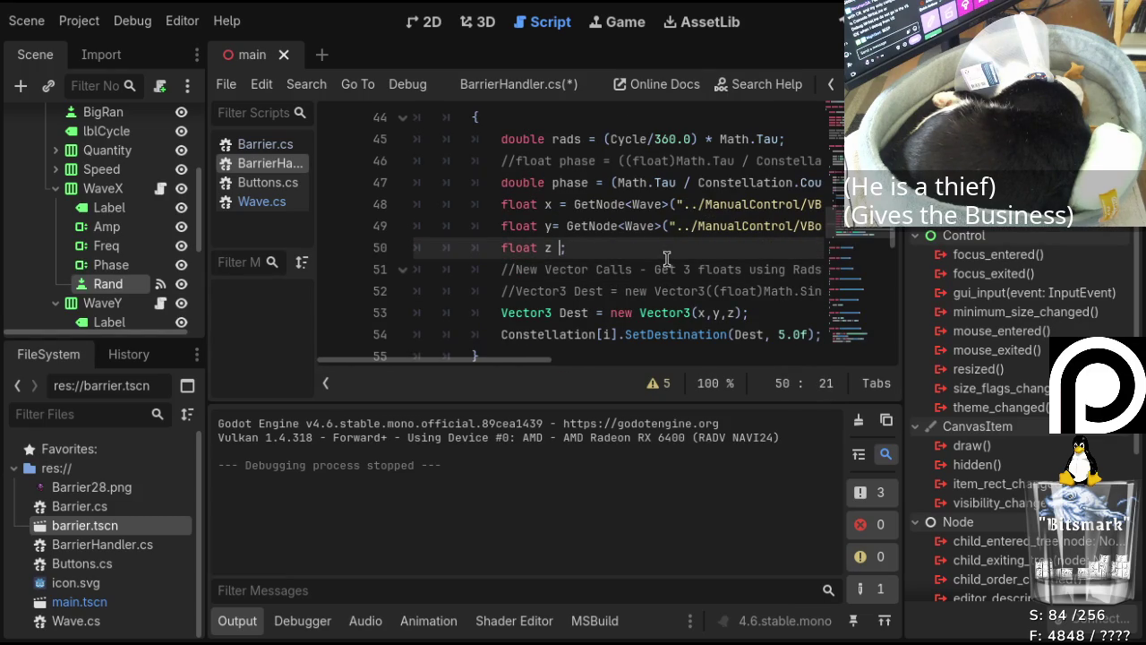
pyautogui.write('= GetNode<Wave>("../ManualControl/VBoxContainer/Buttons/WaveX").GetWave(rads+phase);')
pyautogui.press('Up')
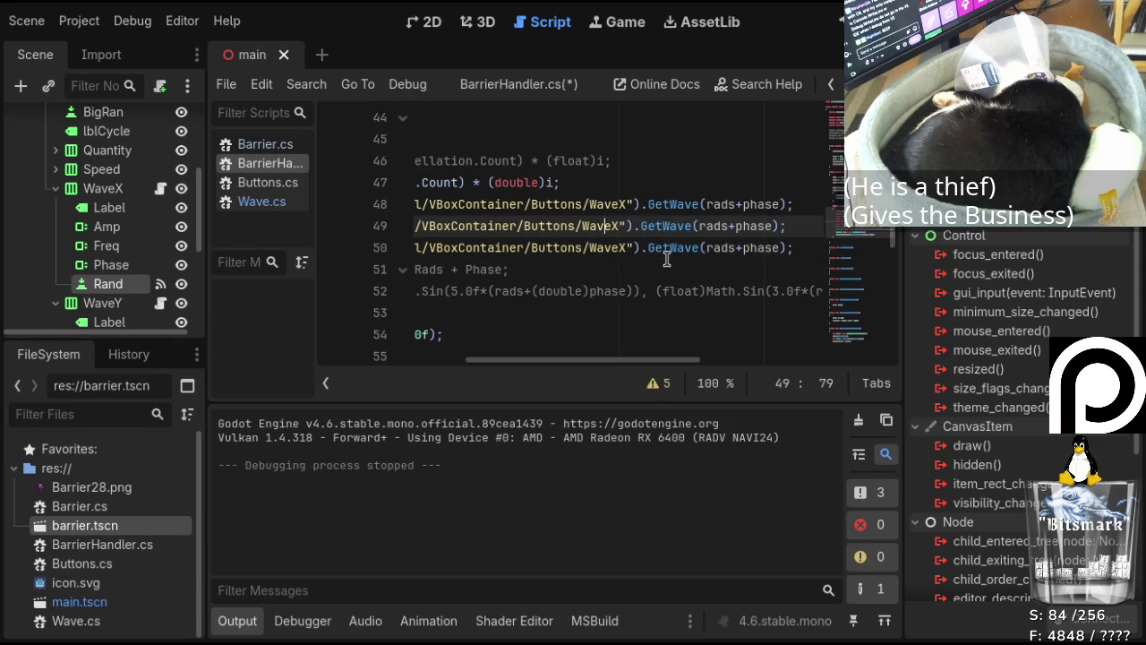
# Rename the copied lookups to WaveY and WaveZ and align the y assignment.
pyautogui.press('BackSpace')
pyautogui.write('Y')
pyautogui.press('Down')
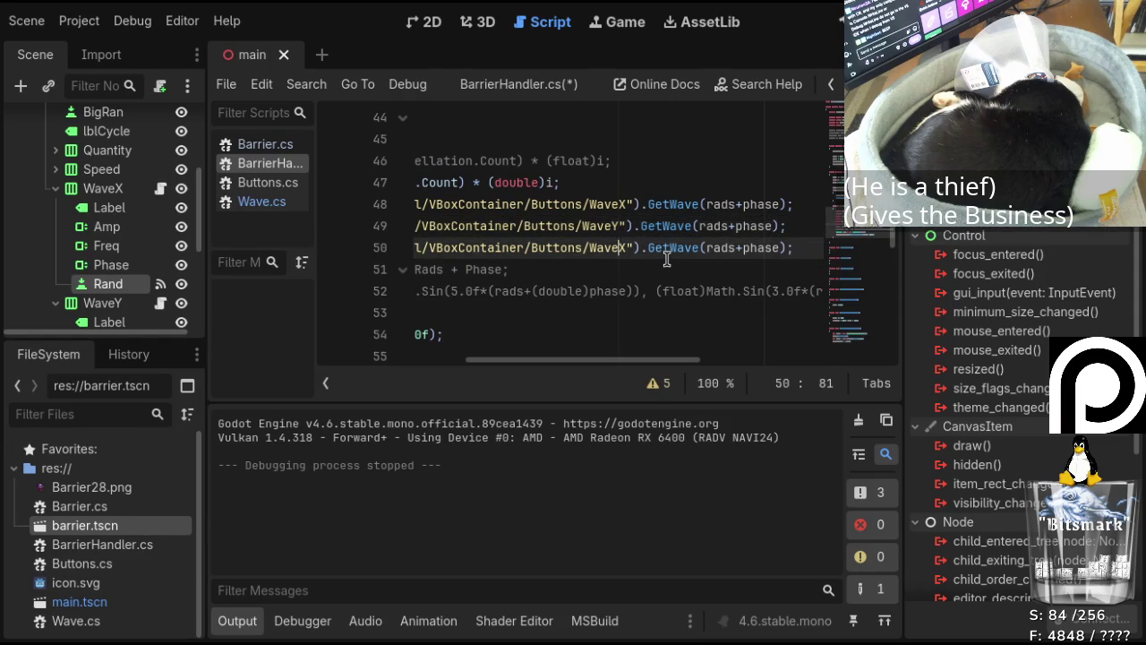
pyautogui.press('Delete')
pyautogui.write('Z')
pyautogui.hotkey('ctrl', 'Left')
pyautogui.hotkey('ctrl', 'Left')
pyautogui.press('Up')
pyautogui.hotkey('ctrl', 'Left')
pyautogui.hotkey('ctrl', 'Left')
pyautogui.hotkey('ctrl', 'Left')
pyautogui.press('Left')
pyautogui.press('Left')
pyautogui.press('Left')
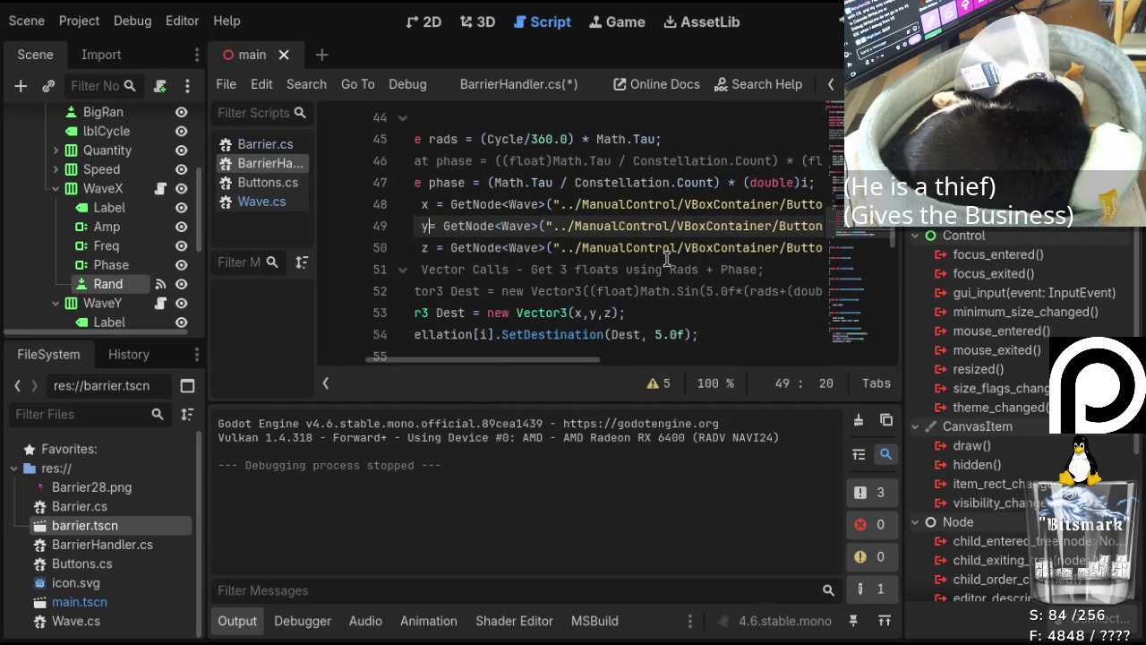
pyautogui.press('Down')
pyautogui.press('Down')
pyautogui.press('Down')
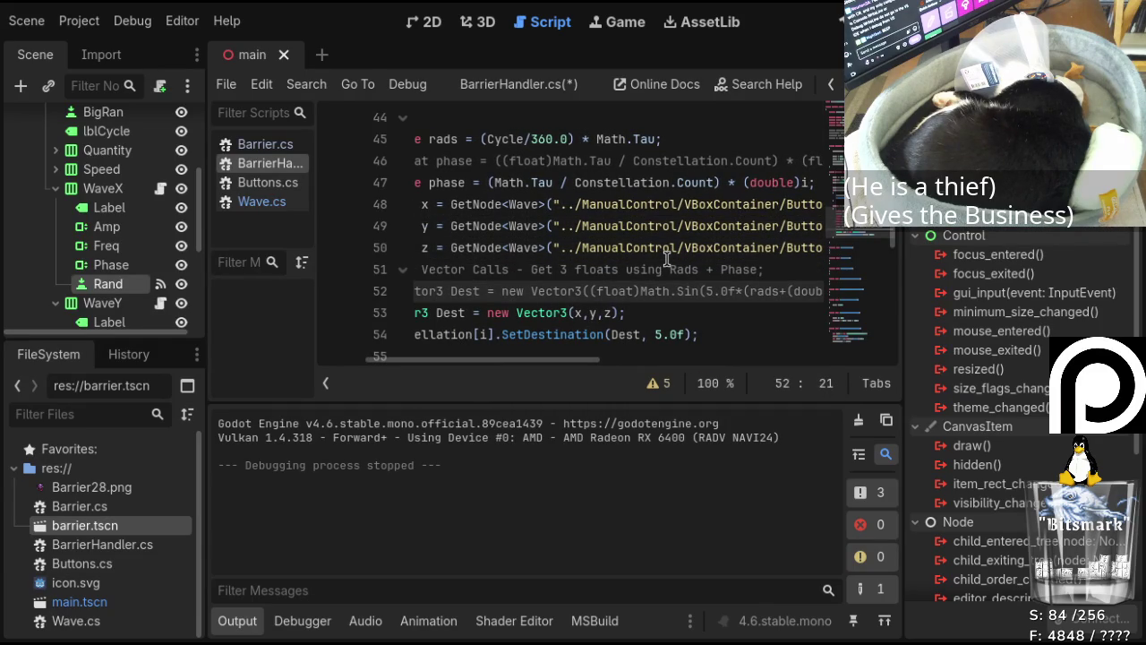
pyautogui.moveTo(594, 362)
pyautogui.mouseDown()
pyautogui.moveTo(513, 373)
pyautogui.moveTo(573, 374)
pyautogui.mouseUp()
# Replace 5.0f in the line 54 SetDestination call with (float)(Speed*0.5).
pyautogui.scroll(5, 720, 226)
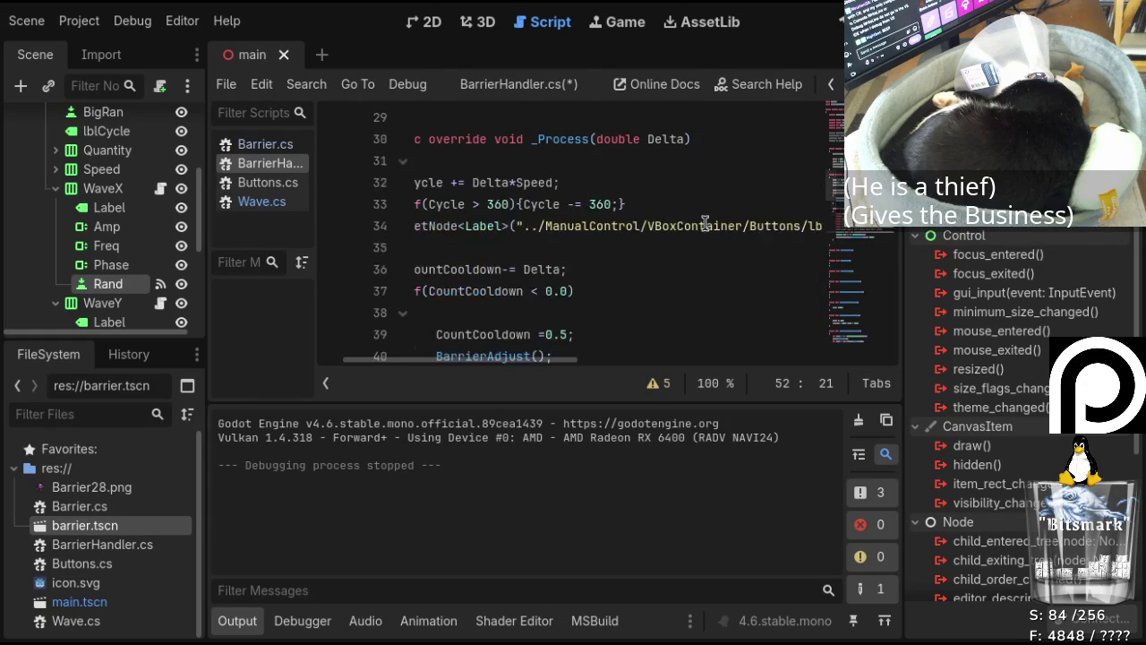
pyautogui.scroll(2, 680, 237)
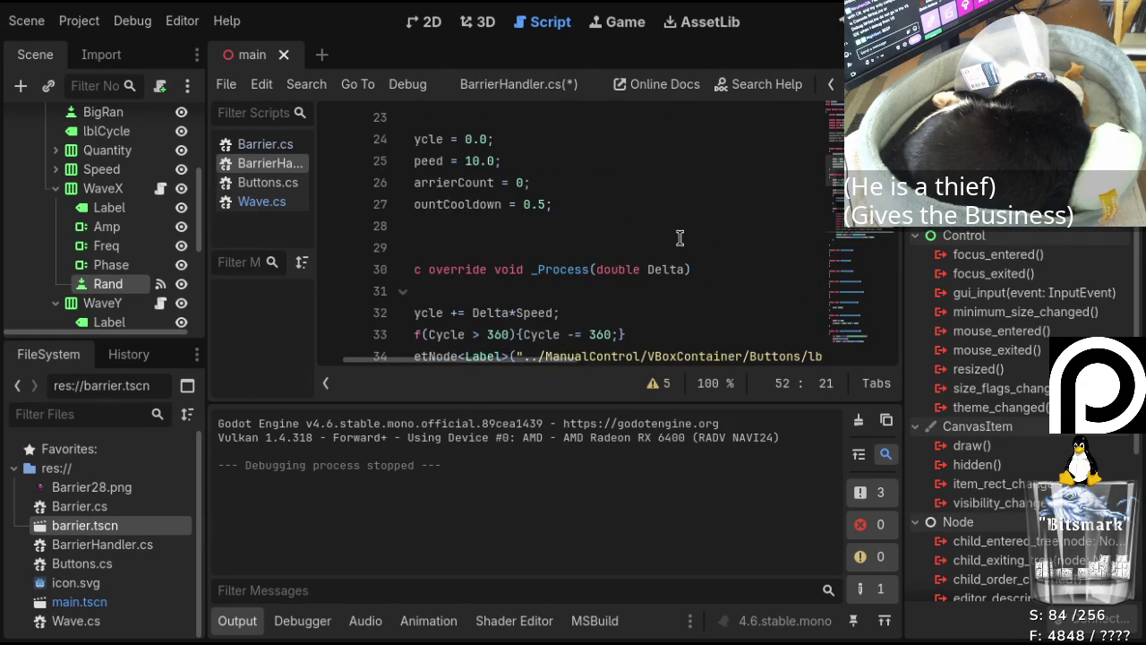
pyautogui.scroll(1, 679, 237)
pyautogui.moveTo(552, 362); pyautogui.dragTo(439, 369)
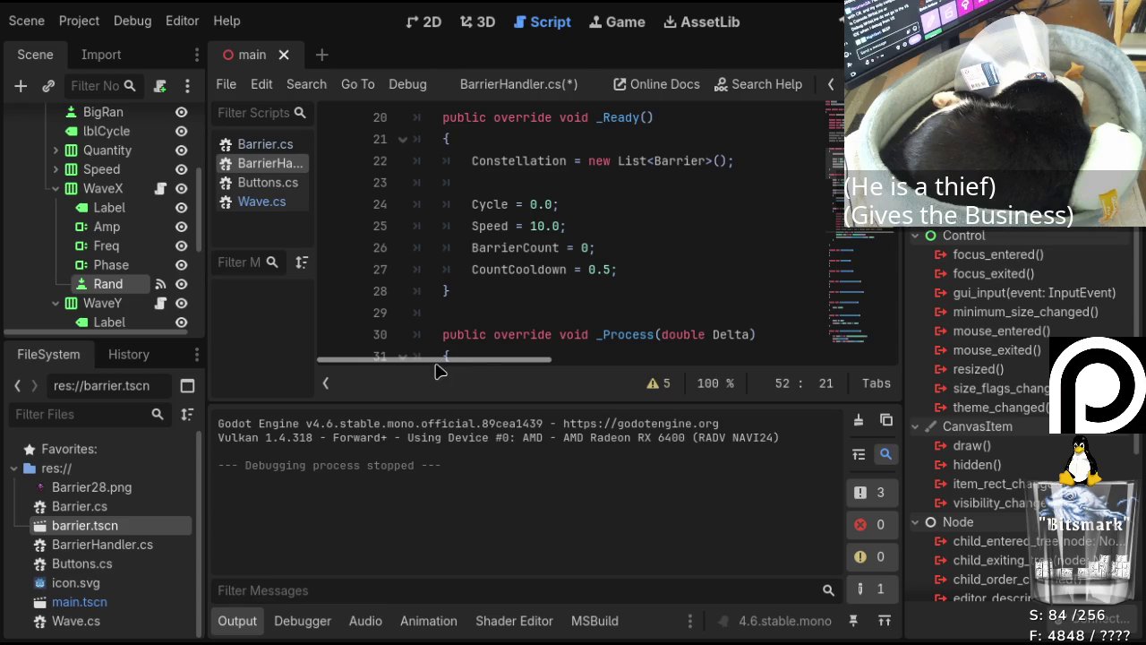
pyautogui.scroll(4, 578, 253)
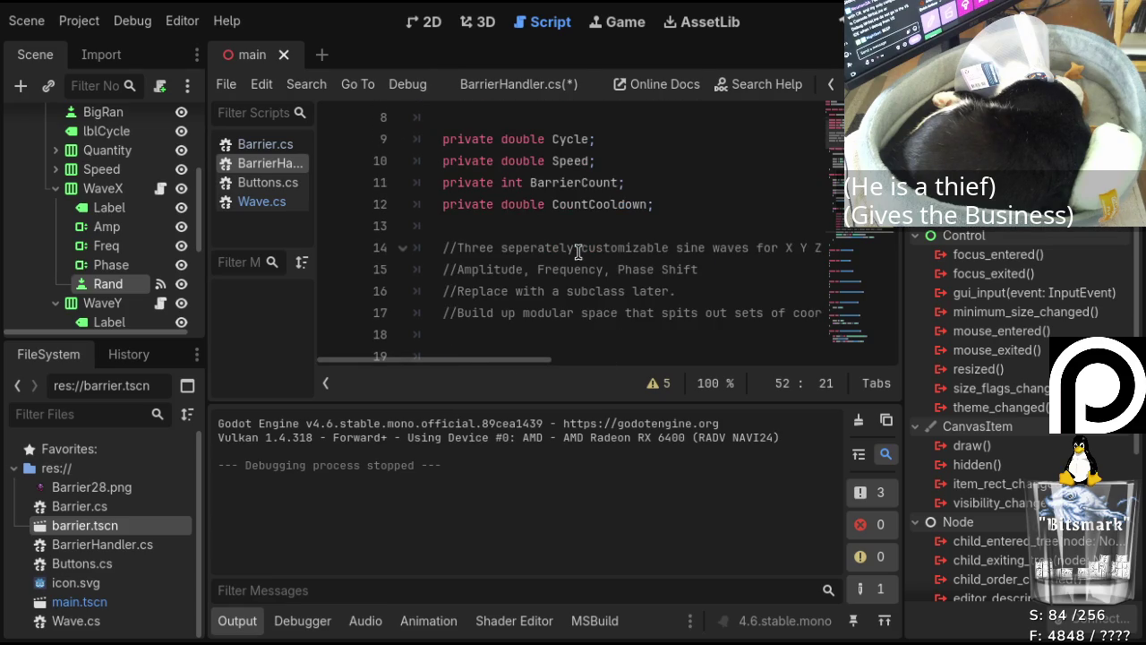
pyautogui.scroll(-13, 578, 253)
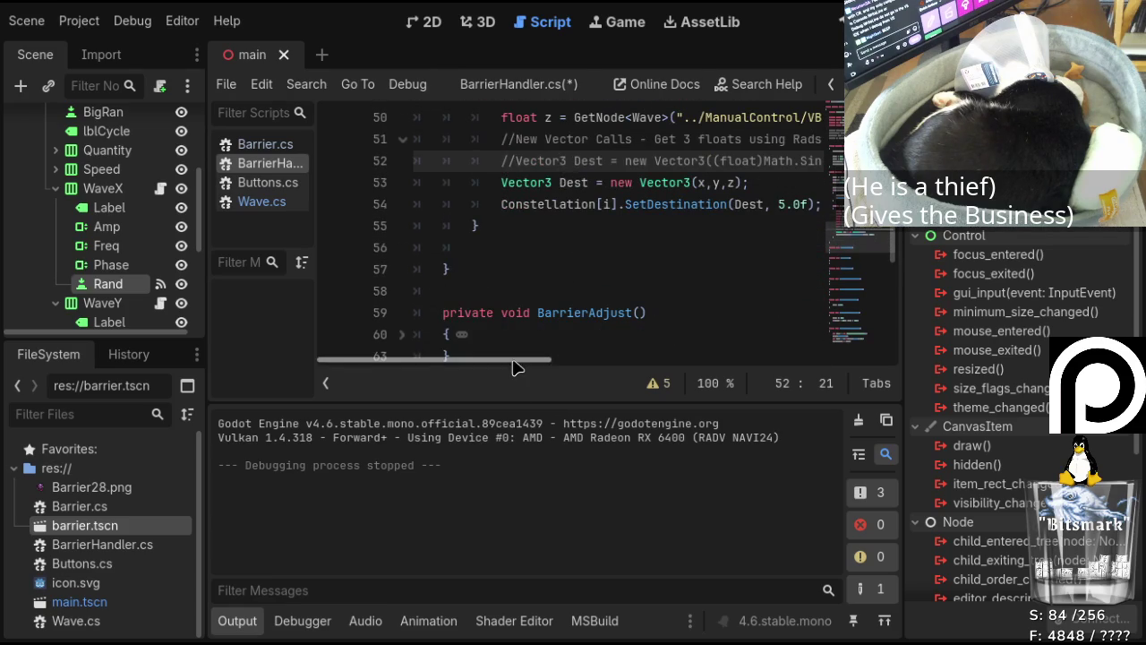
pyautogui.hscroll(3, 568, 359)
pyautogui.click(639, 208)
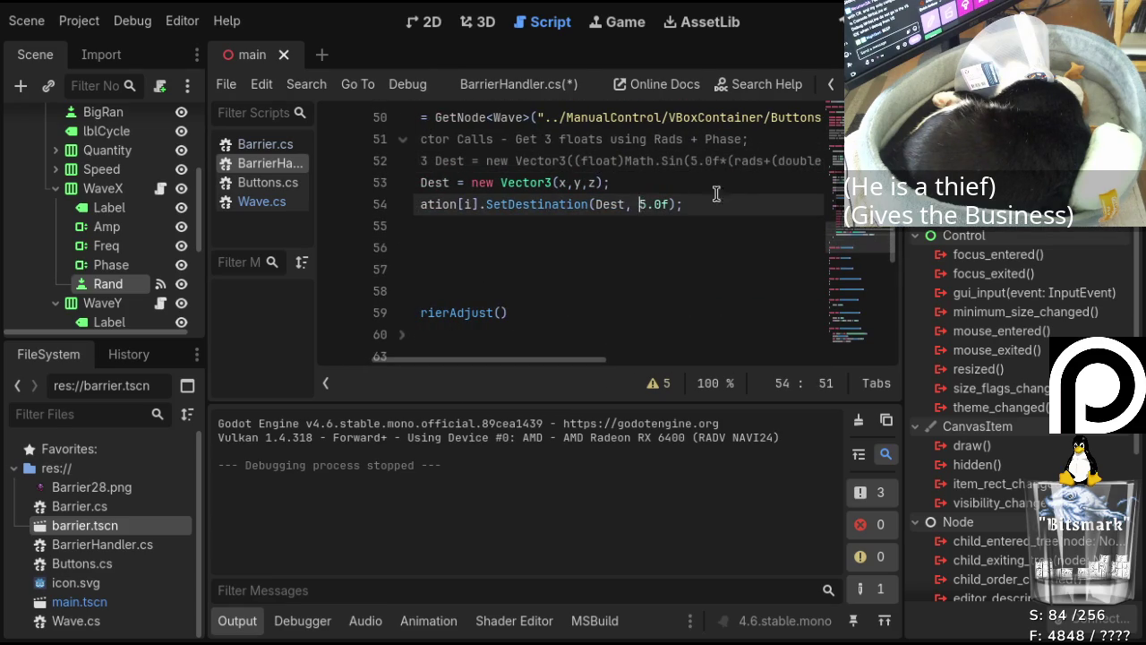
pyautogui.write('(float)Speed')
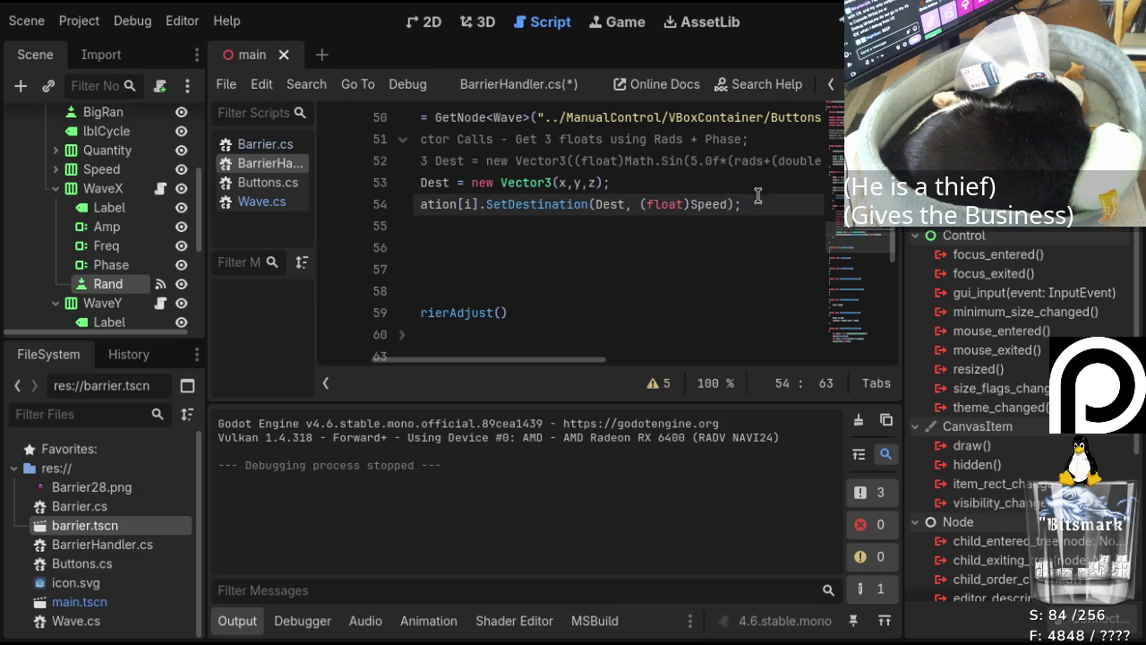
# Review the edited SetDestination line and save BarrierHandler.cs.
pyautogui.moveTo(567, 359); pyautogui.dragTo(476, 360)
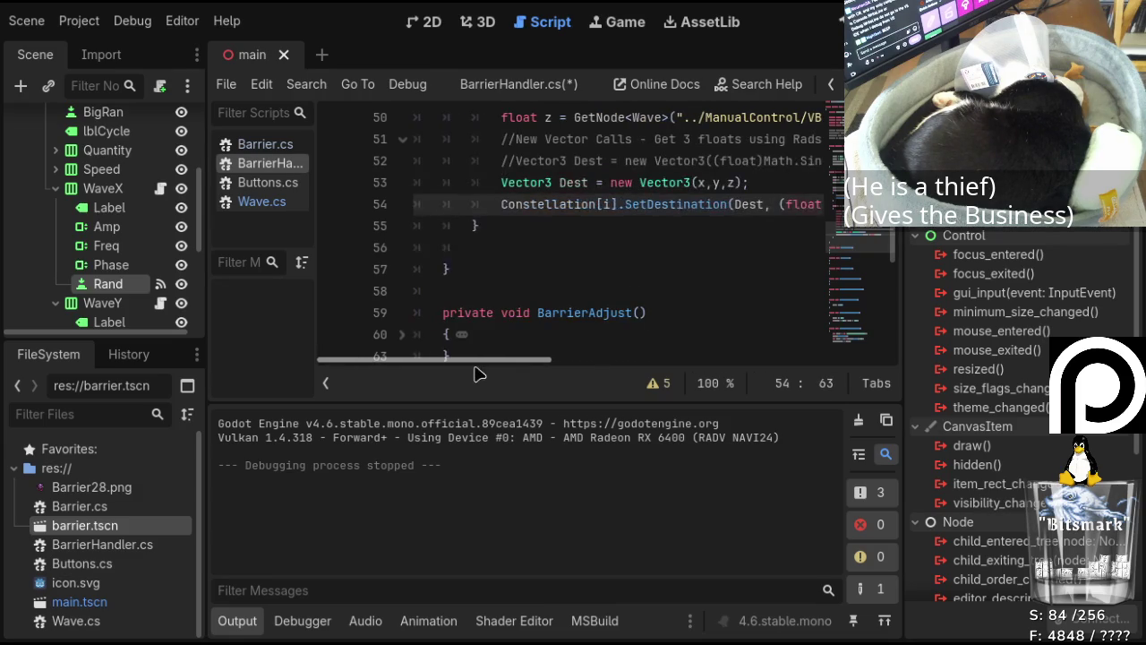
pyautogui.scroll(9, 582, 233)
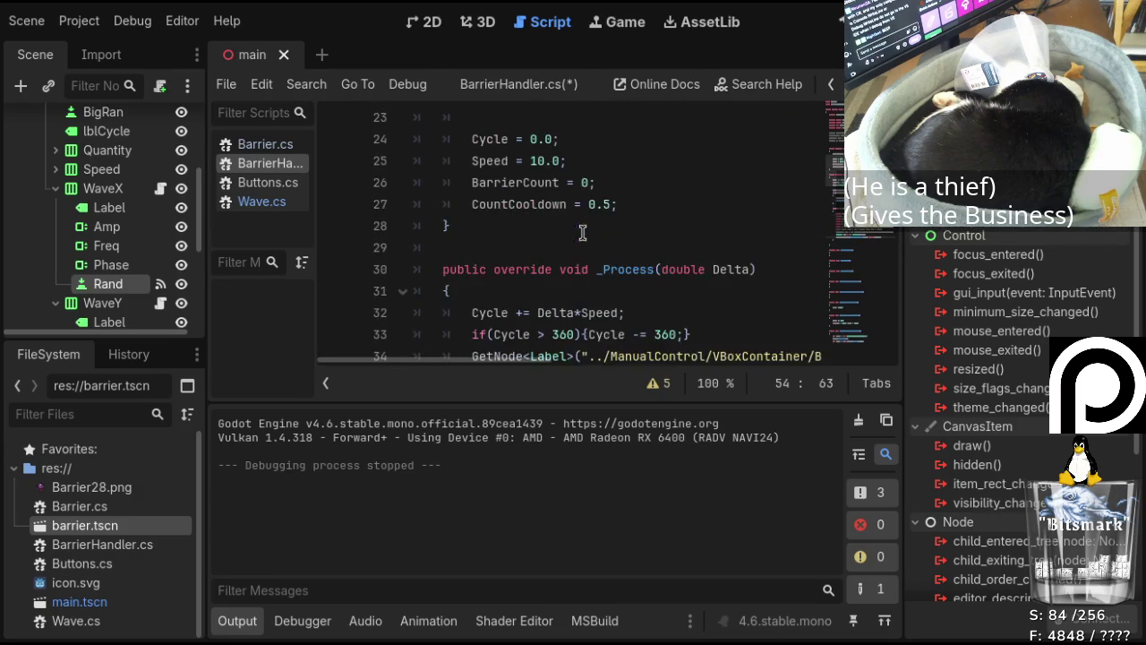
pyautogui.scroll(2, 581, 182)
pyautogui.scroll(-1, 575, 195)
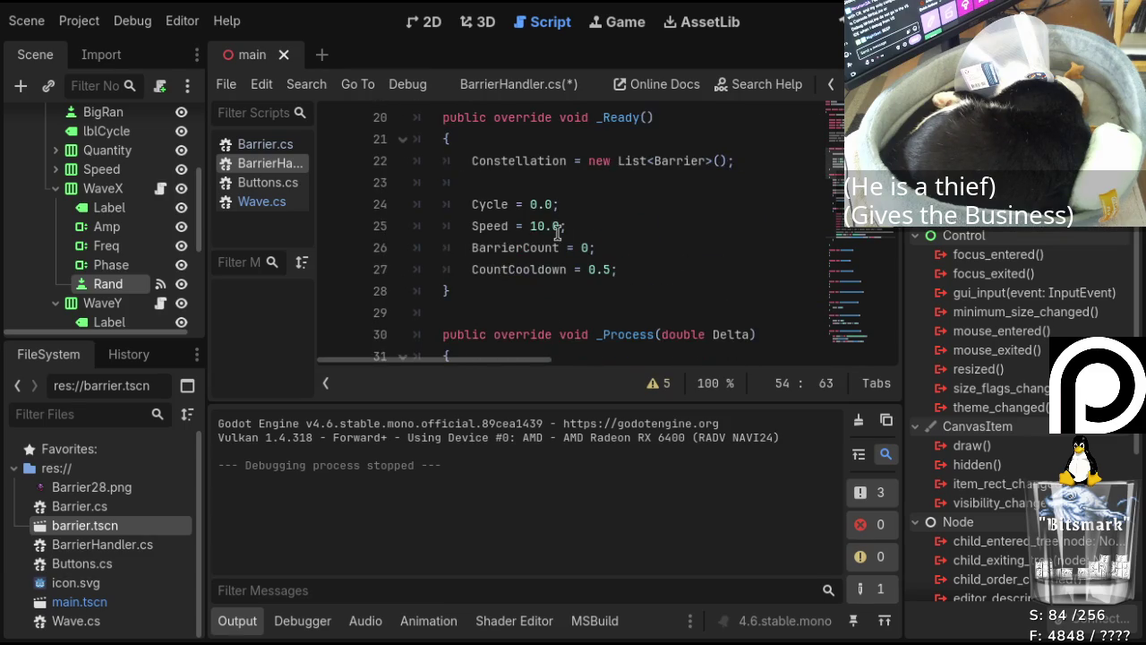
pyautogui.scroll(-10, 557, 231)
pyautogui.moveTo(515, 369); pyautogui.dragTo(568, 370)
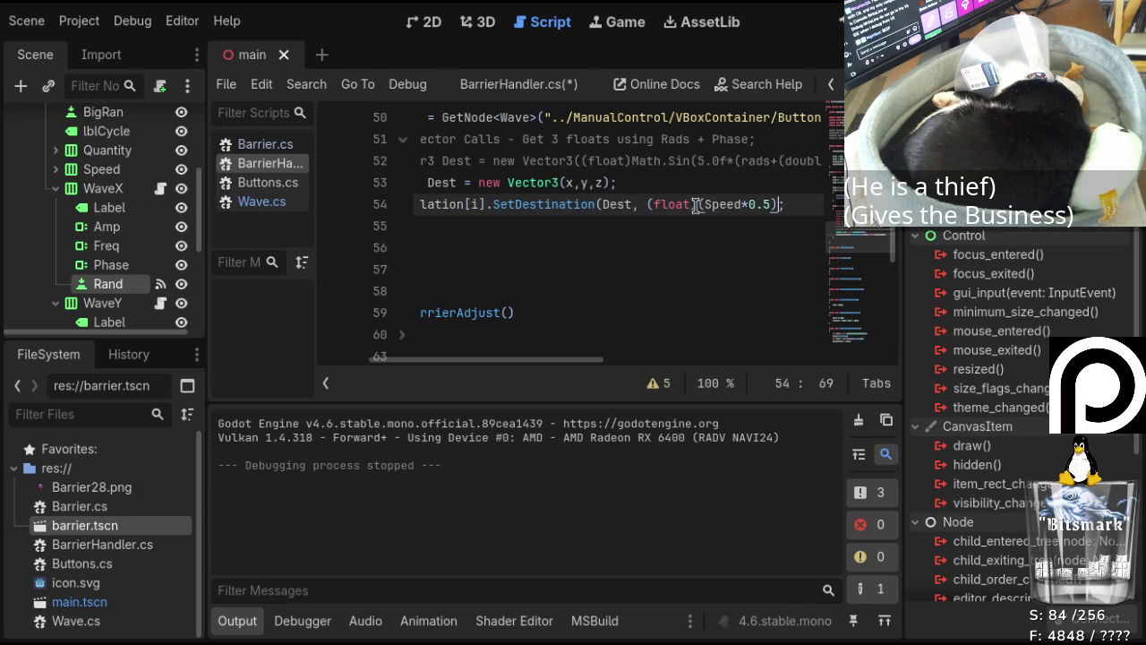
pyautogui.hotkey('ctrl', 's')
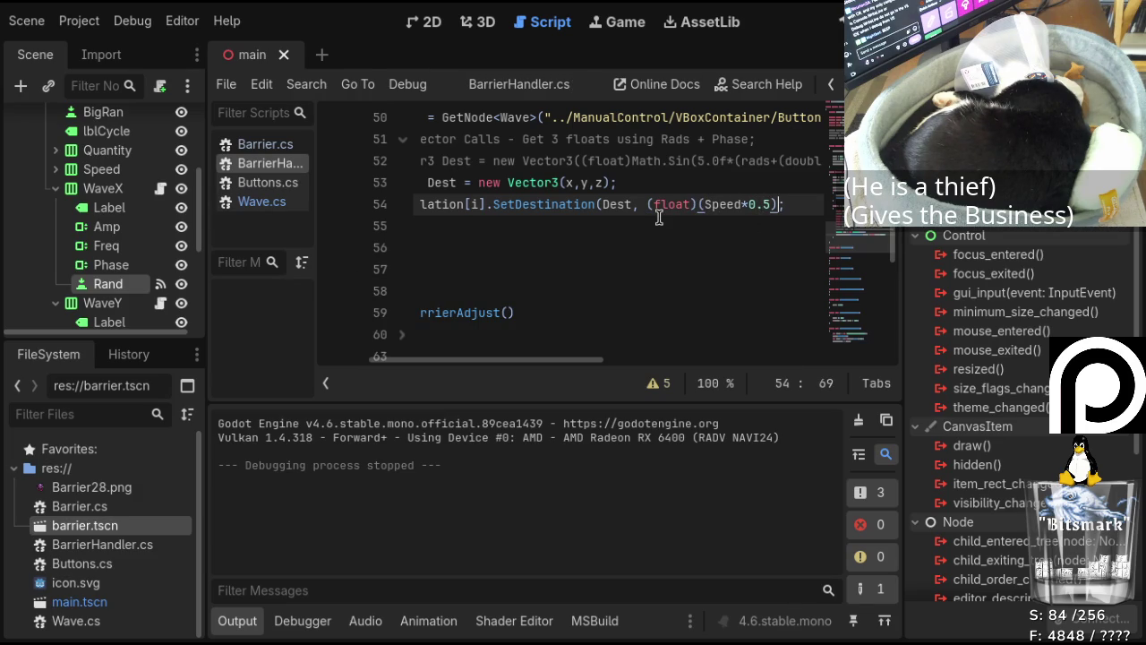
# Build with F5, fix the ') expected (54,60)' error on line 54, and rerun.
pyautogui.press('F5')
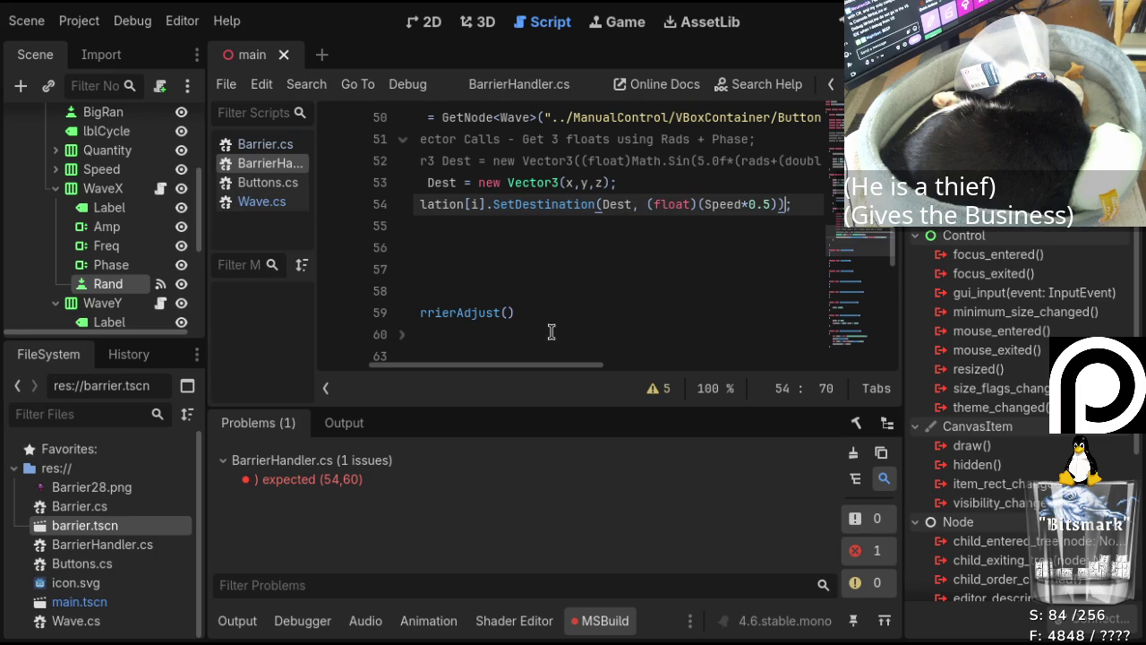
pyautogui.moveTo(566, 365); pyautogui.dragTo(440, 367)
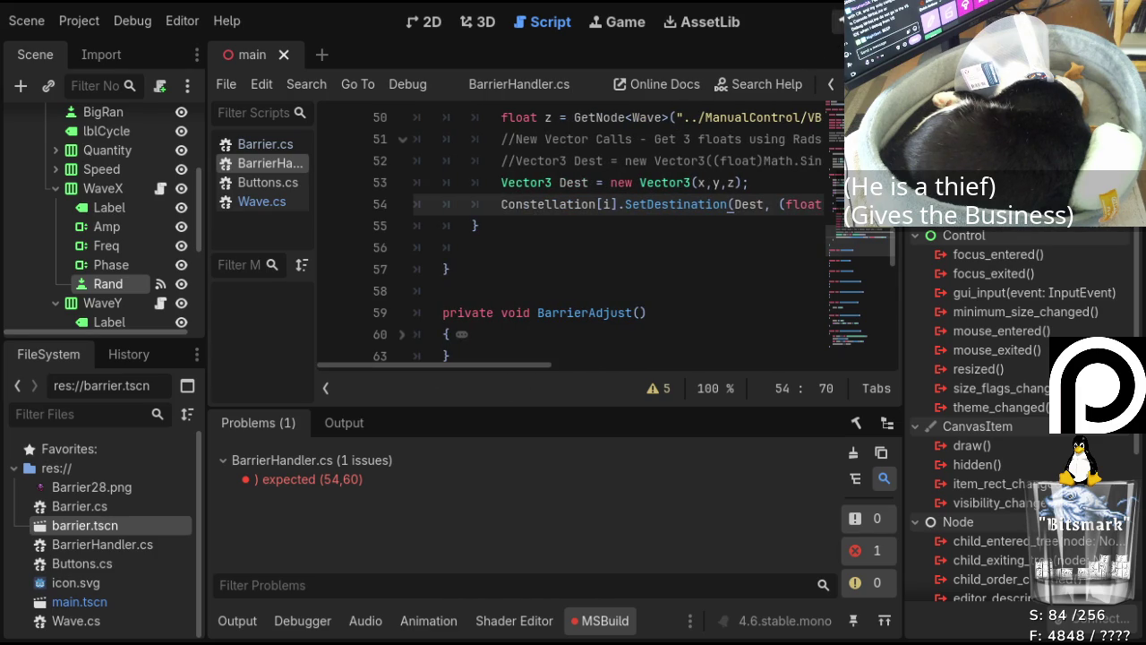
pyautogui.press('F5')
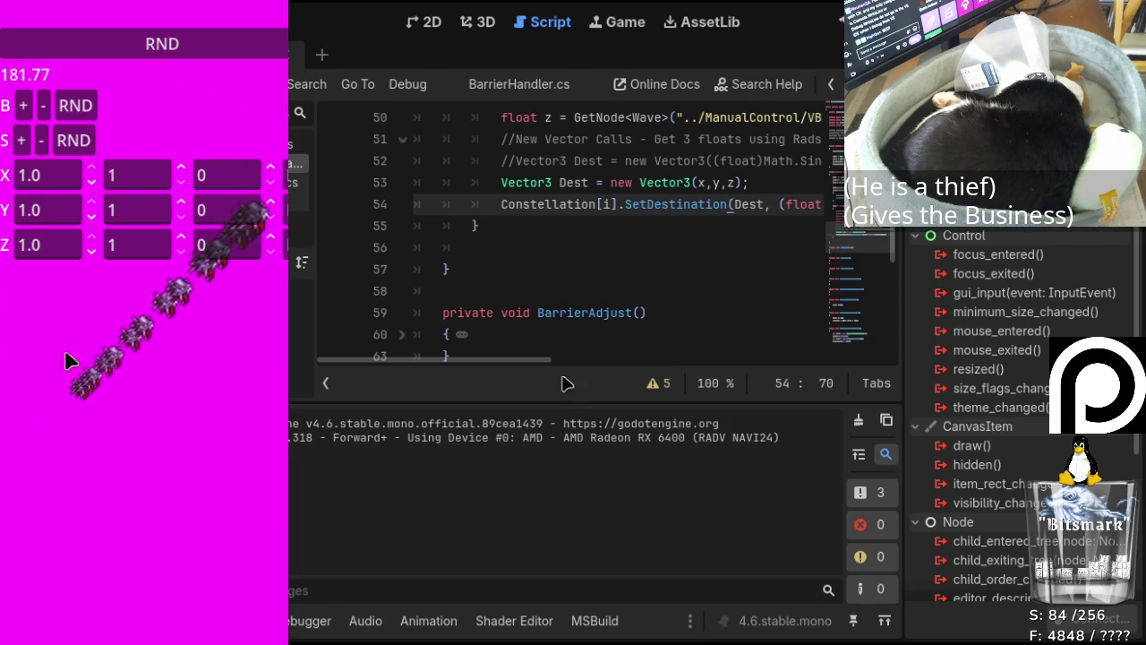
# Randomise the X wave to 0.3/15/115 and the Y wave to 0.2/12/355.
pyautogui.click(288, 181)
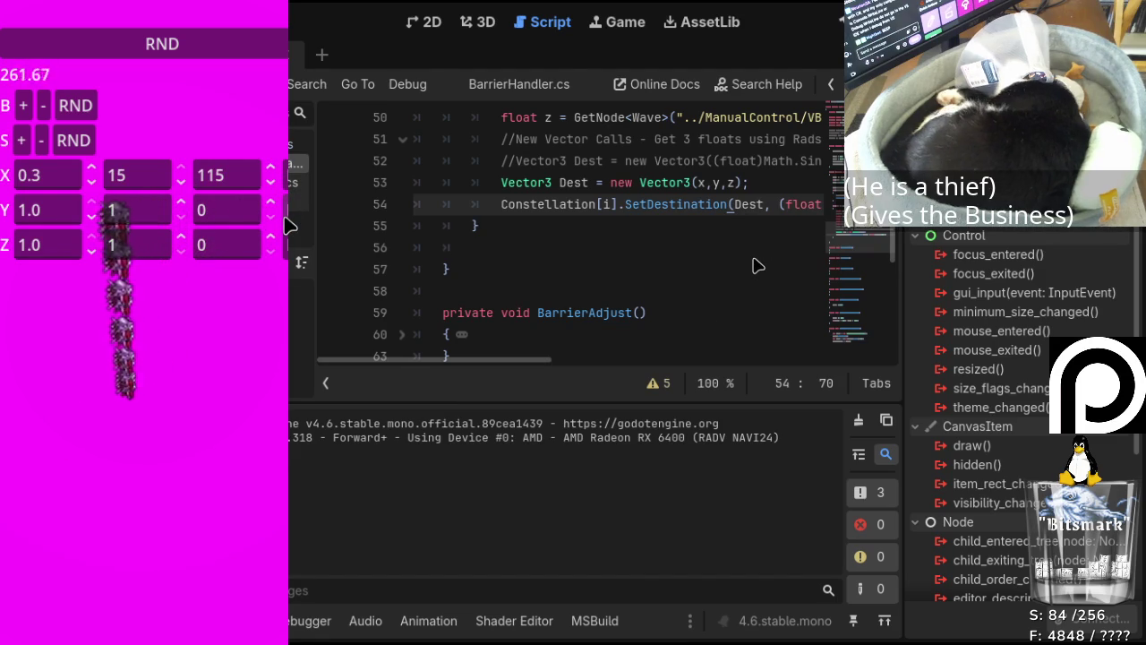
pyautogui.click(287, 218)
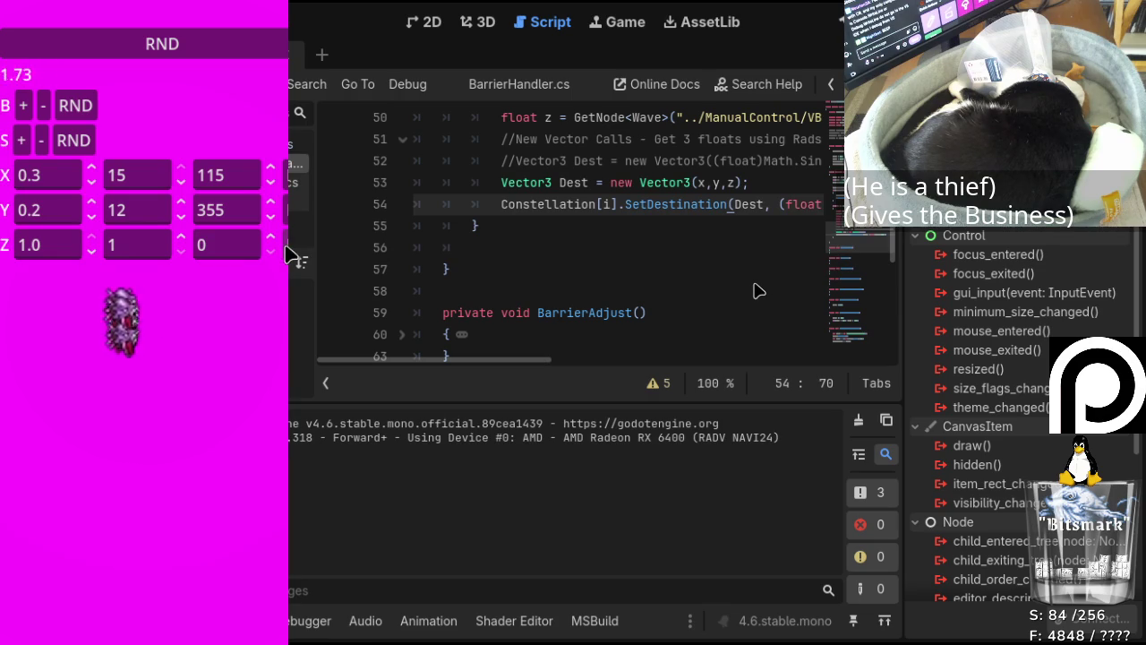
# Set the Z wave to amplitude 0.7, frequency 6 and phase 35.
pyautogui.click(180, 237)
pyautogui.click(180, 237)
pyautogui.click(180, 238)
pyautogui.click(180, 237)
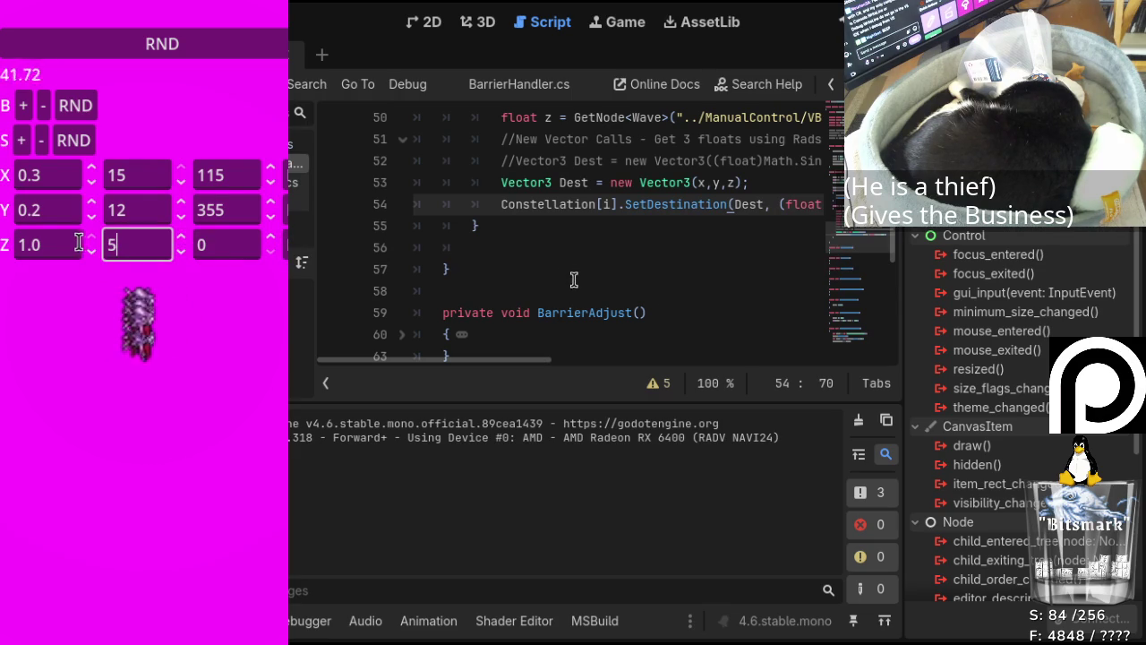
pyautogui.click(93, 250)
pyautogui.click(93, 250)
pyautogui.click(93, 249)
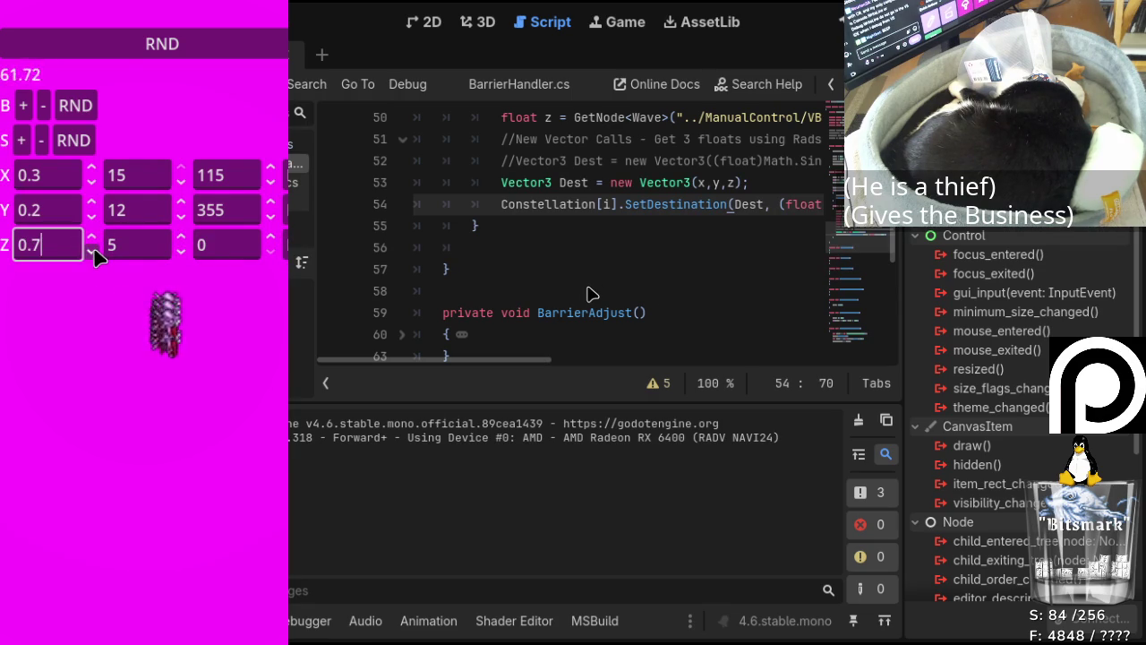
pyautogui.click(271, 238)
pyautogui.click(271, 238)
pyautogui.click(272, 238)
pyautogui.click(272, 238)
pyautogui.click(271, 238)
pyautogui.click(271, 239)
pyautogui.click(271, 238)
pyautogui.click(181, 239)
# Raise the Y wave amplitude to 0.7 and the X wave amplitude to 0.5.
pyautogui.click(91, 203)
pyautogui.click(90, 203)
pyautogui.click(91, 204)
pyautogui.click(90, 203)
pyautogui.click(90, 203)
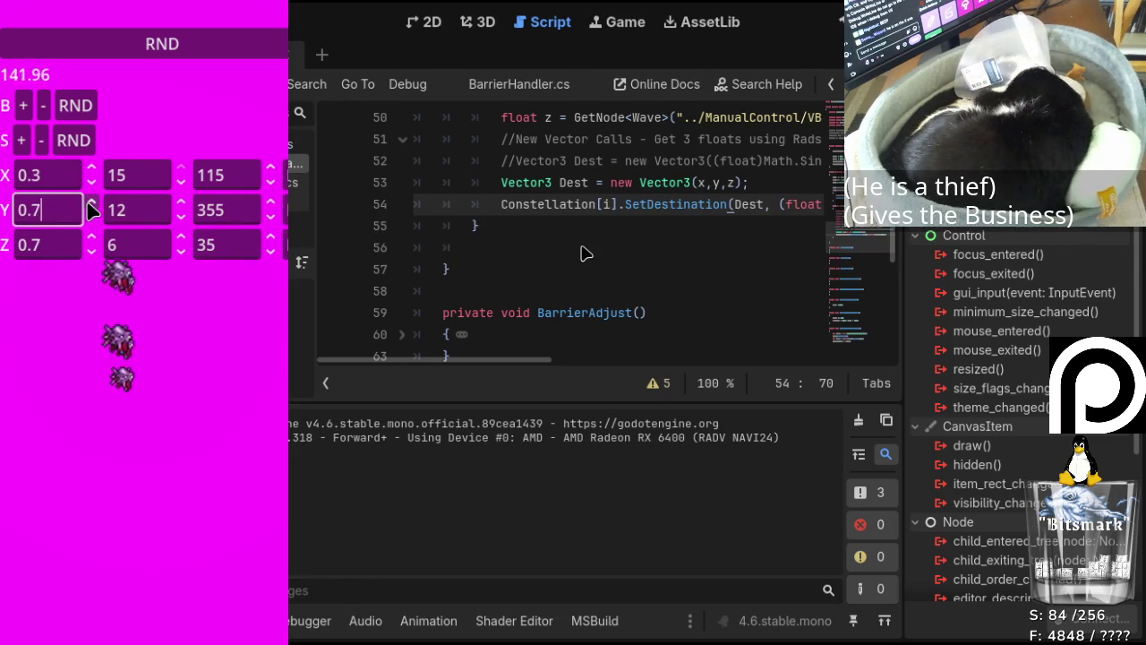
pyautogui.click(91, 168)
pyautogui.click(90, 169)
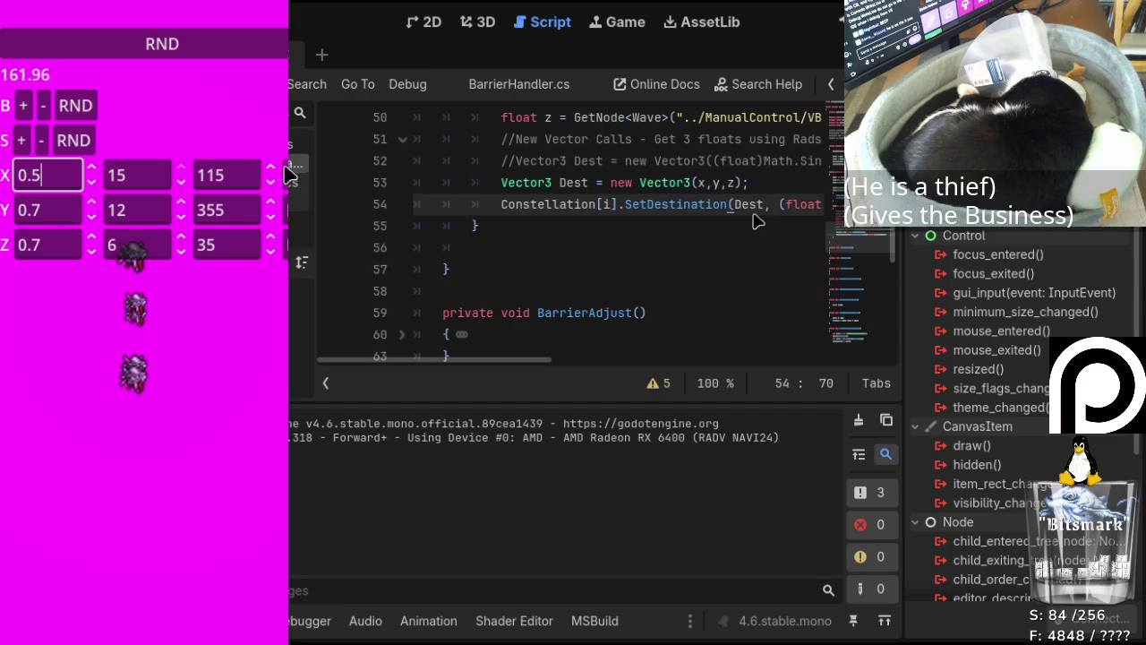
# Set X phase to 150 and Y phase to 360, then randomise the barrier set.
pyautogui.click(270, 169)
pyautogui.click(271, 168)
pyautogui.click(270, 168)
pyautogui.click(270, 168)
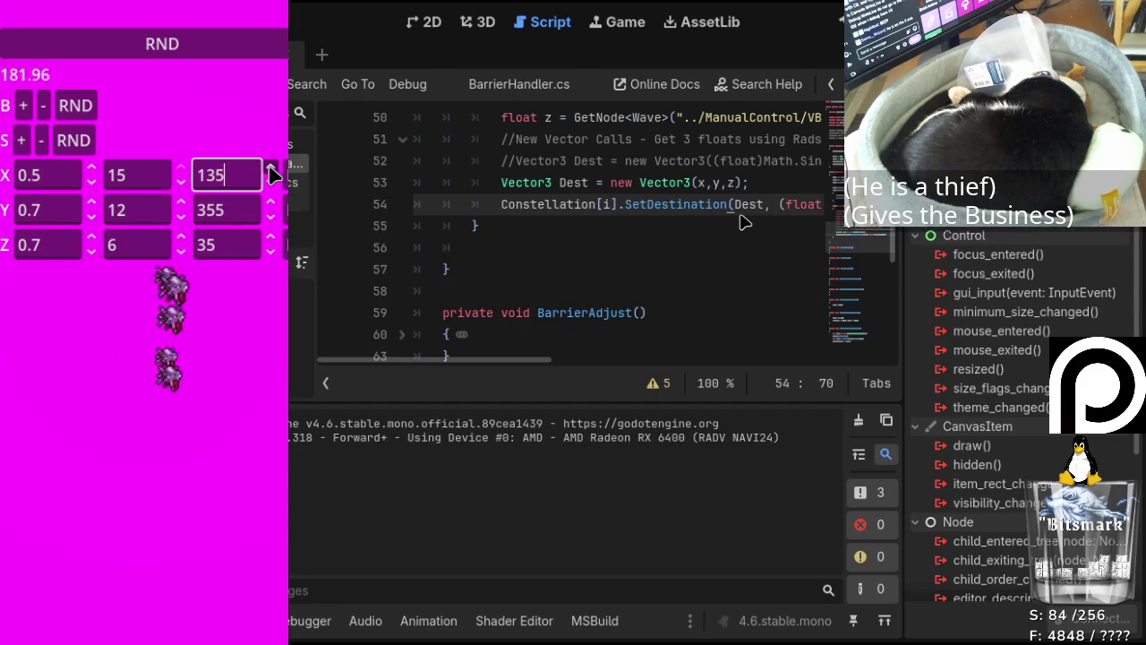
pyautogui.click(270, 169)
pyautogui.click(270, 168)
pyautogui.click(270, 168)
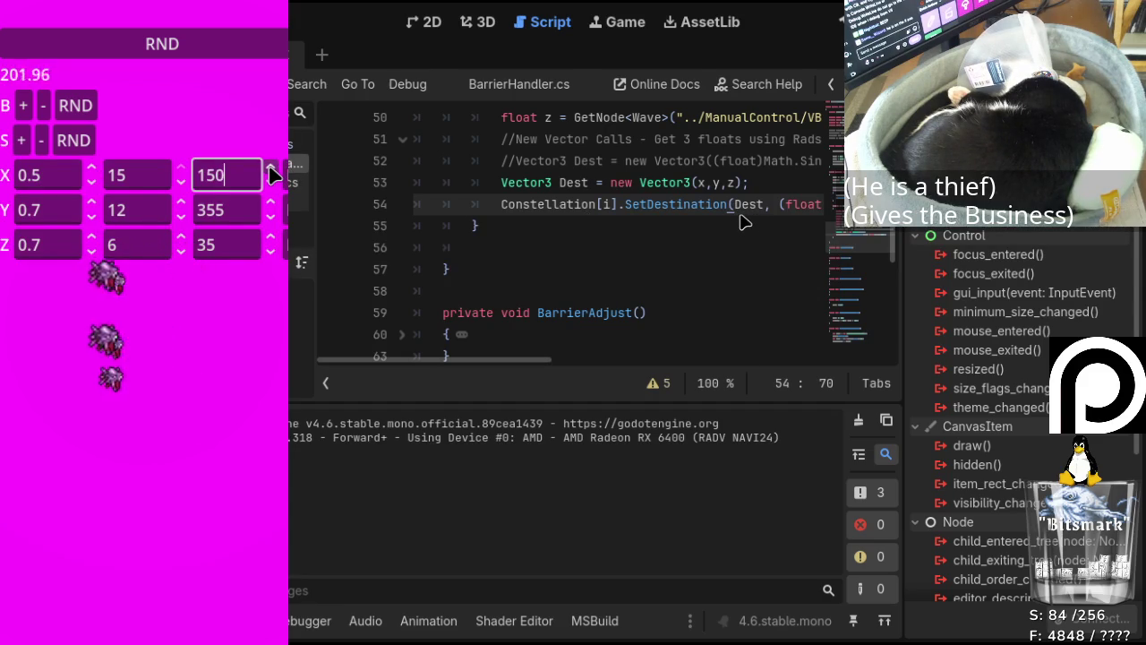
pyautogui.click(270, 203)
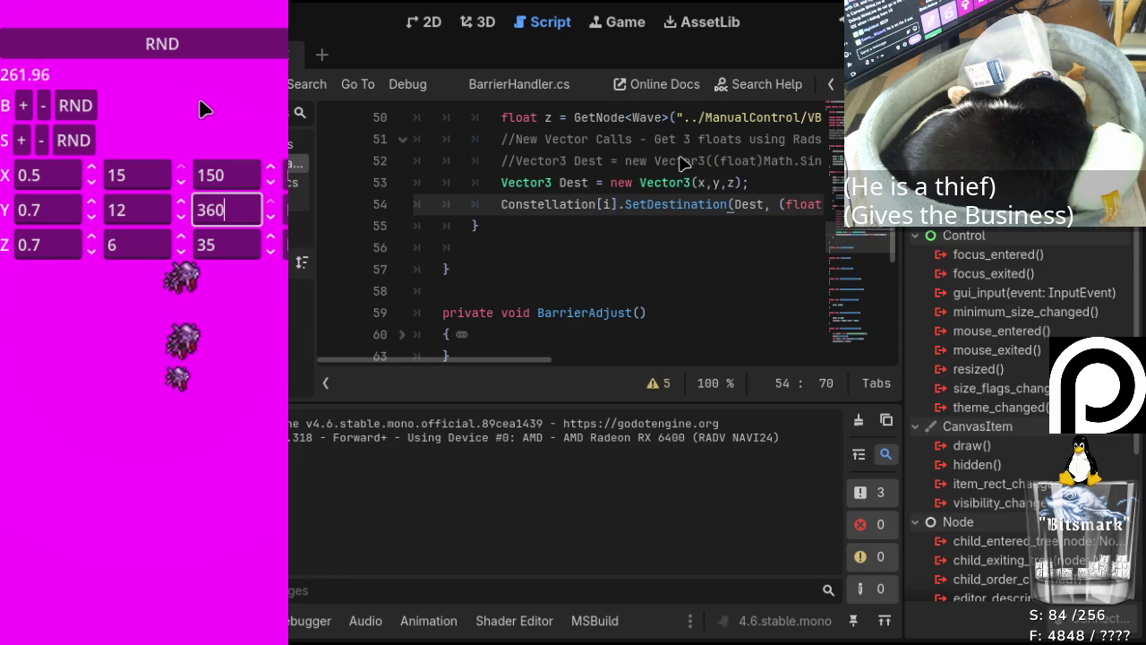
pyautogui.click(84, 105)
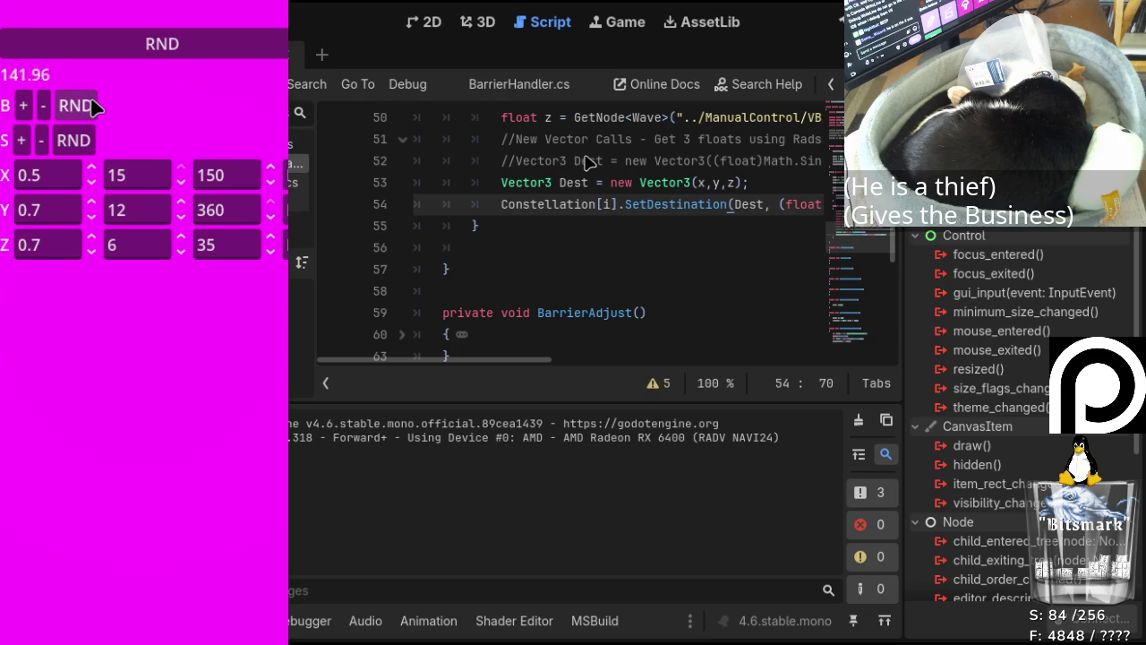
pyautogui.click(167, 342)
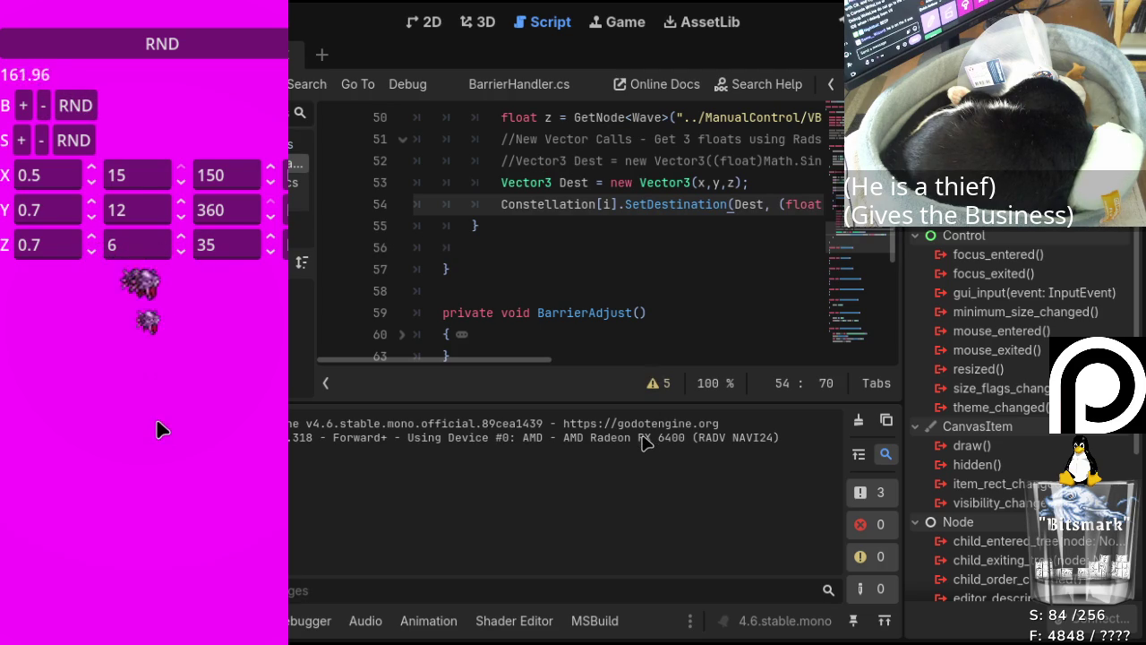
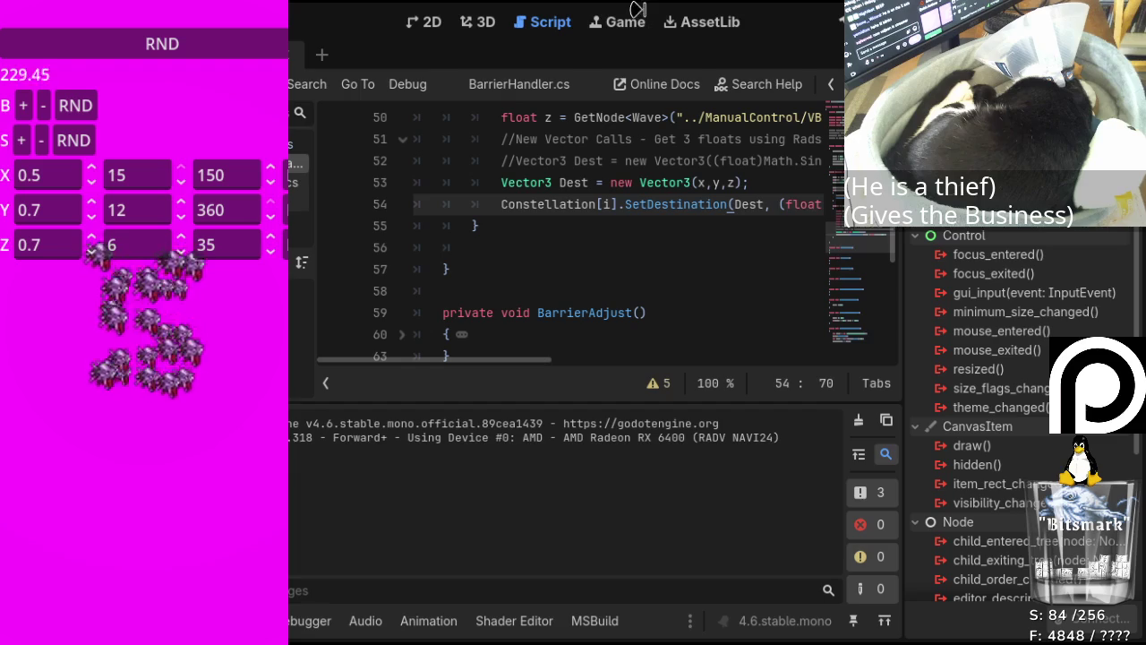
# Stop the running game and select the Rand button under WaveZ.
pyautogui.press('F8')
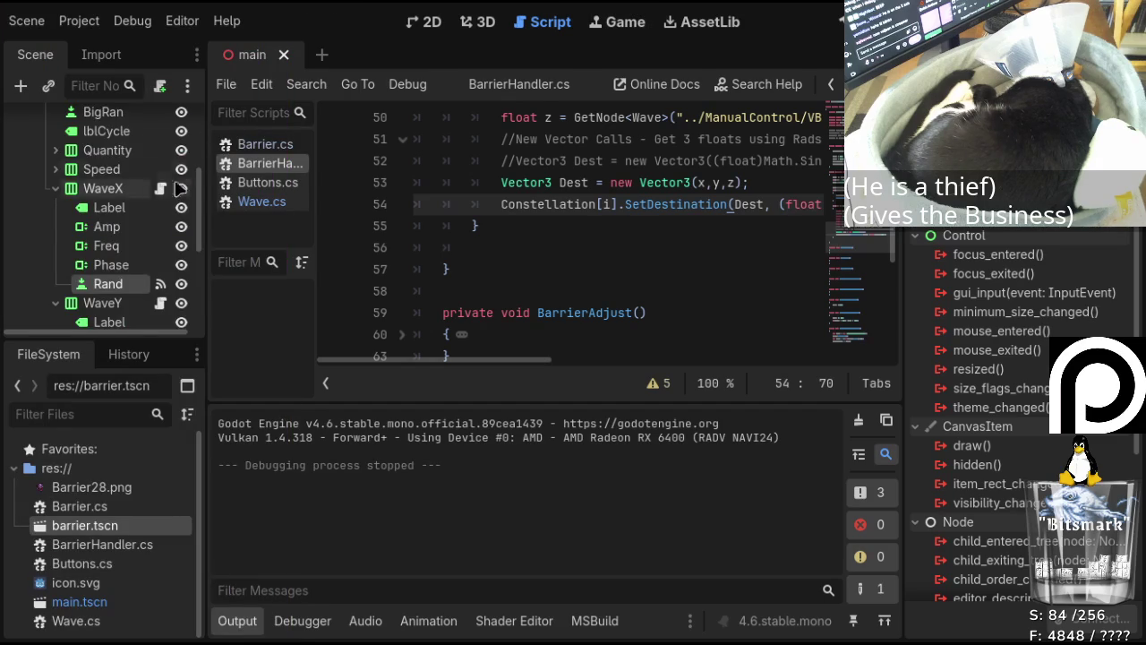
pyautogui.scroll(-5, 181, 180)
pyautogui.click(126, 312)
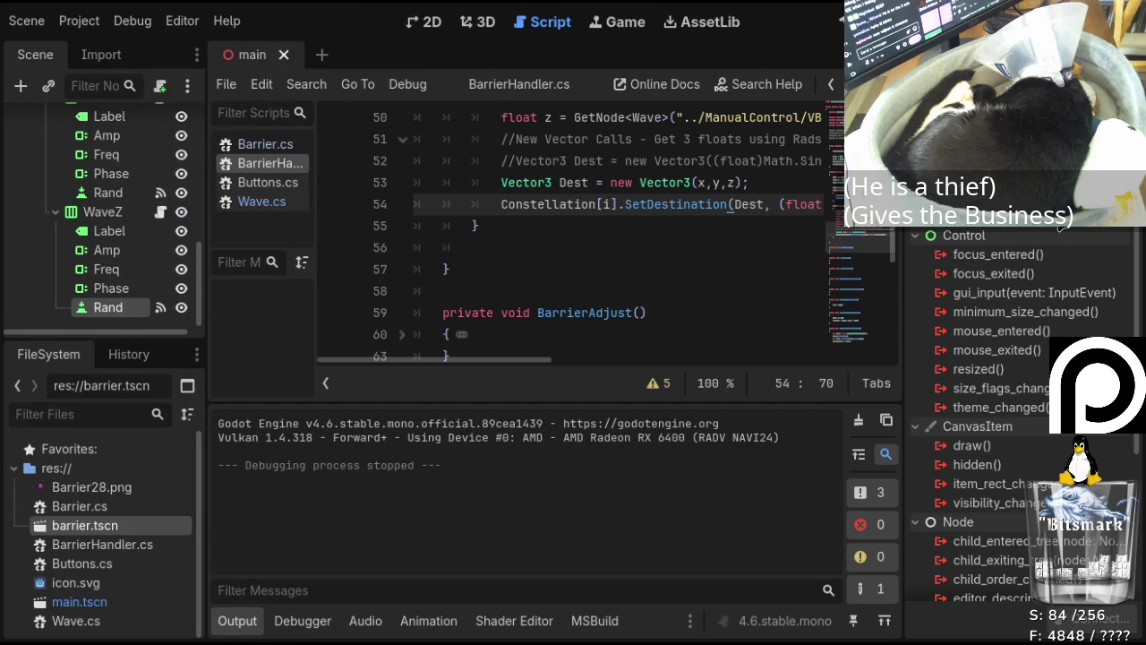
pyautogui.scroll(5, 126, 157)
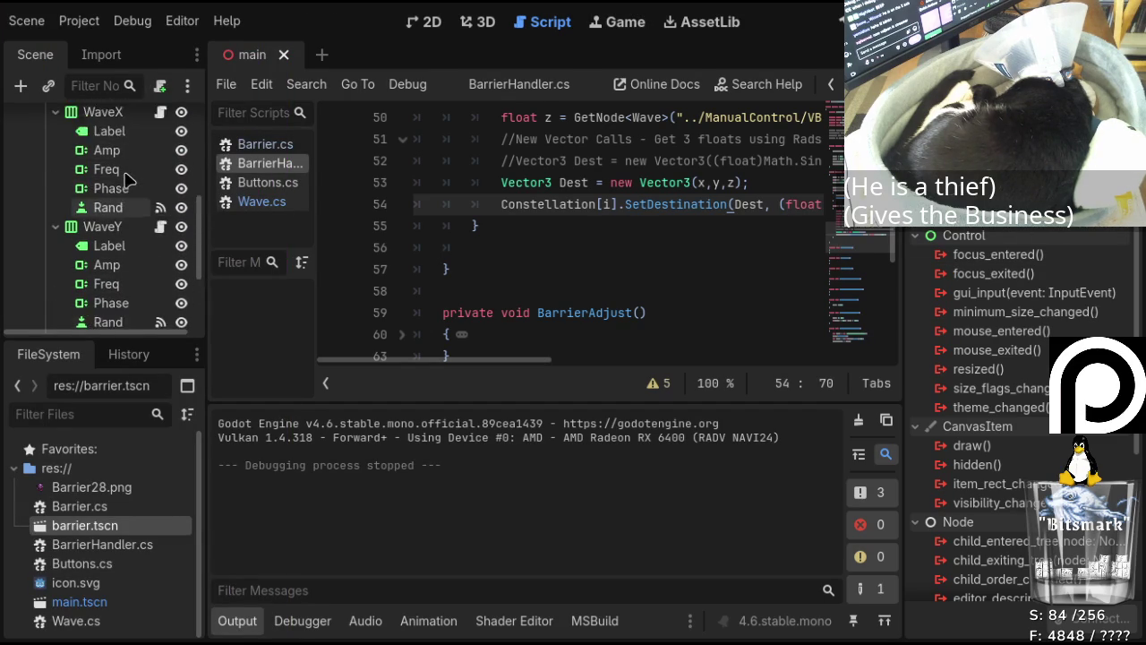
# Show the RND control panel zoomed out in the 2D view, then build and run the project.
pyautogui.click(435, 31)
pyautogui.scroll(6, 582, 230)
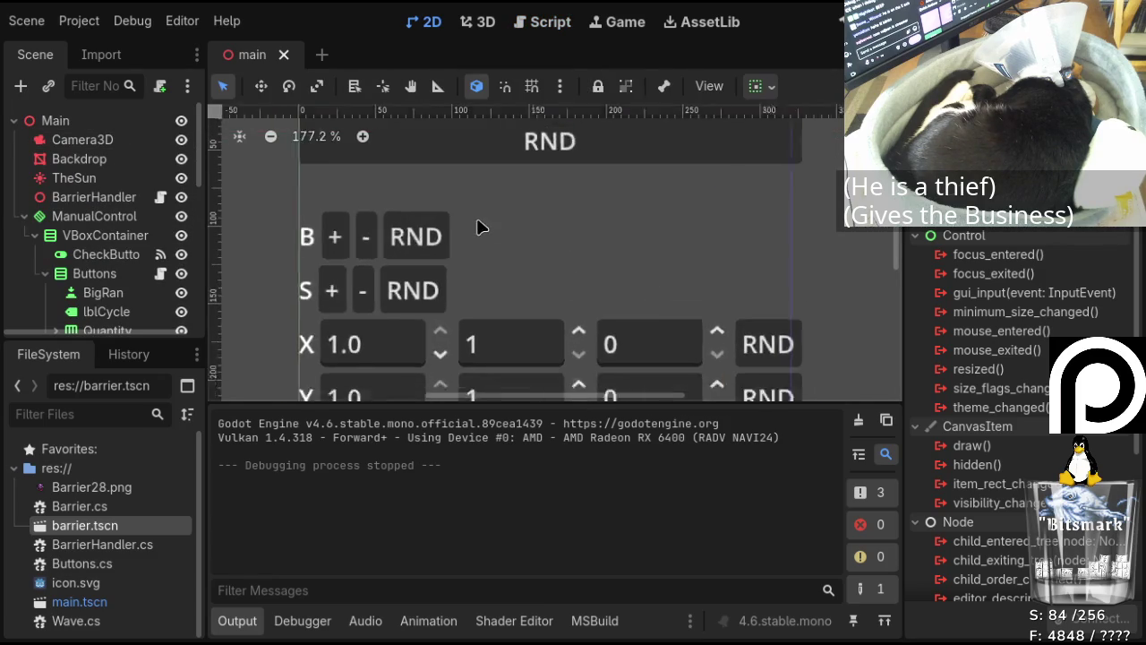
pyautogui.scroll(-7, 478, 235)
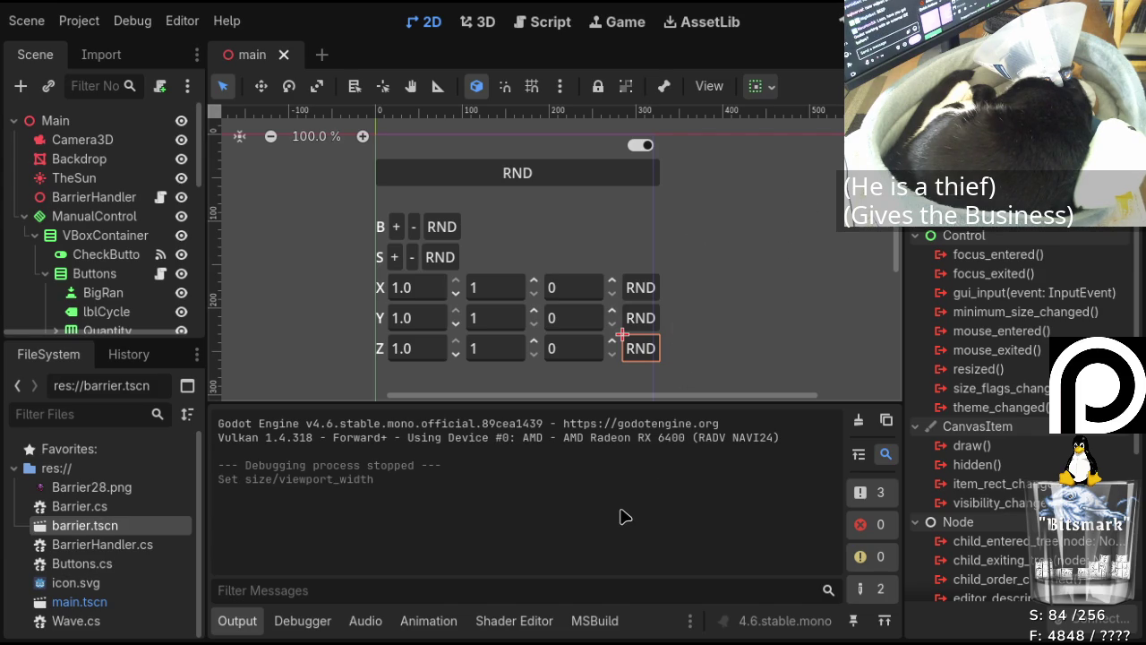
pyautogui.scroll(-2, 714, 235)
pyautogui.scroll(-5, 715, 231)
pyautogui.moveTo(524, 402); pyautogui.dragTo(688, 401)
pyautogui.scroll(-1, 651, 200)
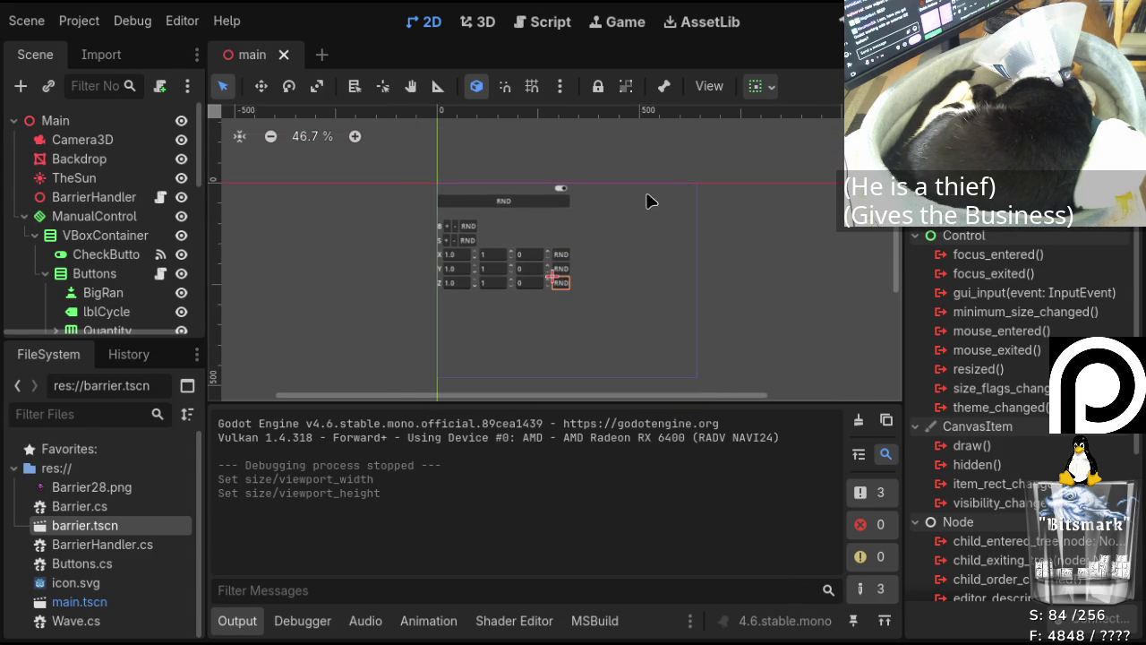
pyautogui.moveTo(897, 217); pyautogui.dragTo(896, 234)
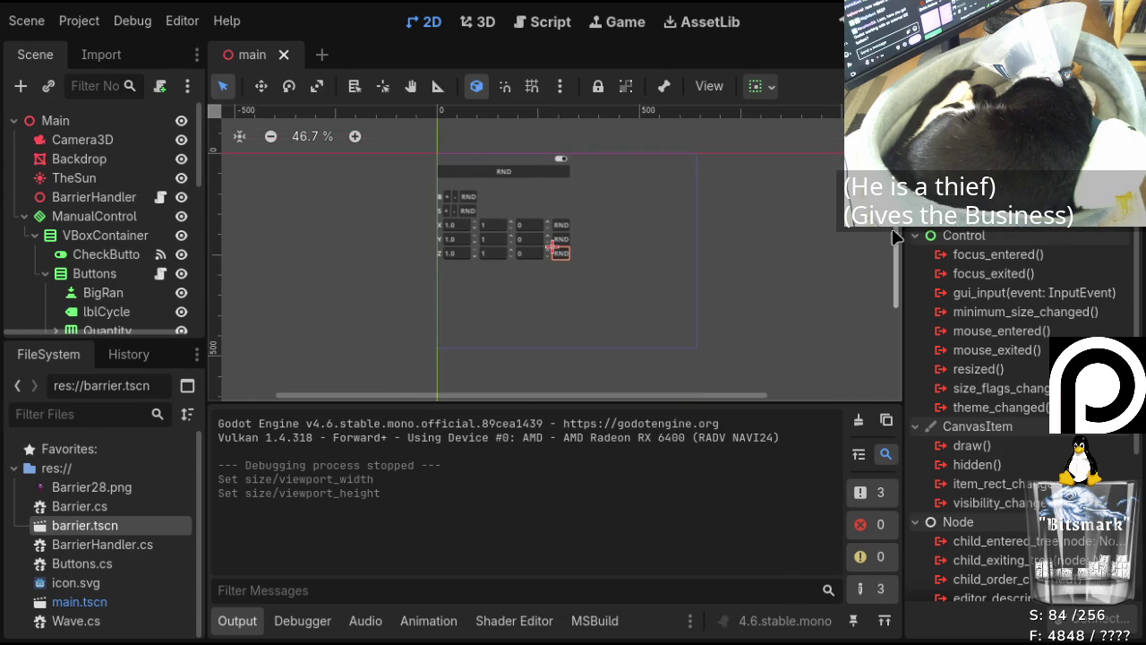
pyautogui.click(846, 23)
# Run the game and re-roll X to 0.2/15/90 and Y to 0.3/4/300.
pyautogui.click(846, 23)
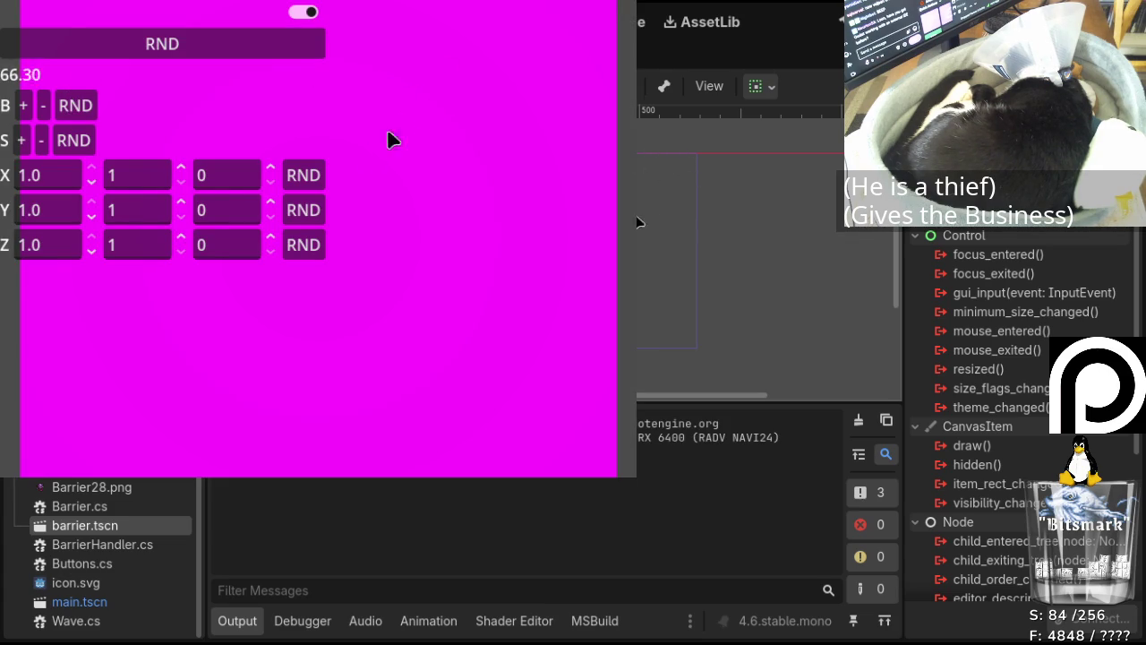
pyautogui.click(309, 213)
pyautogui.click(306, 178)
pyautogui.click(306, 177)
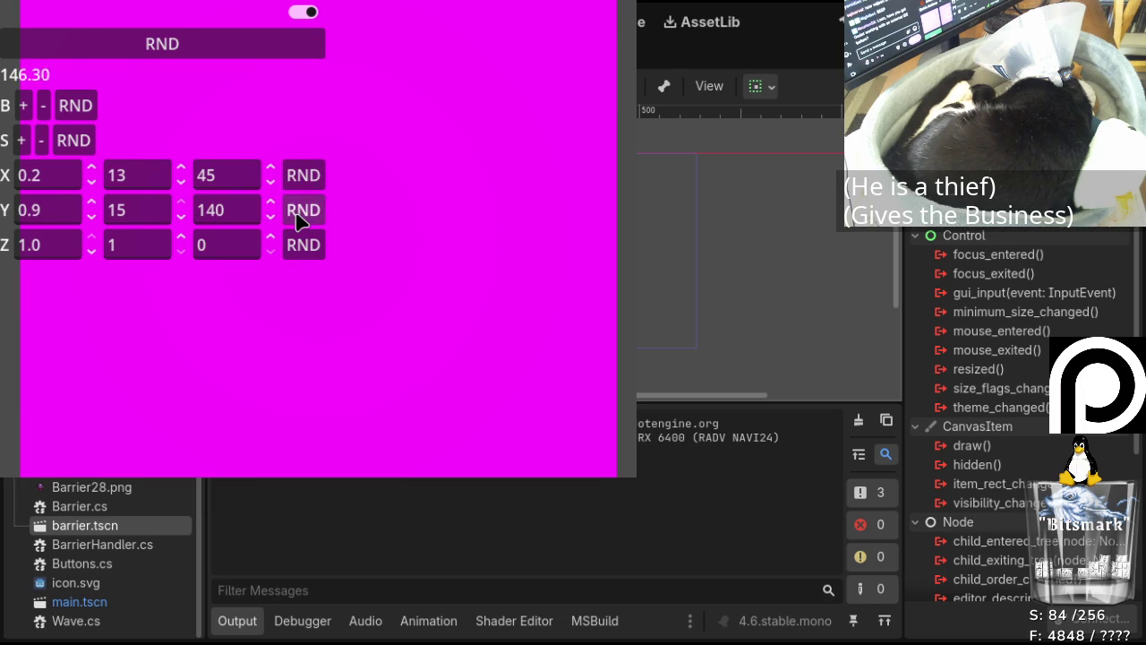
pyautogui.click(296, 214)
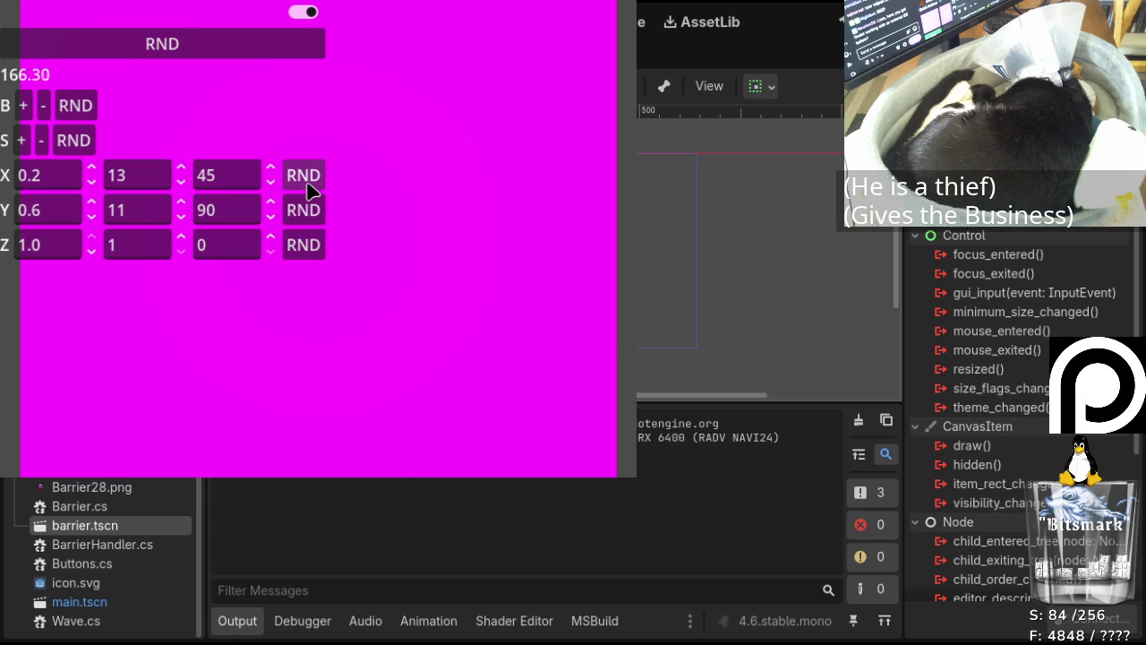
pyautogui.click(309, 181)
pyautogui.click(302, 219)
pyautogui.click(302, 221)
pyautogui.click(302, 220)
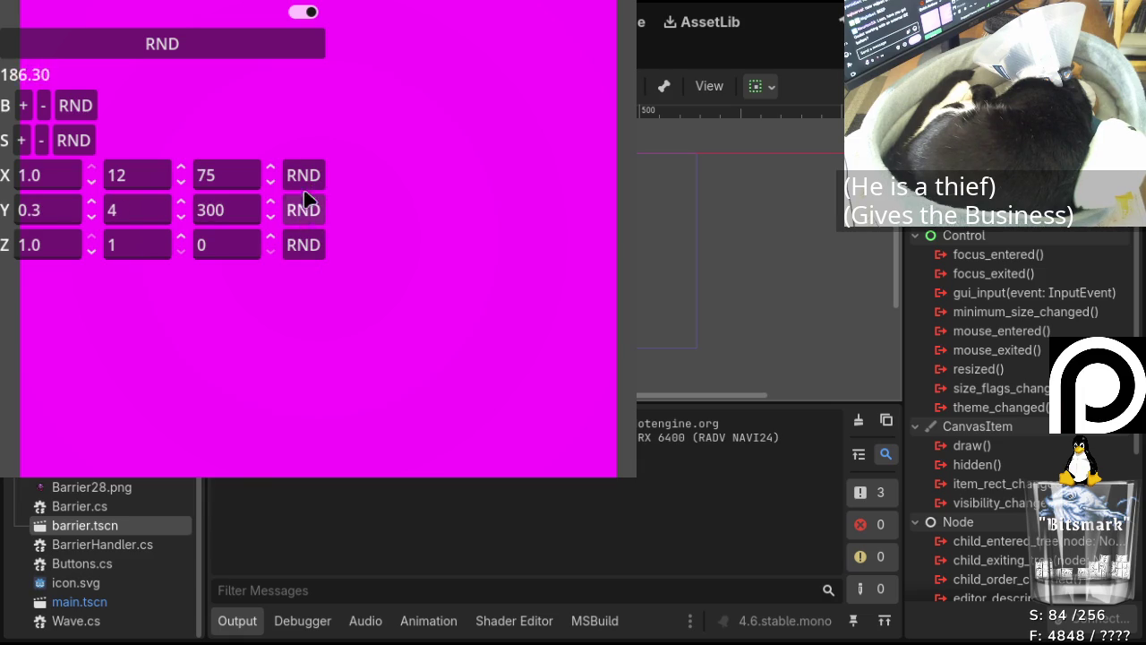
pyautogui.click(303, 178)
pyautogui.click(305, 181)
pyautogui.click(303, 181)
pyautogui.click(304, 181)
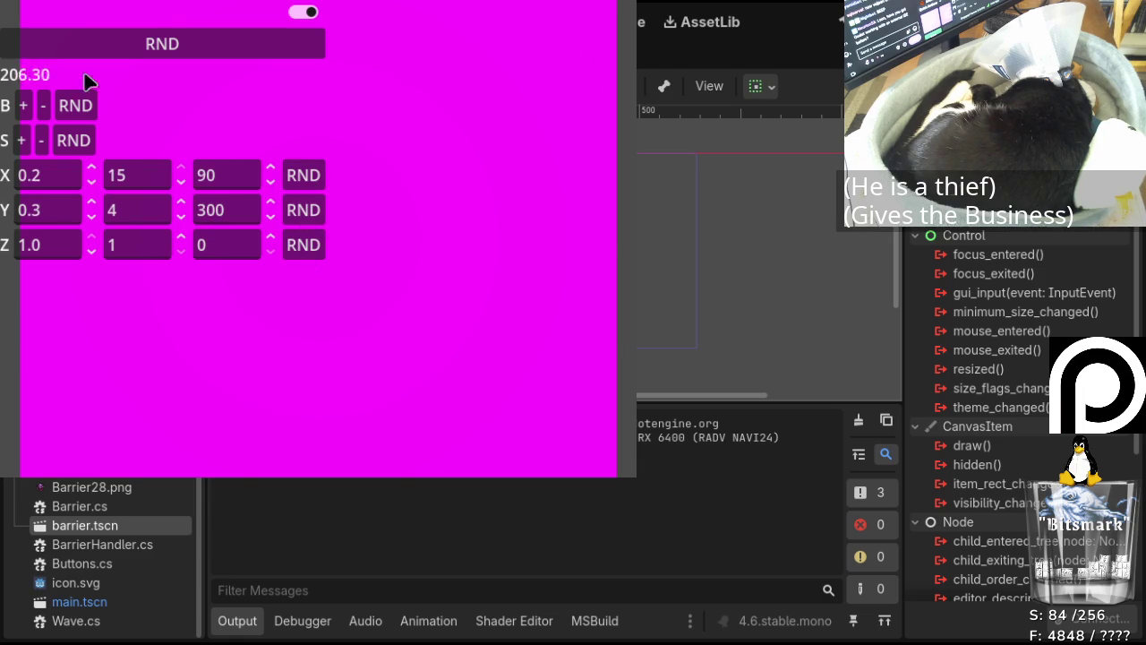
# Increase the barrier setting four times with B +, toggle the panel off and on, and close the game.
pyautogui.click(29, 105)
pyautogui.click(28, 106)
pyautogui.click(28, 106)
pyautogui.click(29, 105)
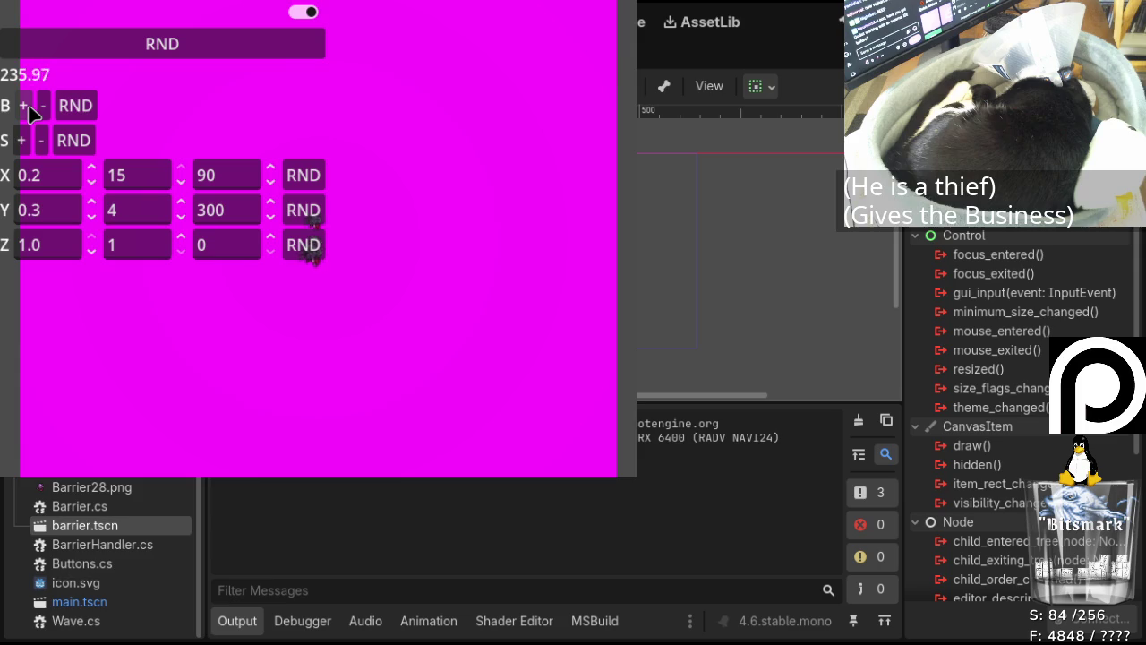
pyautogui.click(301, 13)
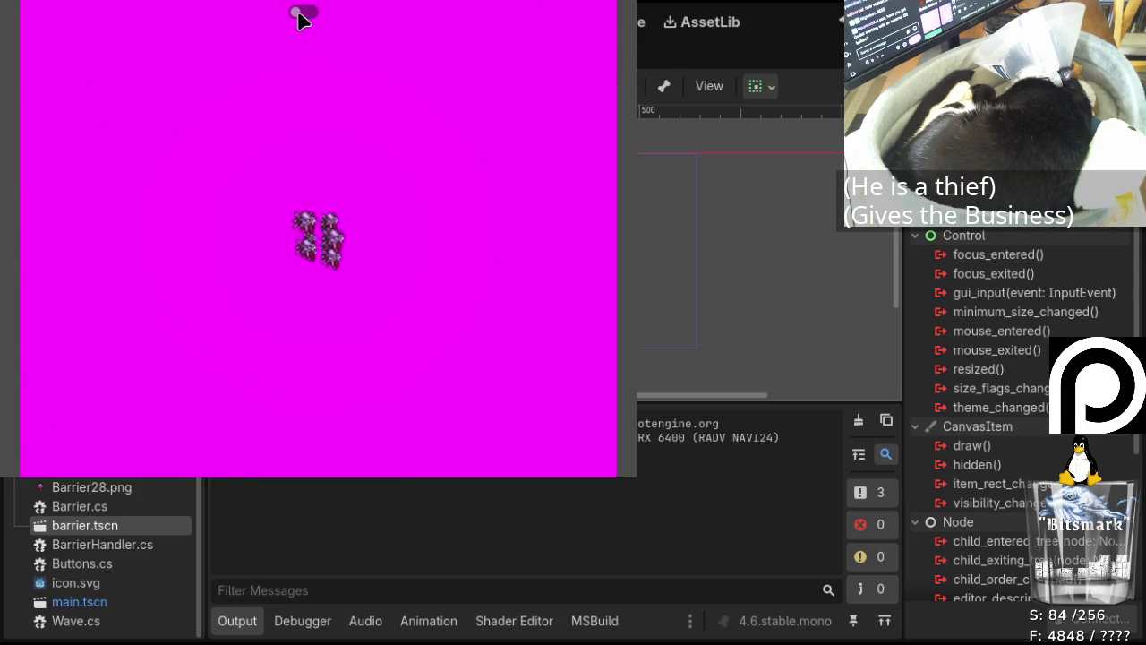
pyautogui.click(300, 13)
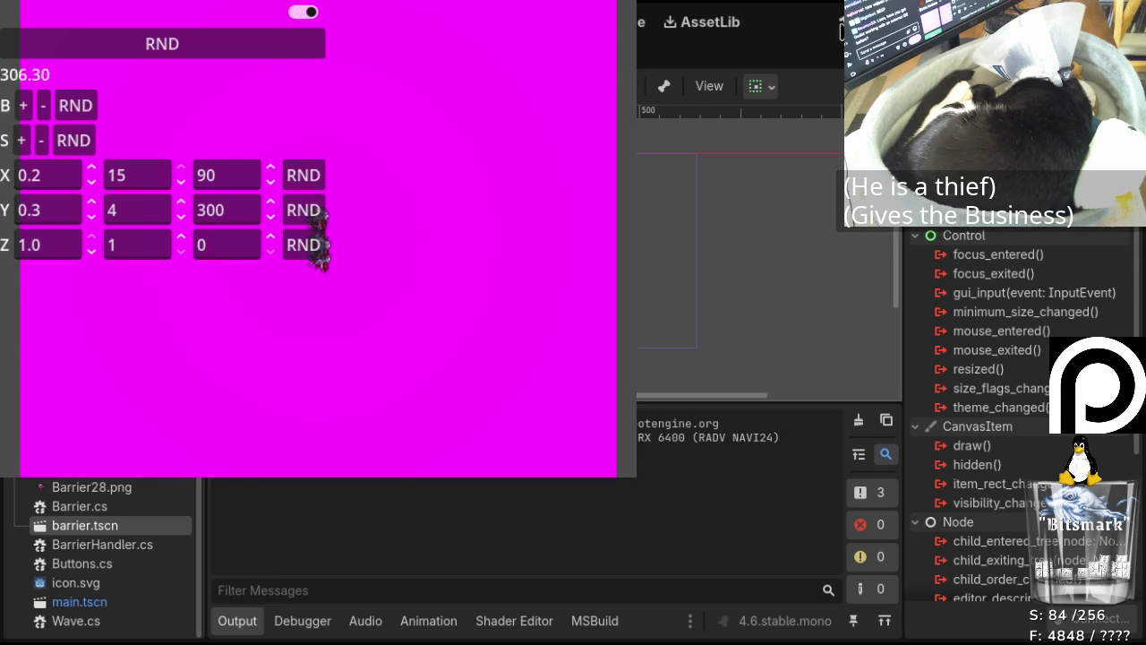
pyautogui.press('F8')
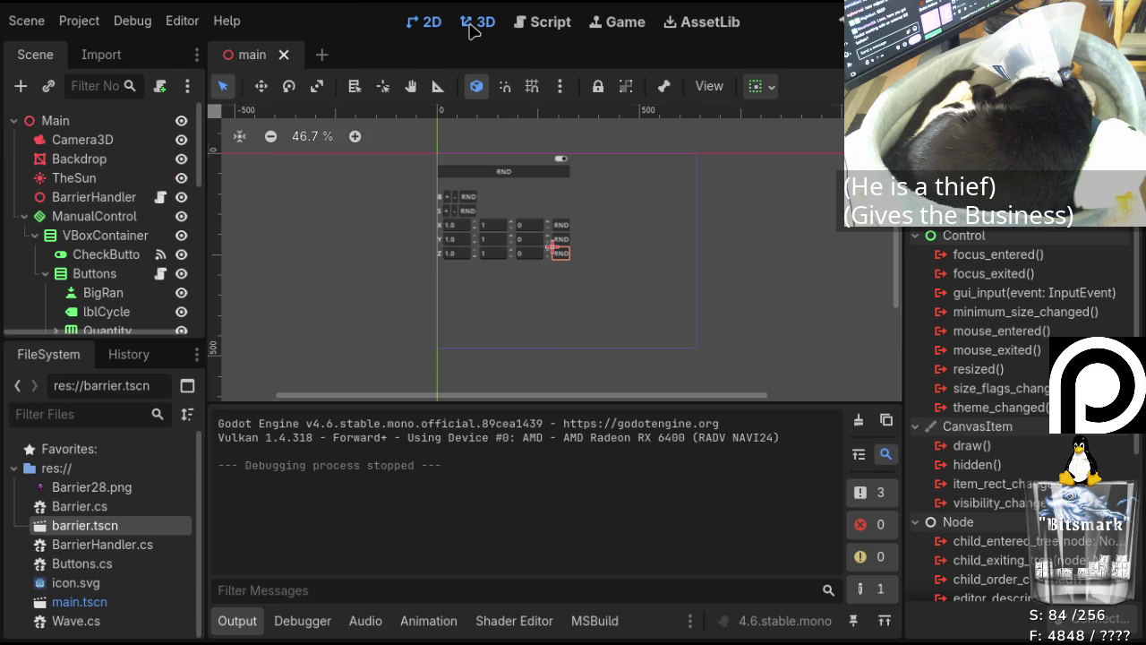
# In the 3D view, change Camera3D's Transform Position, then return to BarrierHandler.cs.
pyautogui.click(479, 21)
pyautogui.scroll(2, 486, 266)
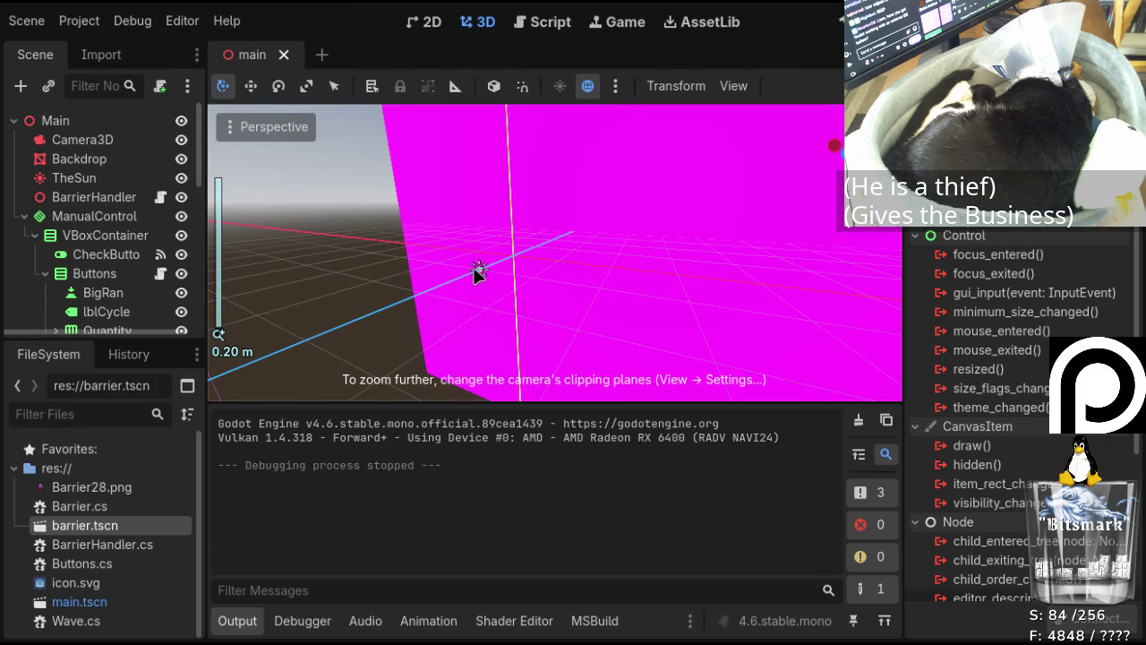
pyautogui.scroll(-5, 481, 268)
pyautogui.scroll(4, 476, 265)
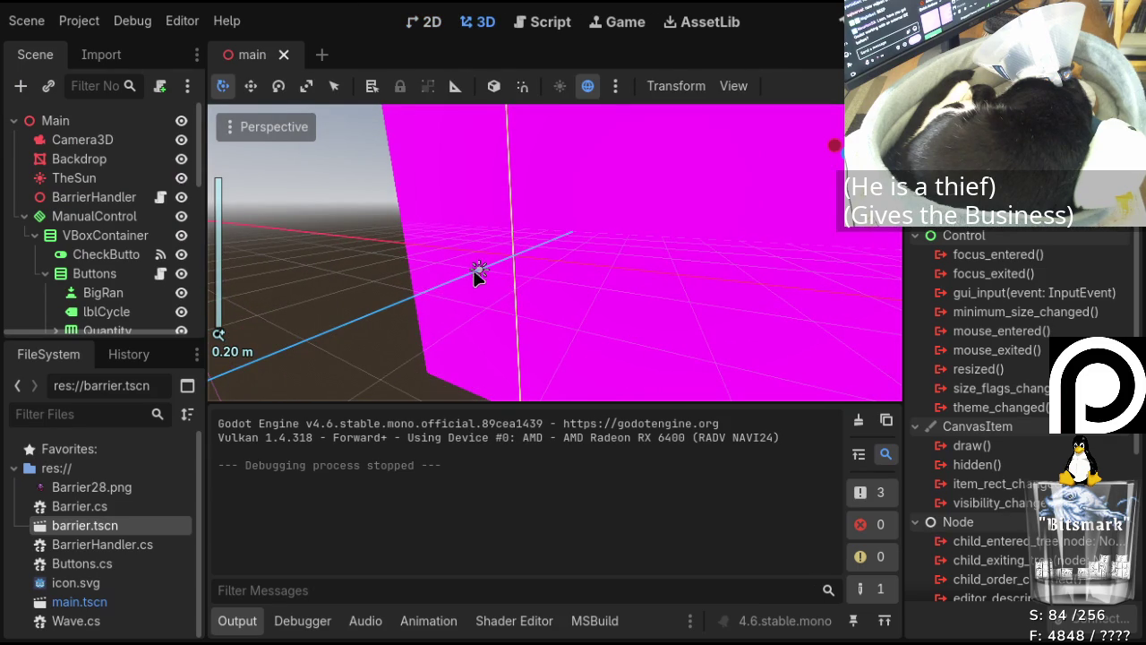
pyautogui.scroll(-7, 477, 275)
pyautogui.scroll(-7, 477, 280)
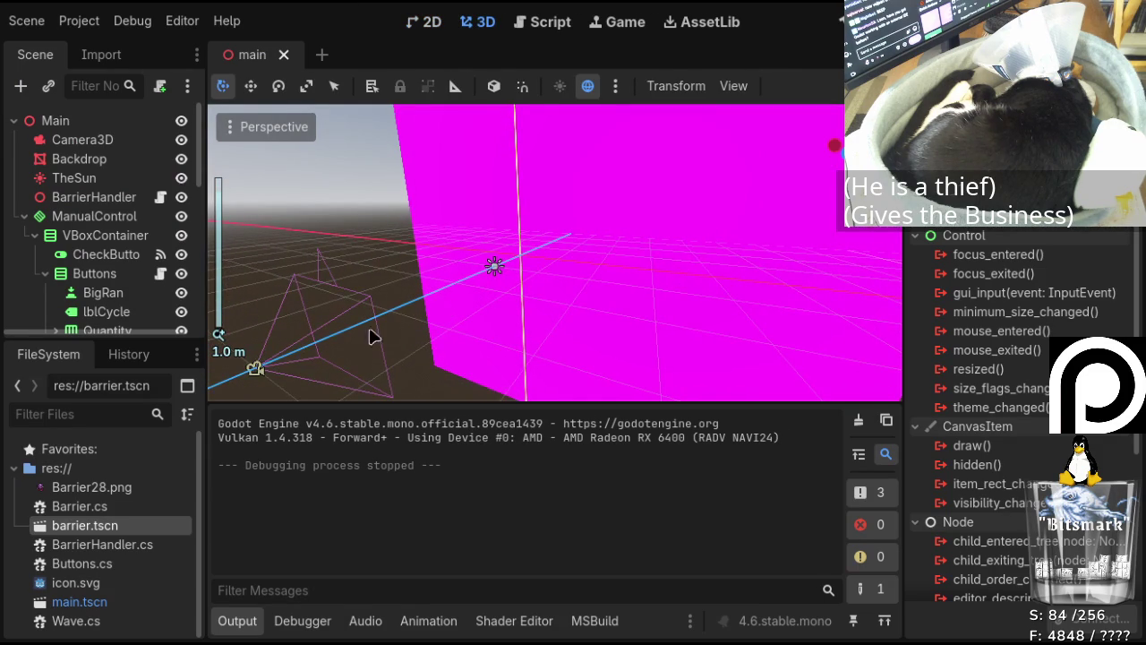
pyautogui.click(256, 368)
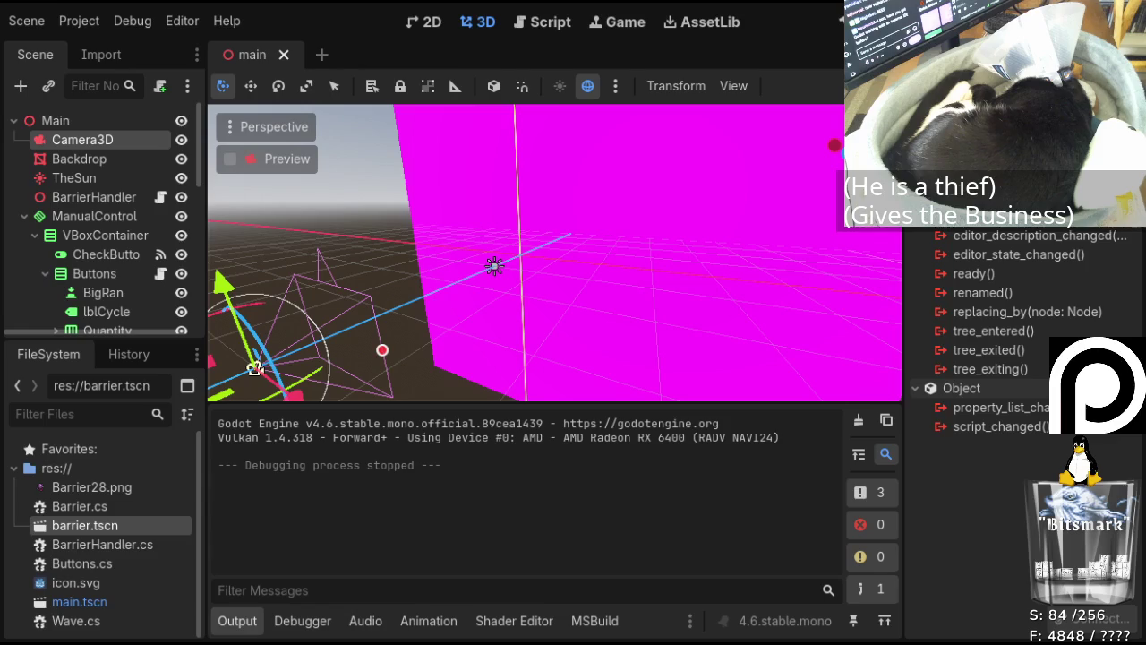
pyautogui.scroll(-3, 985, 559)
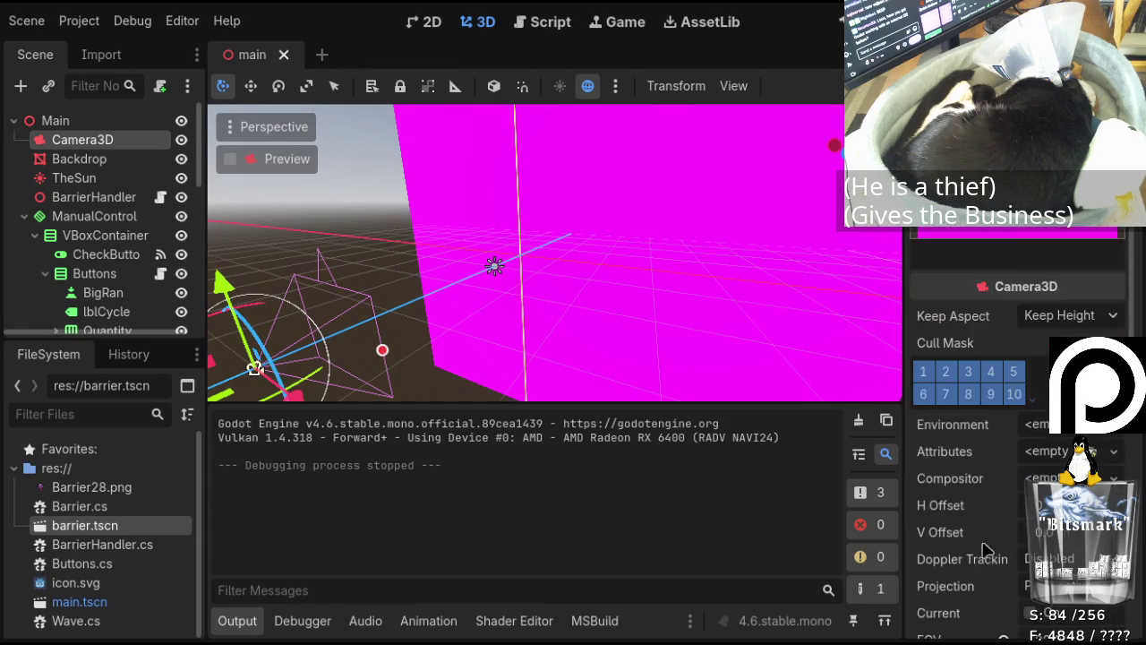
pyautogui.scroll(-5, 988, 491)
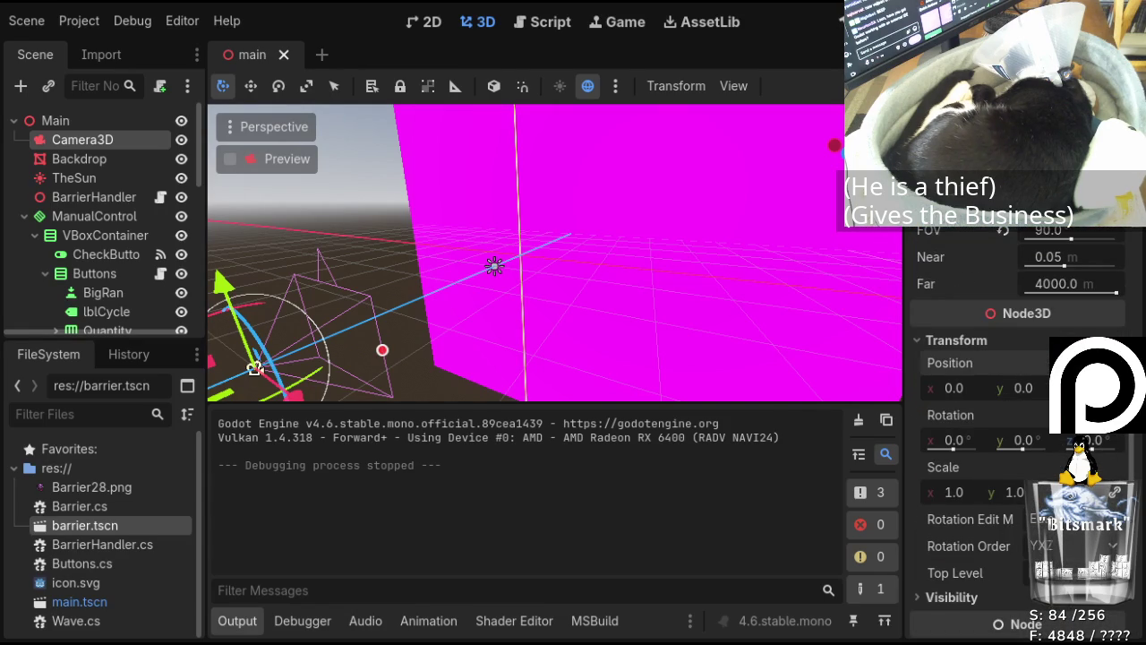
pyautogui.click(1110, 439)
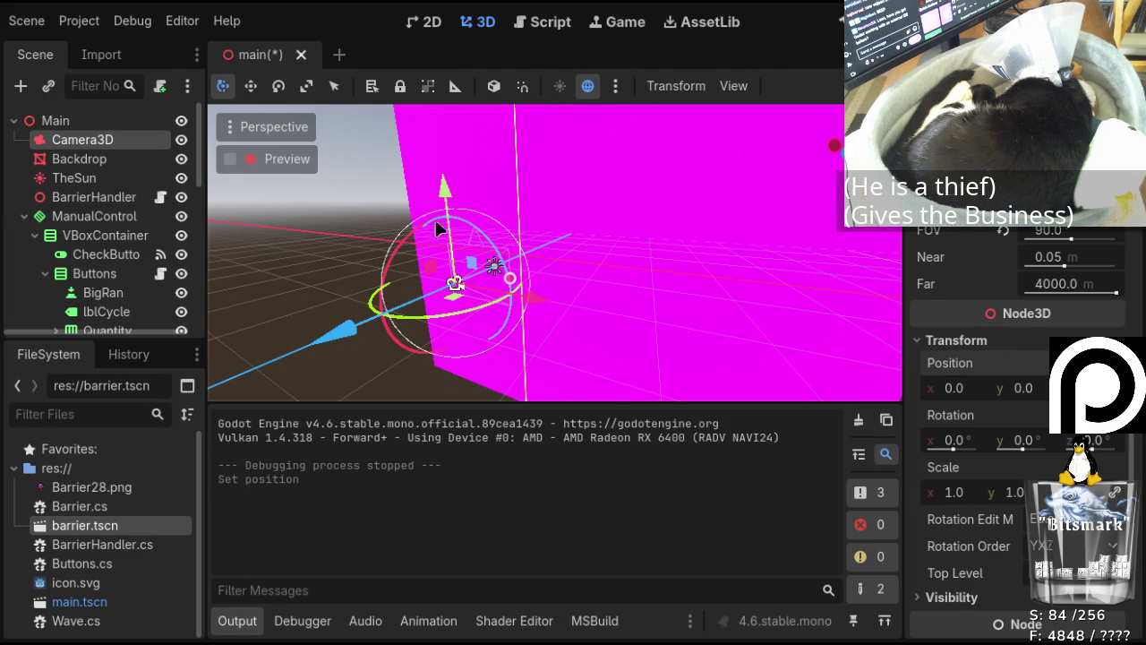
pyautogui.click(543, 23)
# Disconnect the WaveZ Rand button's toggled signal from _on_rand_toggled.
pyautogui.scroll(-8, 105, 162)
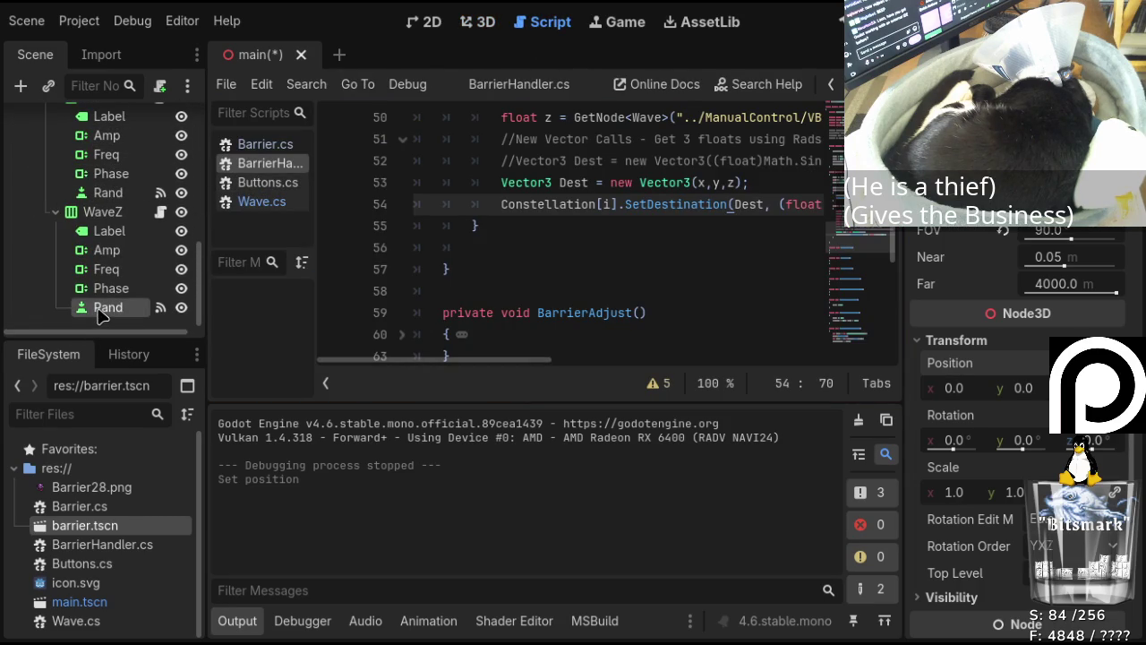
pyautogui.click(100, 309)
pyautogui.click(1001, 55)
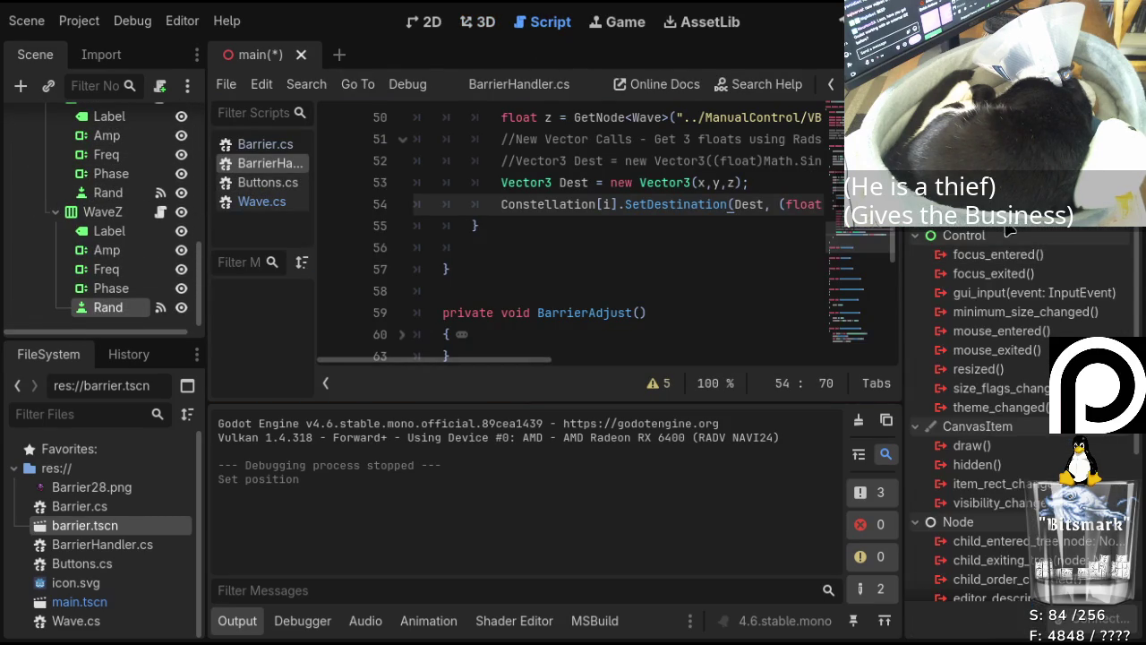
pyautogui.click(1091, 620)
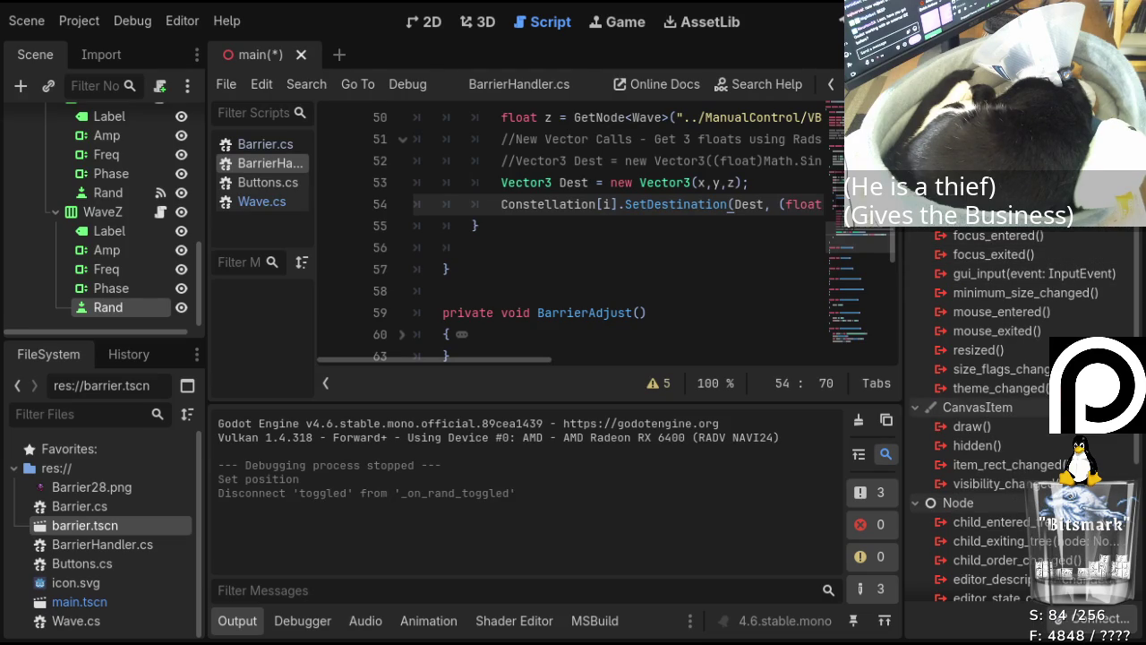
pyautogui.click(133, 193)
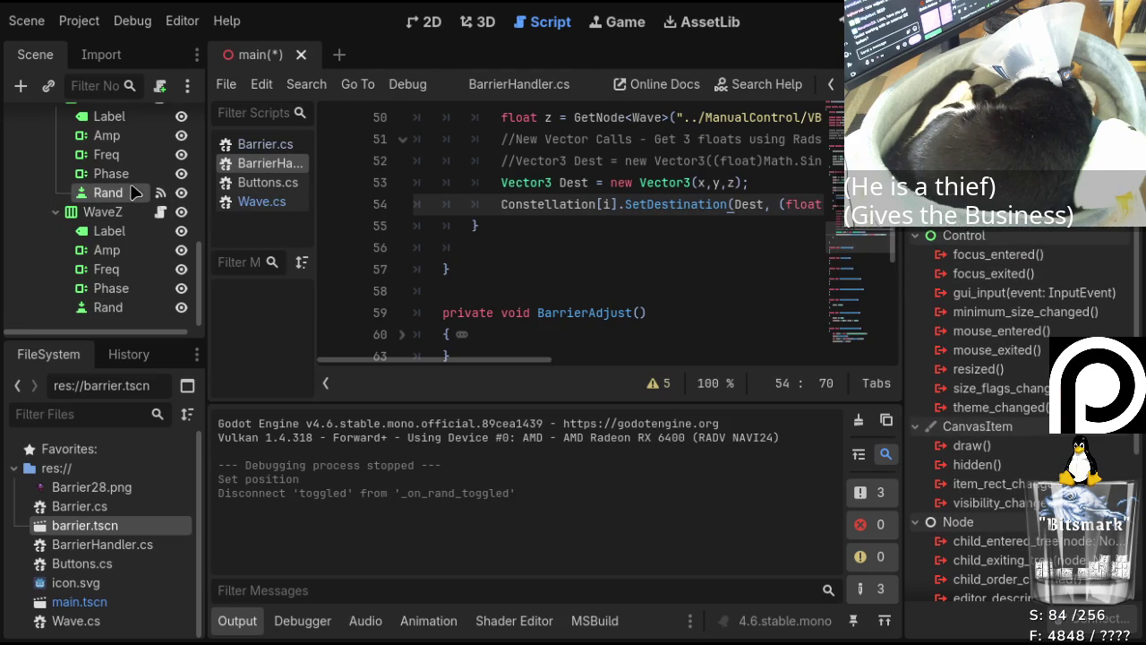
pyautogui.click(112, 309)
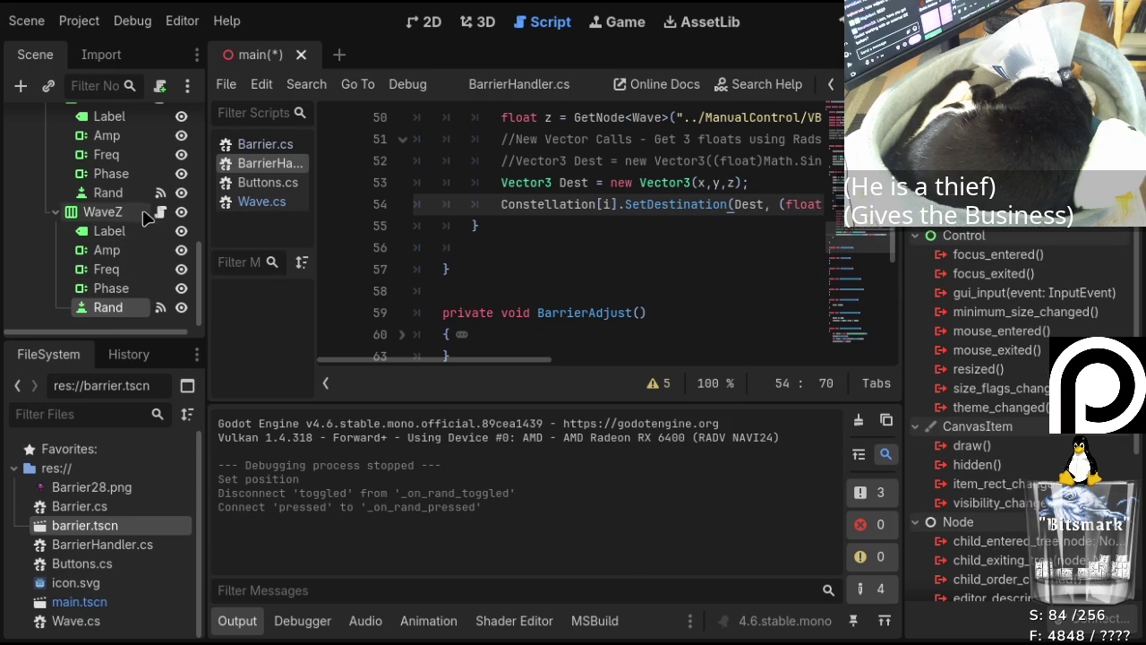
# Collapse the WaveX, WaveY and WaveZ groups and save main.tscn.
pyautogui.scroll(5, 108, 259)
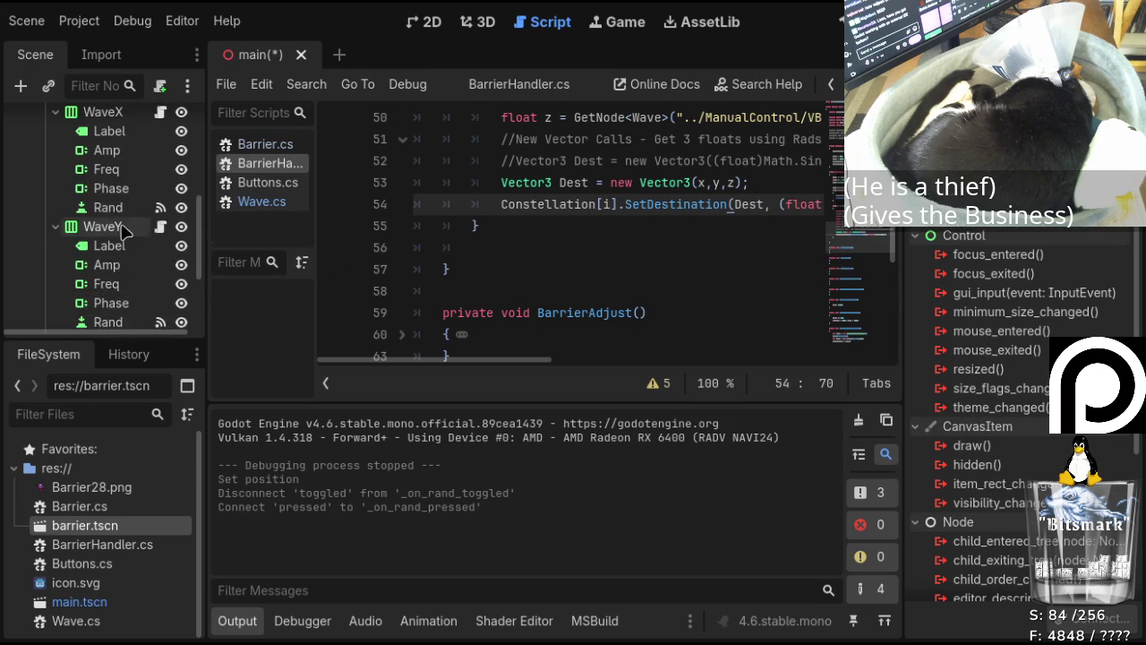
pyautogui.click(56, 188)
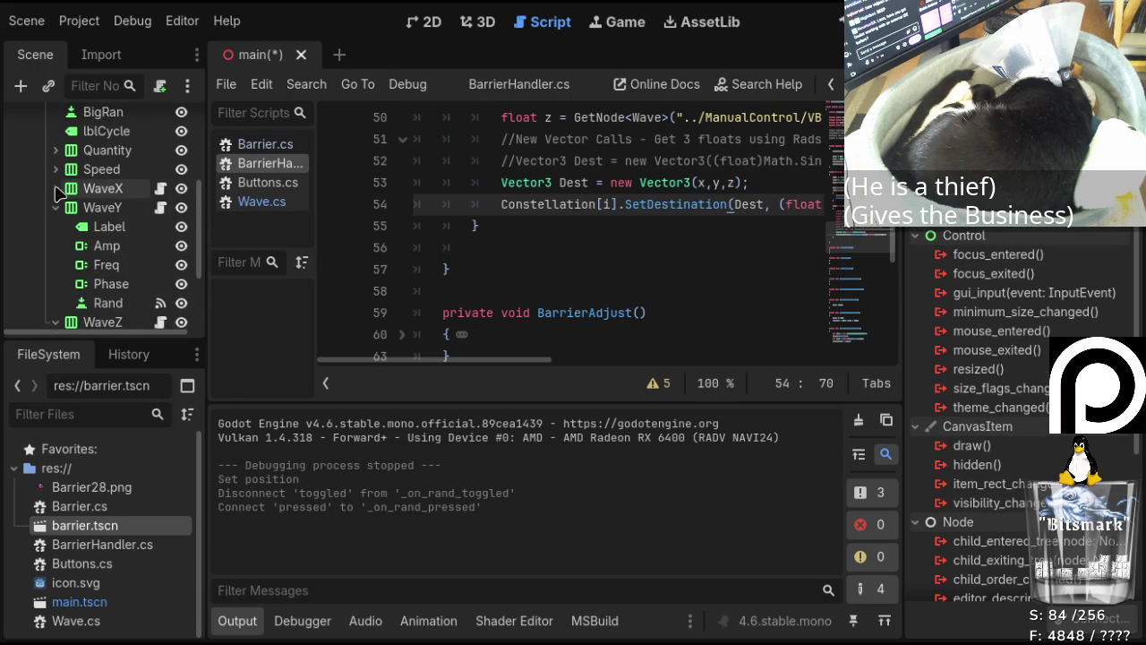
pyautogui.click(55, 207)
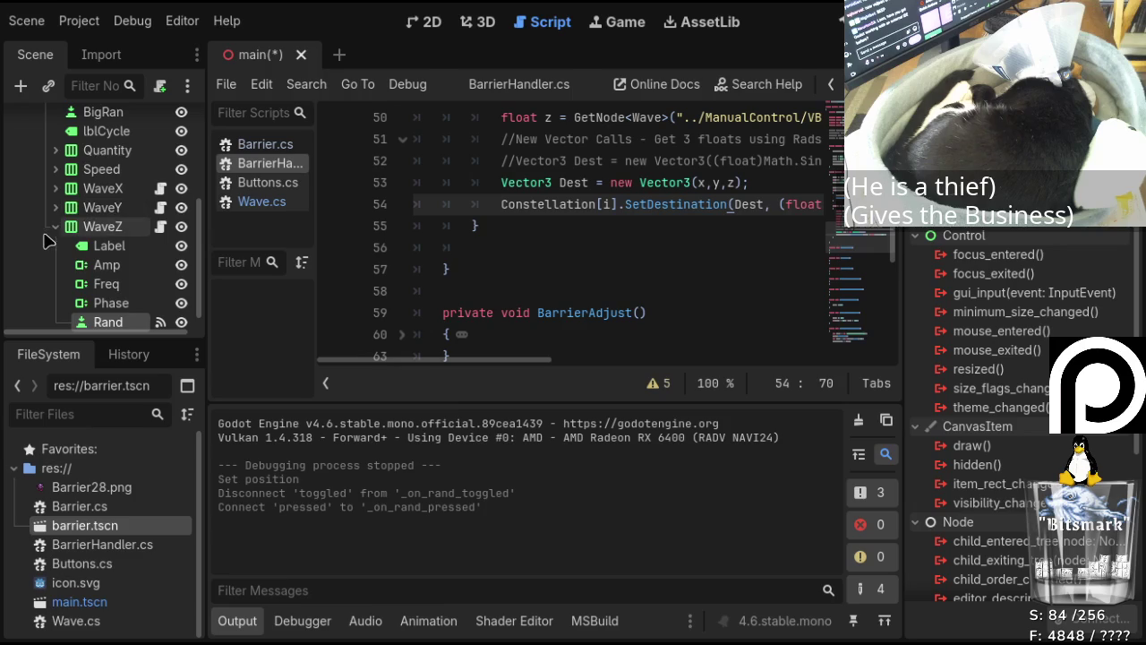
pyautogui.click(56, 226)
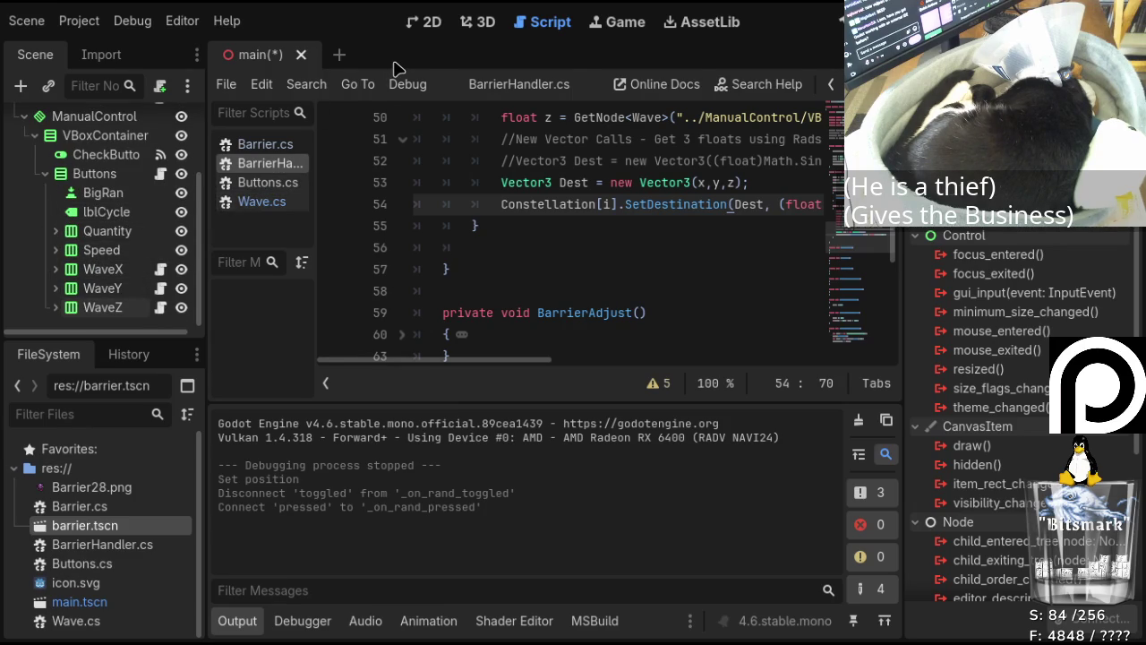
pyautogui.hotkey('ctrl', 's')
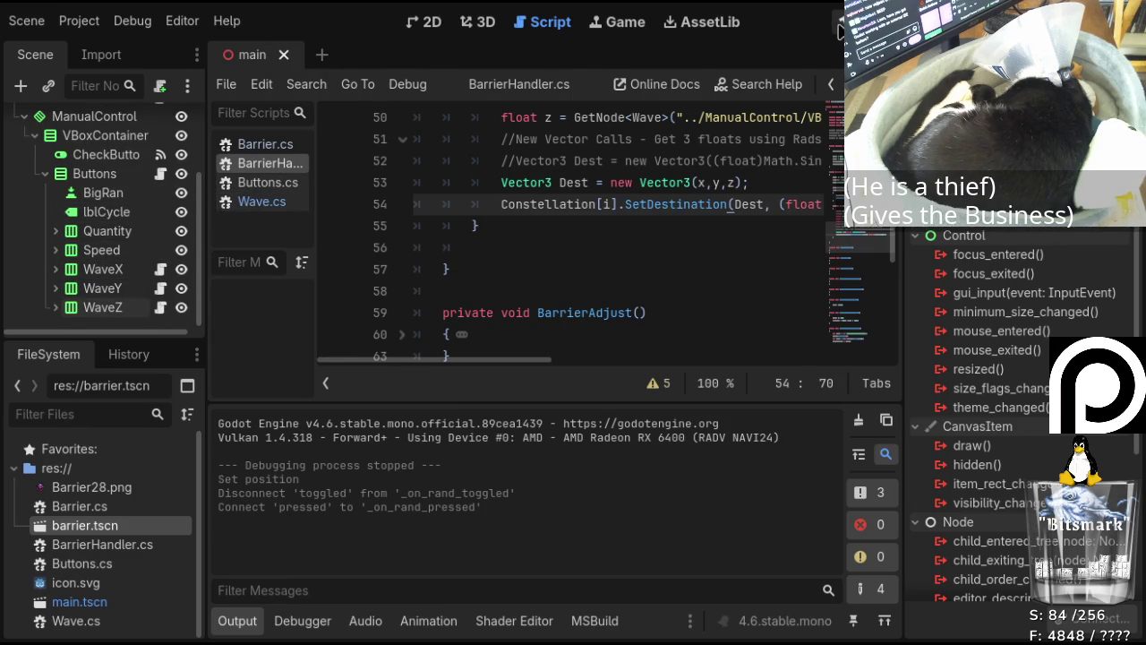
# Build the project, select SpeedRan under Speed, and connect its pressed signal to BarrierHandler.
pyautogui.press('F5')
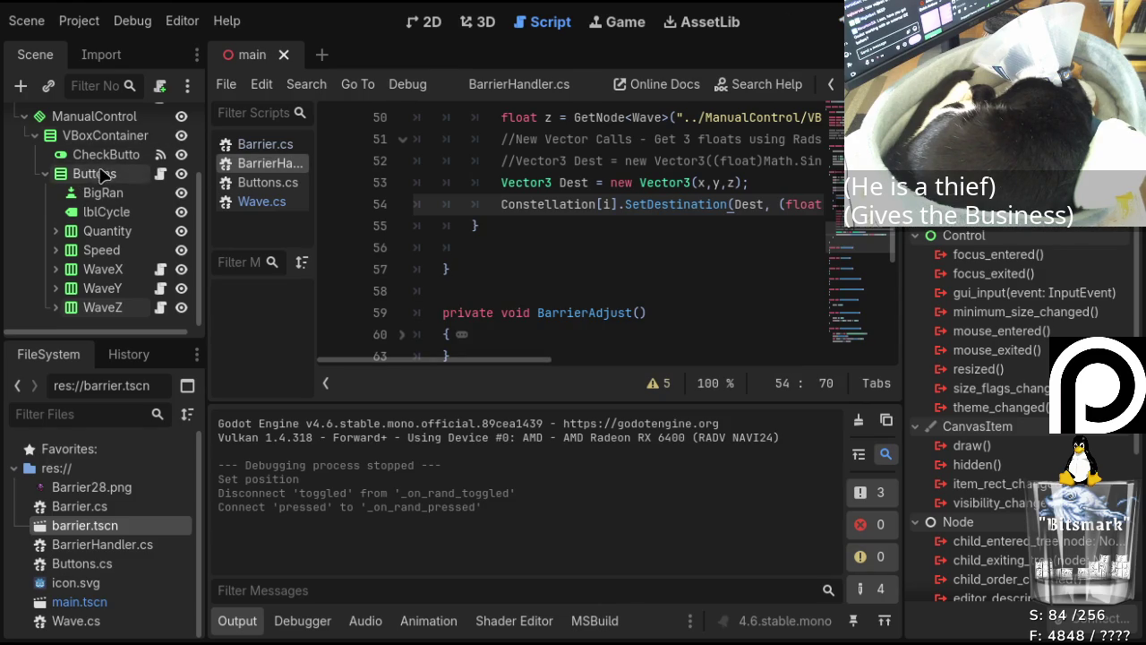
pyautogui.click(56, 254)
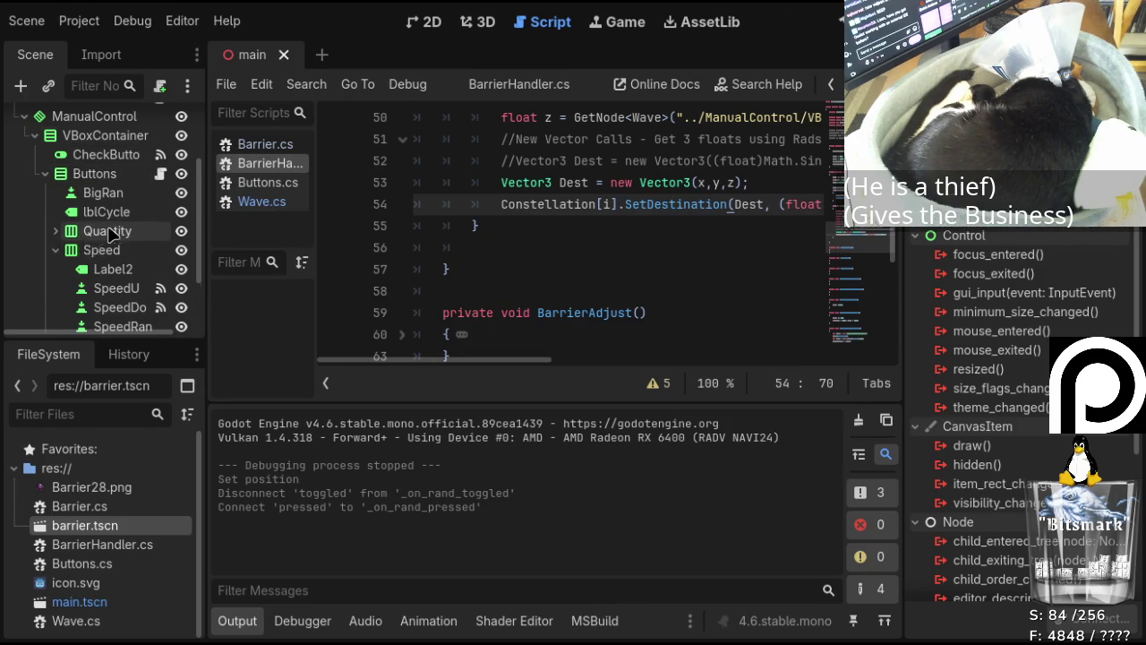
pyautogui.scroll(-2, 107, 251)
pyautogui.click(134, 275)
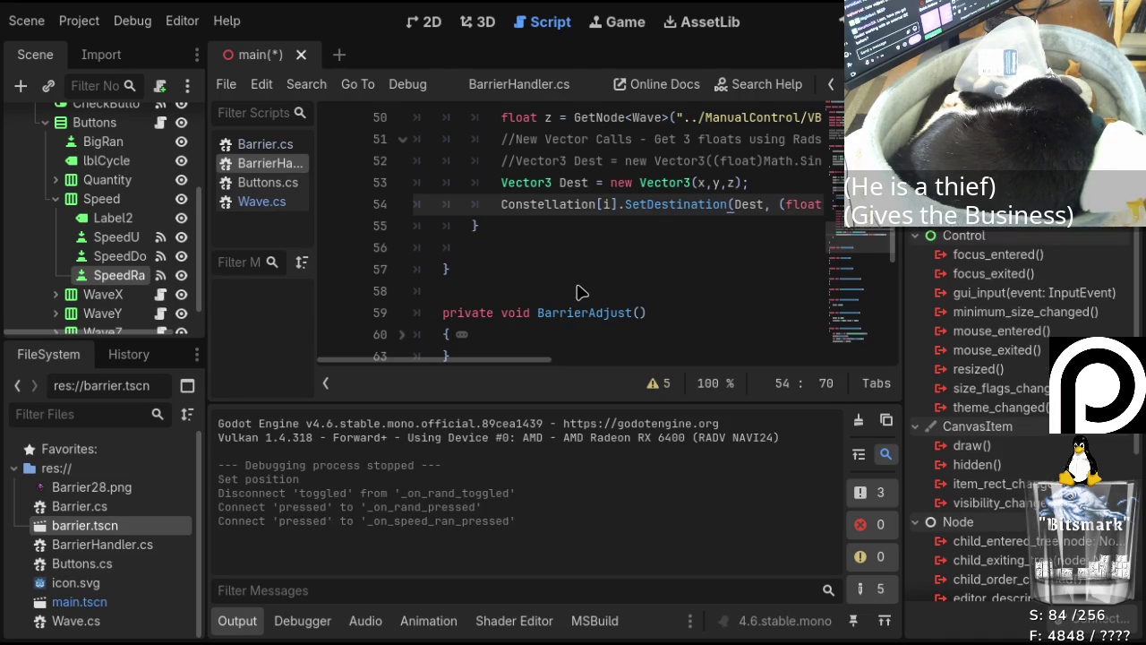
pyautogui.scroll(1, 138, 283)
pyautogui.scroll(4, 139, 283)
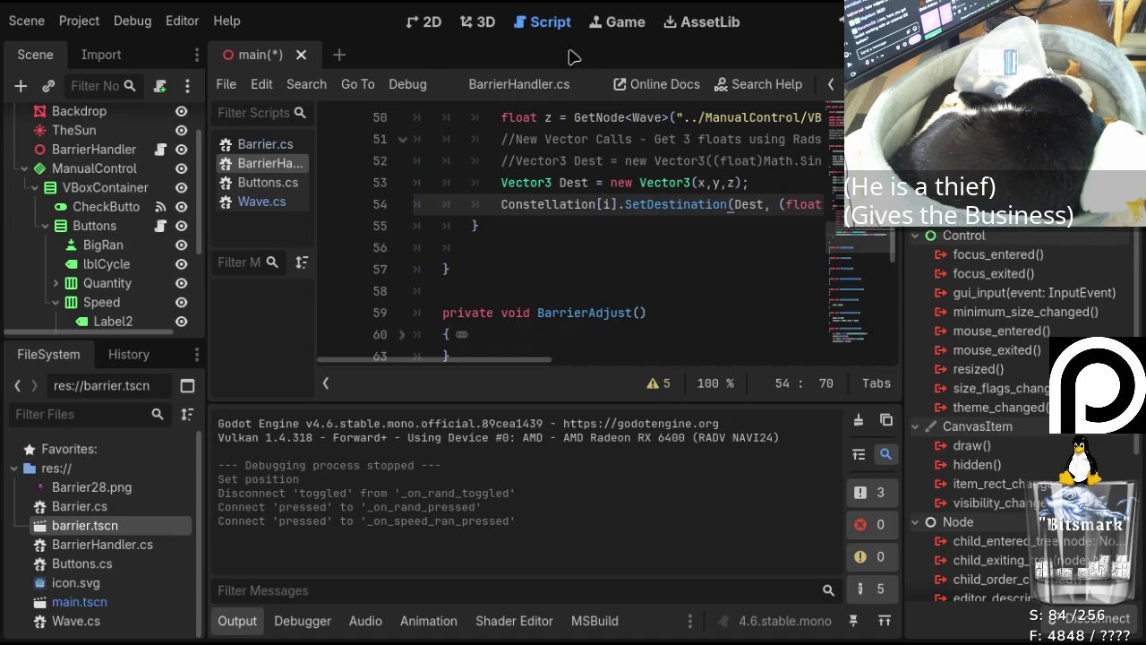
pyautogui.scroll(-15, 459, 280)
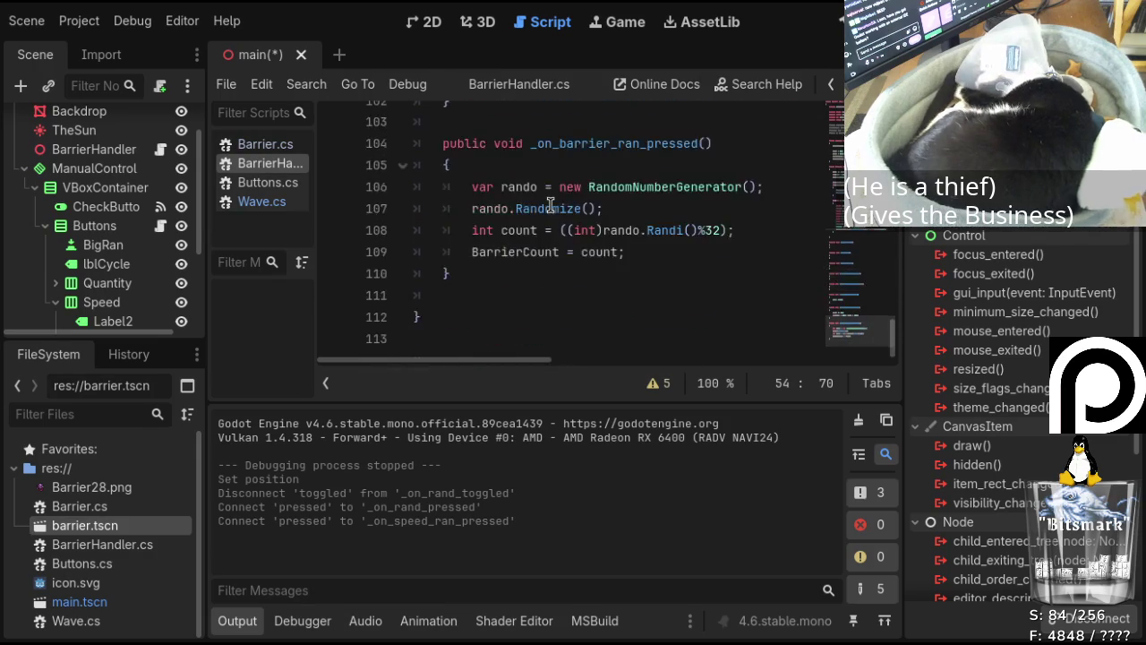
pyautogui.scroll(2, 458, 280)
pyautogui.scroll(1, 499, 260)
# Write an empty public void _on_speed_ran_pressed() method and select the barrier method's random-number lines.
pyautogui.scroll(-1, 499, 261)
pyautogui.scroll(-1, 499, 261)
pyautogui.click(484, 185)
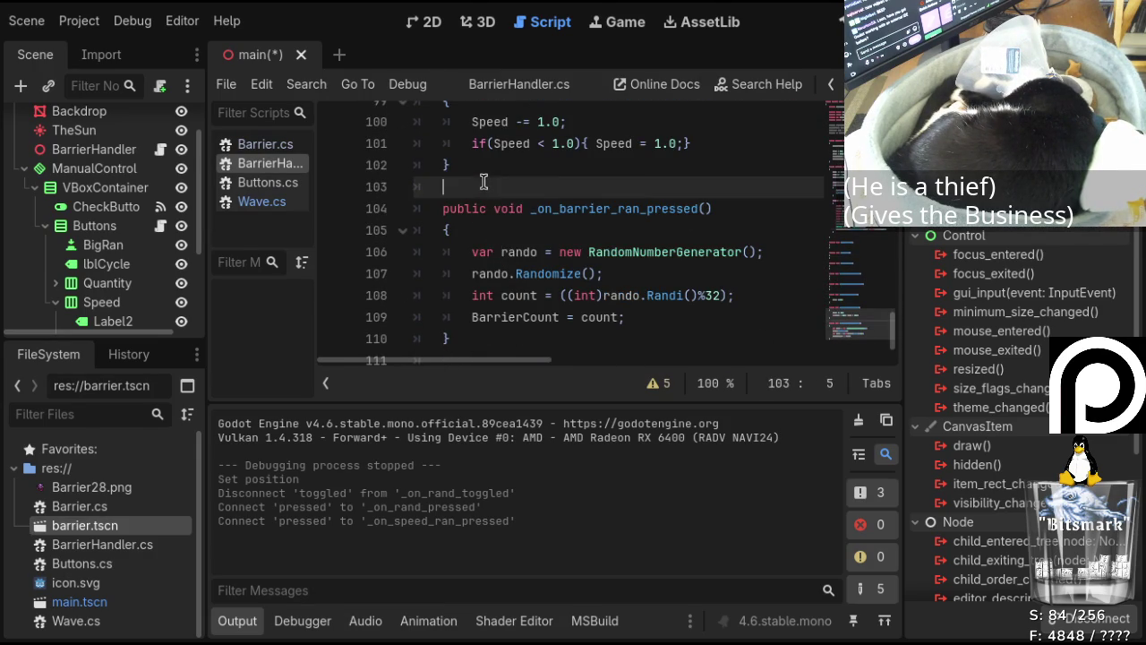
pyautogui.scroll(-2, 627, 197)
pyautogui.click(552, 273)
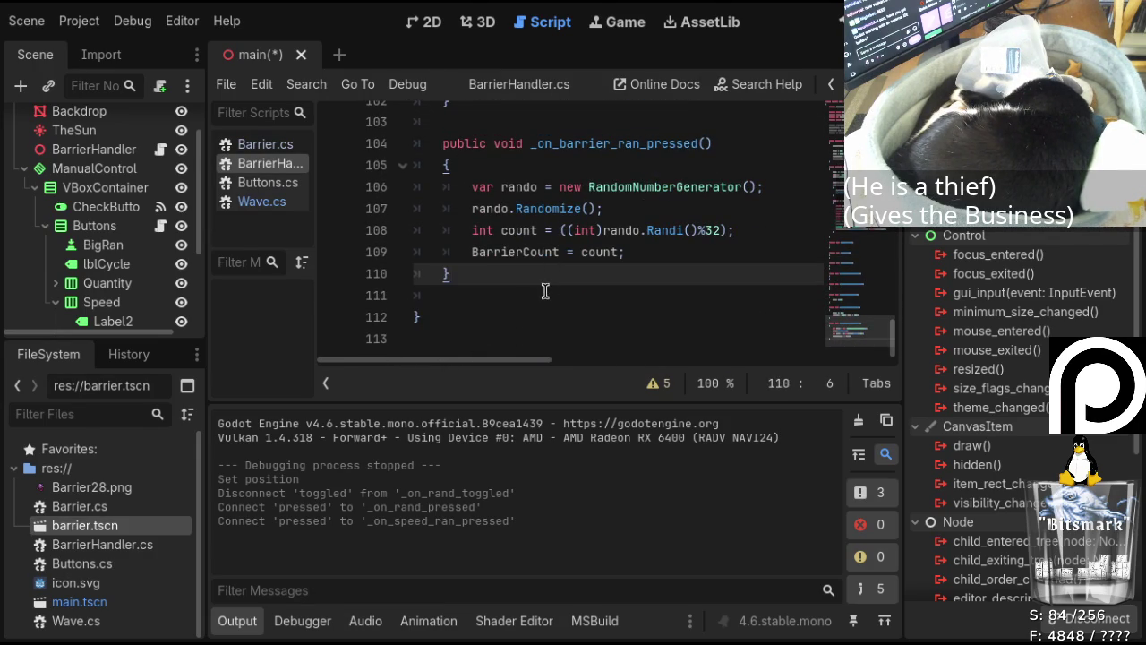
pyautogui.press('Return')
pyautogui.press('Return')
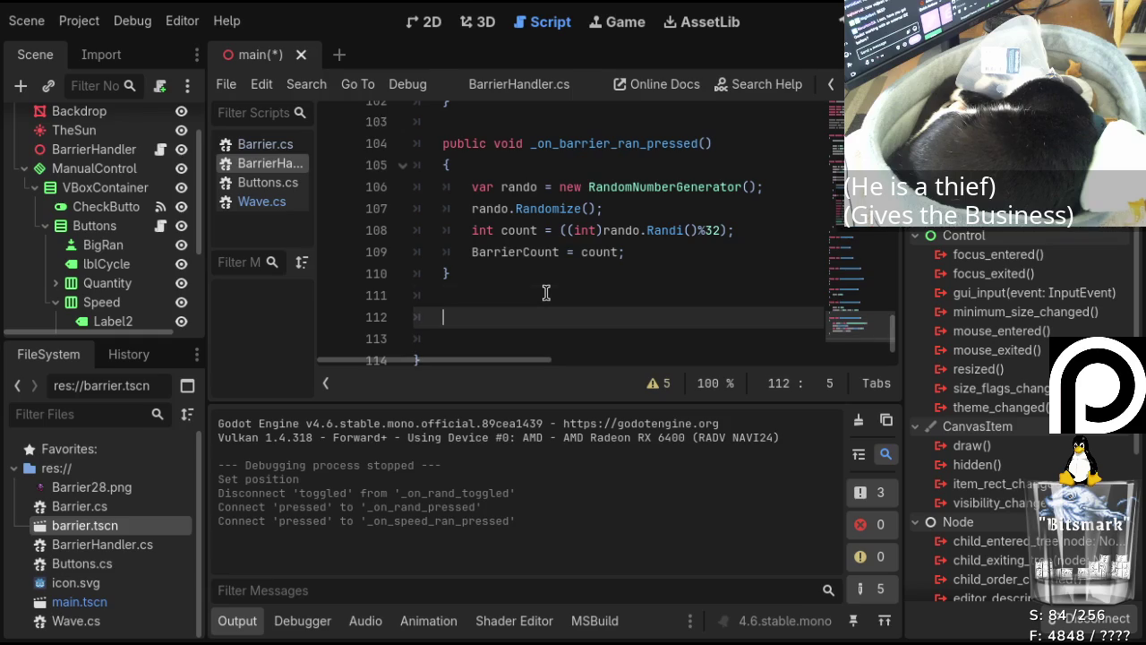
pyautogui.write('public void ')
pyautogui.write('_on_spe')
pyautogui.write('ed_ran')
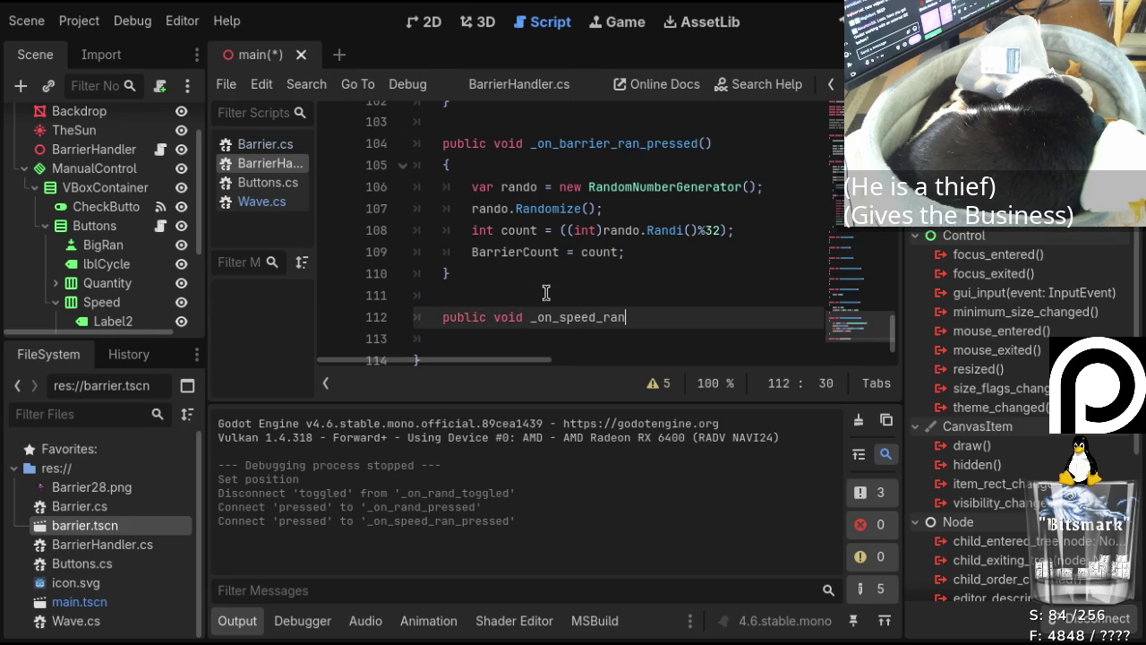
pyautogui.write('_pressed()')
pyautogui.press('Return')
pyautogui.write('{')
pyautogui.press('Return')
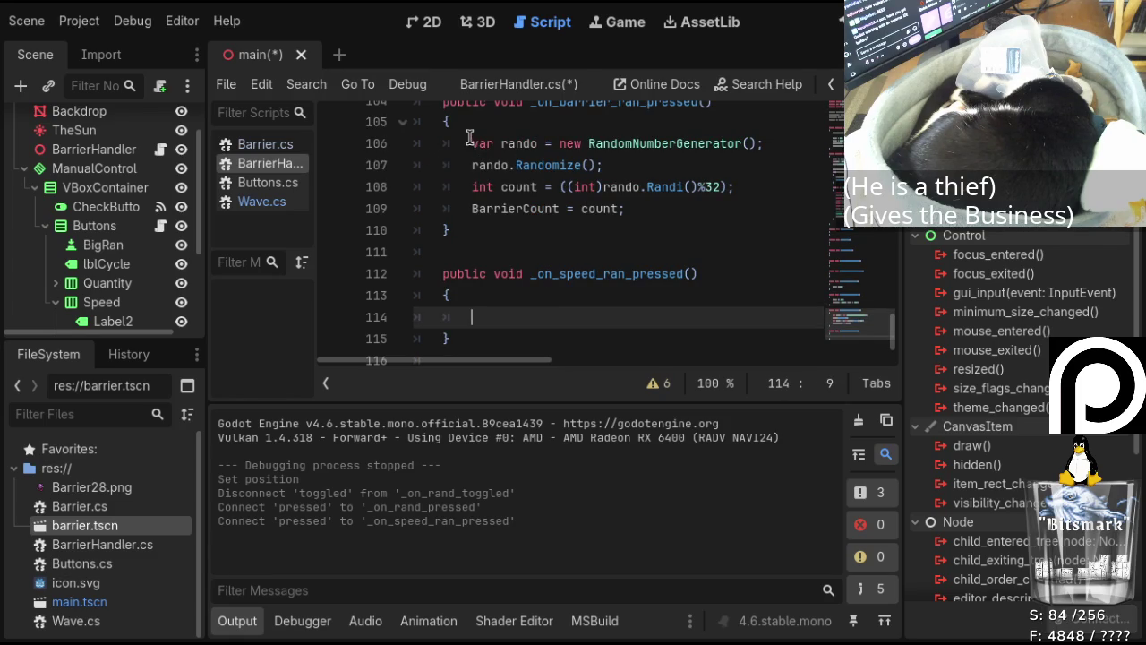
pyautogui.moveTo(469, 141)
pyautogui.mouseDown()
pyautogui.moveTo(694, 148)
pyautogui.moveTo(701, 167)
pyautogui.moveTo(743, 188)
pyautogui.moveTo(742, 208)
pyautogui.moveTo(743, 187)
pyautogui.mouseUp()
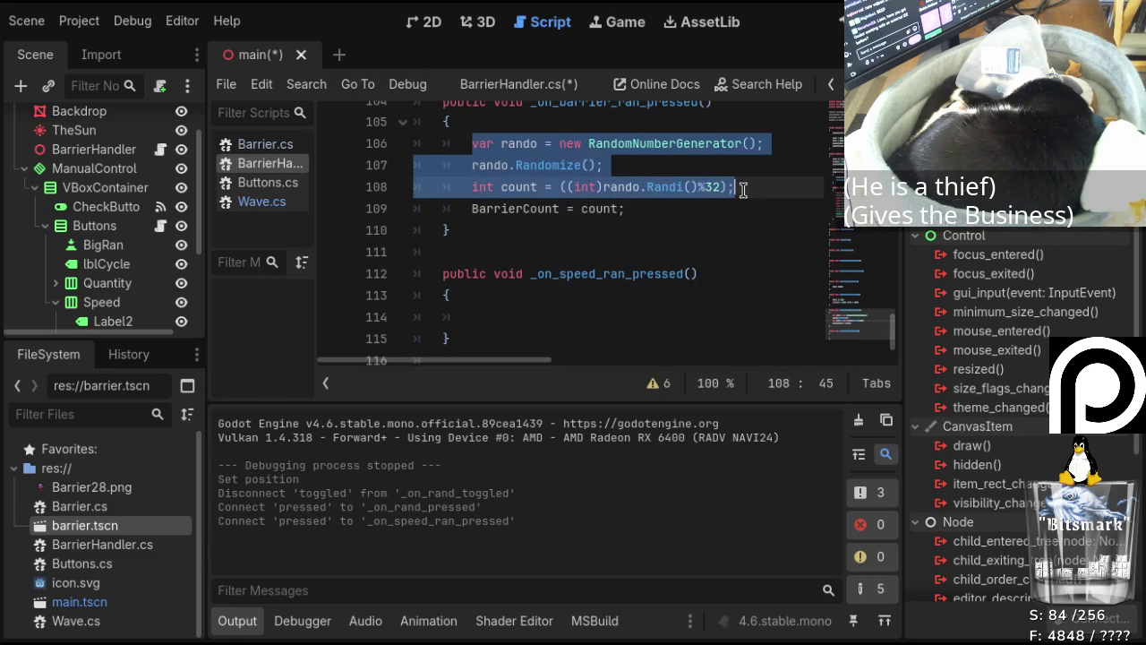
# Paste the random-number lines into _on_speed_ran_pressed, making count a double from RandRange(1.0f…).
pyautogui.click(567, 316)
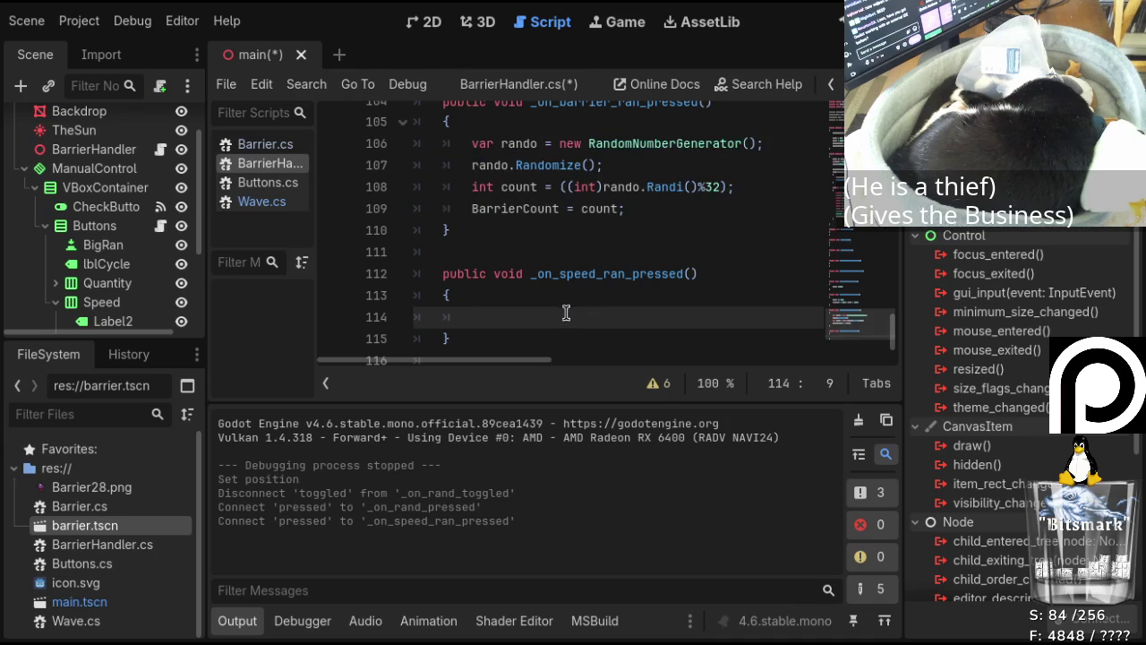
pyautogui.write('var rando = new RandomNumberGenerator(); \t\trando.Randomize(); \t\tint count = ((int)rando.Randi()%32);')
pyautogui.scroll(-2, 562, 278)
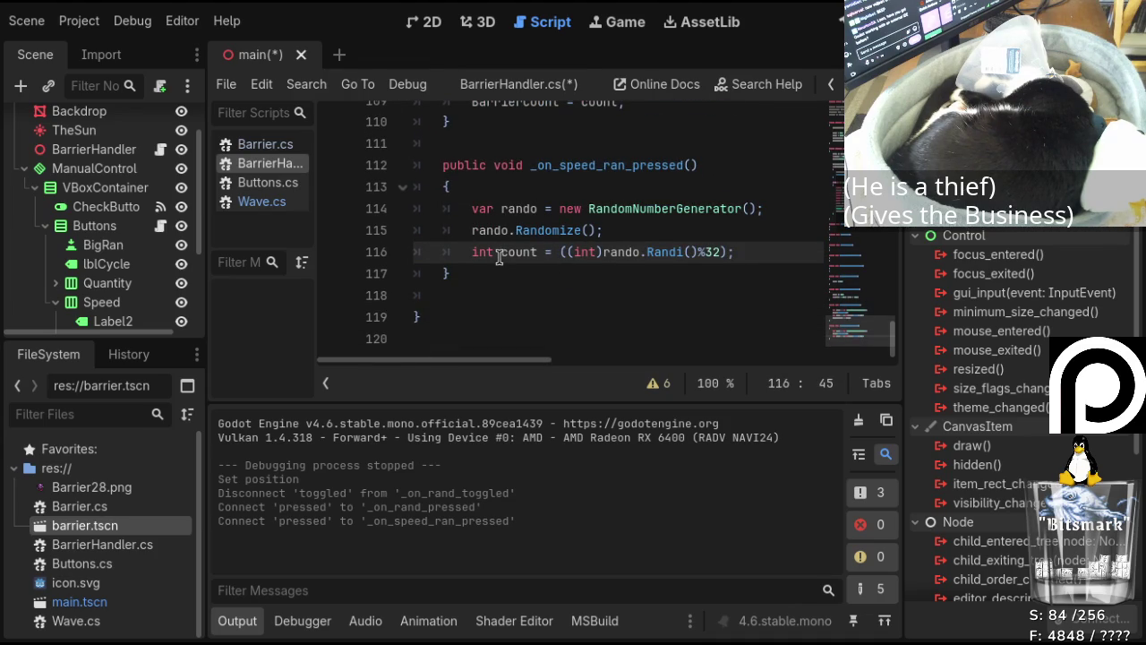
pyautogui.moveTo(494, 252); pyautogui.dragTo(472, 251)
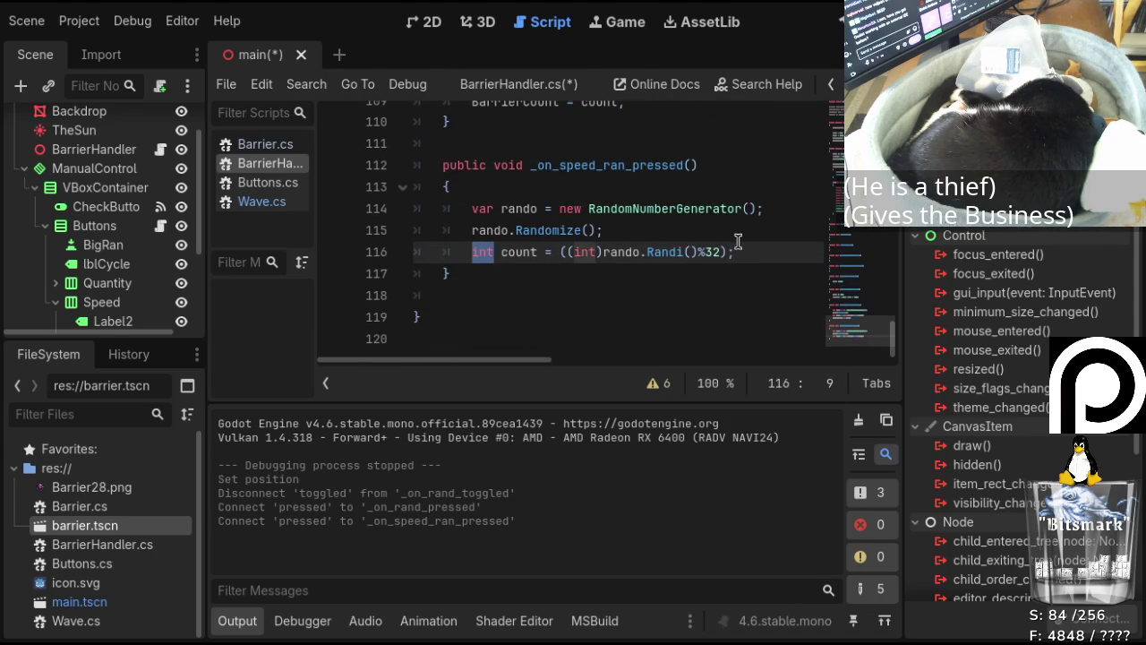
pyautogui.write('double')
pyautogui.press('Right')
pyautogui.press('Right')
pyautogui.press('Right')
pyautogui.press('Right')
pyautogui.press('Right')
pyautogui.press('Right')
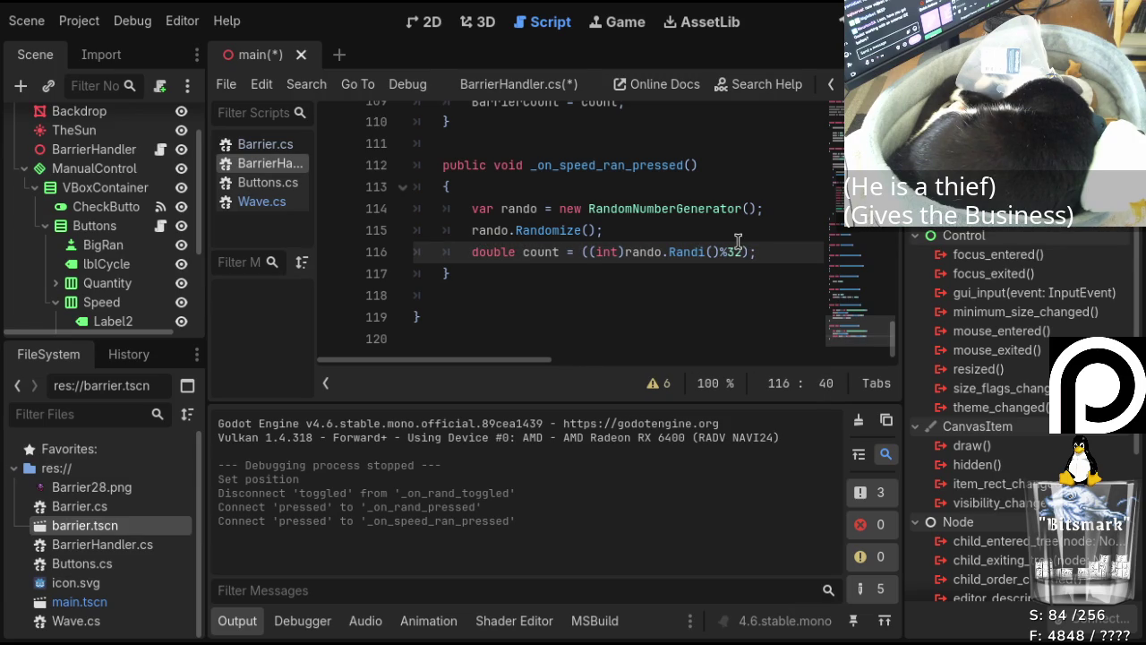
pyautogui.press('Right')
pyautogui.press('BackSpace')
pyautogui.write('Range')
pyautogui.press('Right')
pyautogui.write('1')
pyautogui.write(',')
pyautogui.press('Delete')
pyautogui.press('Delete')
pyautogui.write('.0')
pyautogui.write('f')
# Change the cast to (double), set the upper bound to 60.0f, and save BarrierHandler.cs.
pyautogui.press('Left')
pyautogui.press('Left')
pyautogui.press('Left')
pyautogui.press('BackSpace')
pyautogui.press('BackSpace')
pyautogui.press('BackSpace')
pyautogui.write('double')
pyautogui.press('Left')
pyautogui.press('Left')
pyautogui.press('Left')
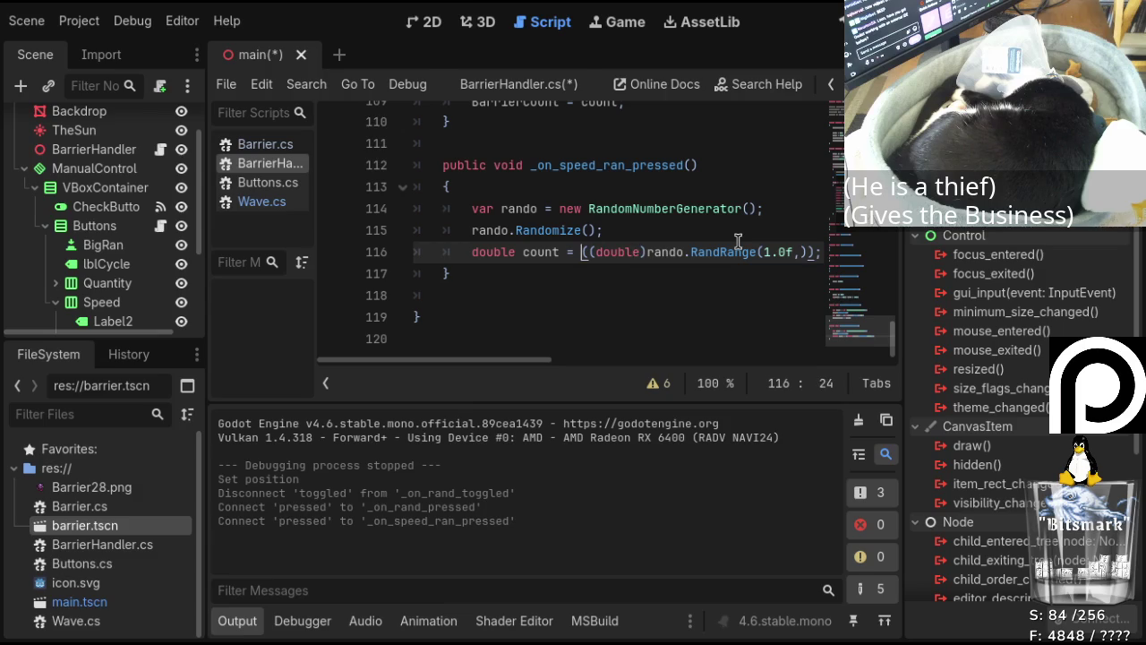
pyautogui.press('Delete')
pyautogui.press('Right')
pyautogui.press('Right')
pyautogui.press('Right')
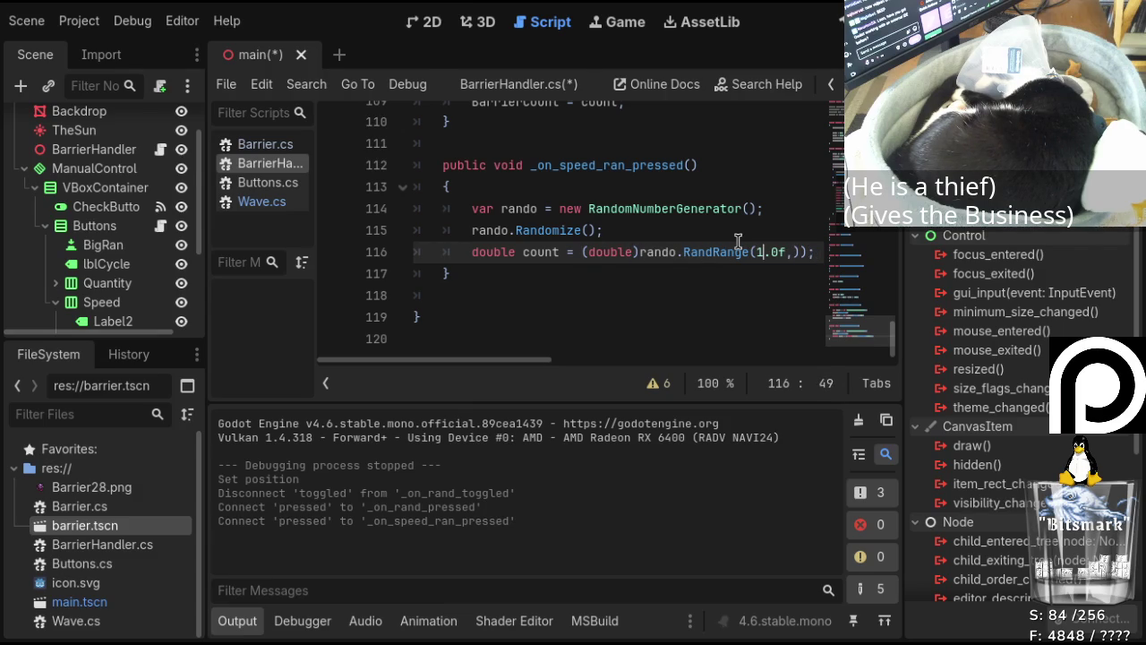
pyautogui.press('Right')
pyautogui.press('Right')
pyautogui.press('Delete')
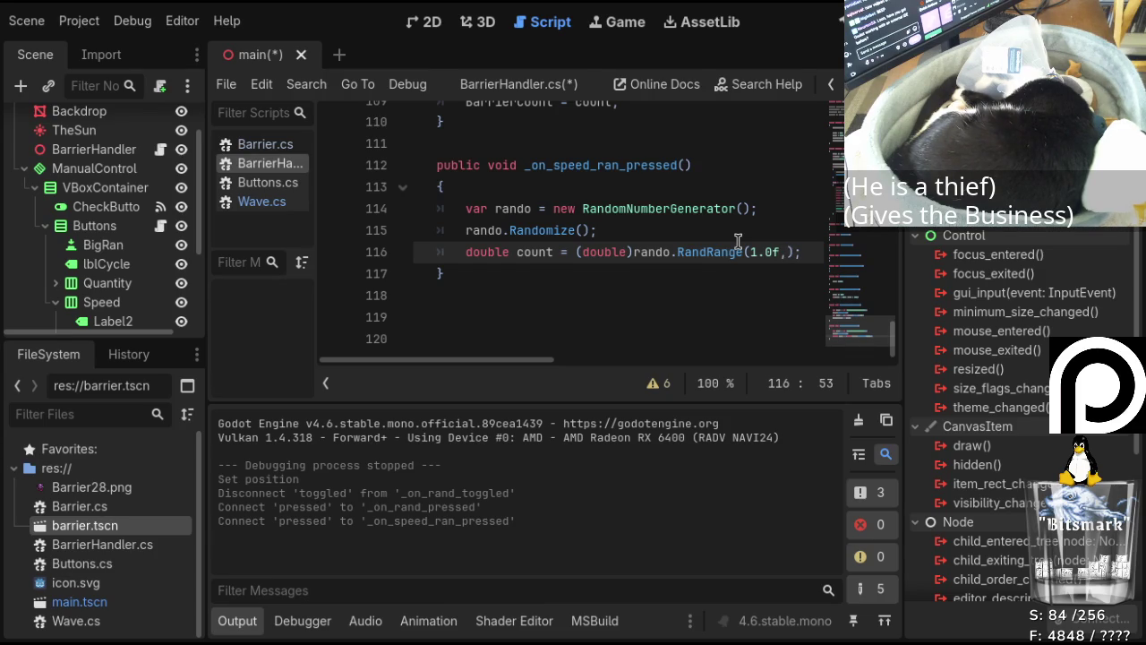
pyautogui.write('60.0f')
pyautogui.press('End')
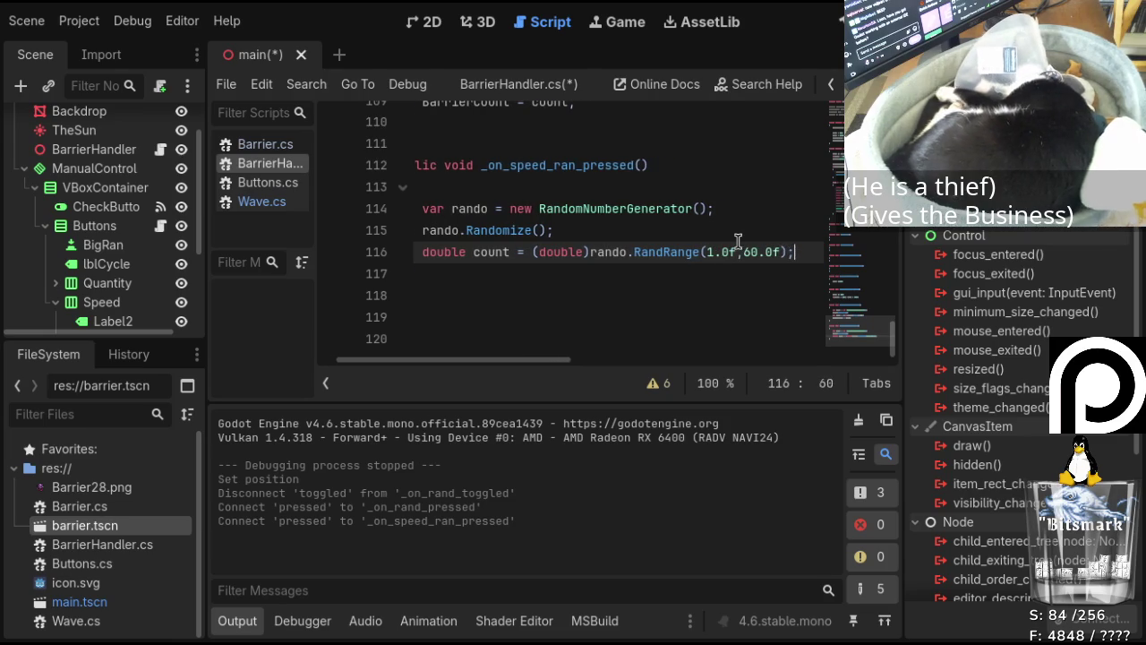
pyautogui.hotkey('ctrl', 's')
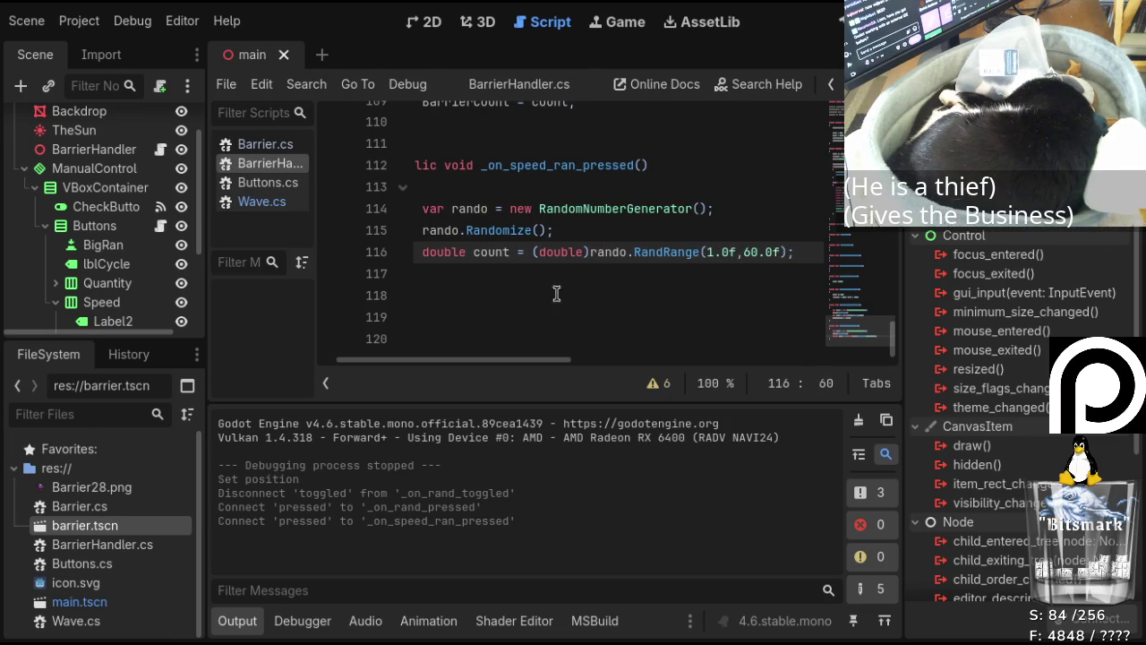
pyautogui.hscroll(-2, 533, 356)
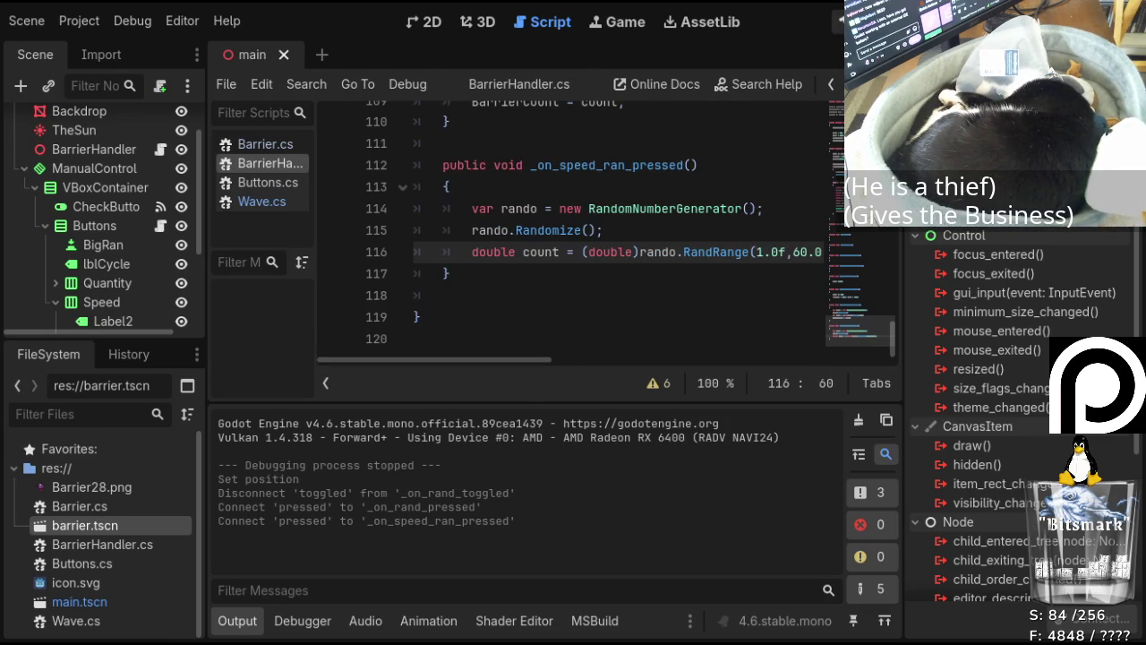
# Fix the build error by changing RandRange to RandfRange, then rebuild the .NET project.
pyautogui.press('F5')
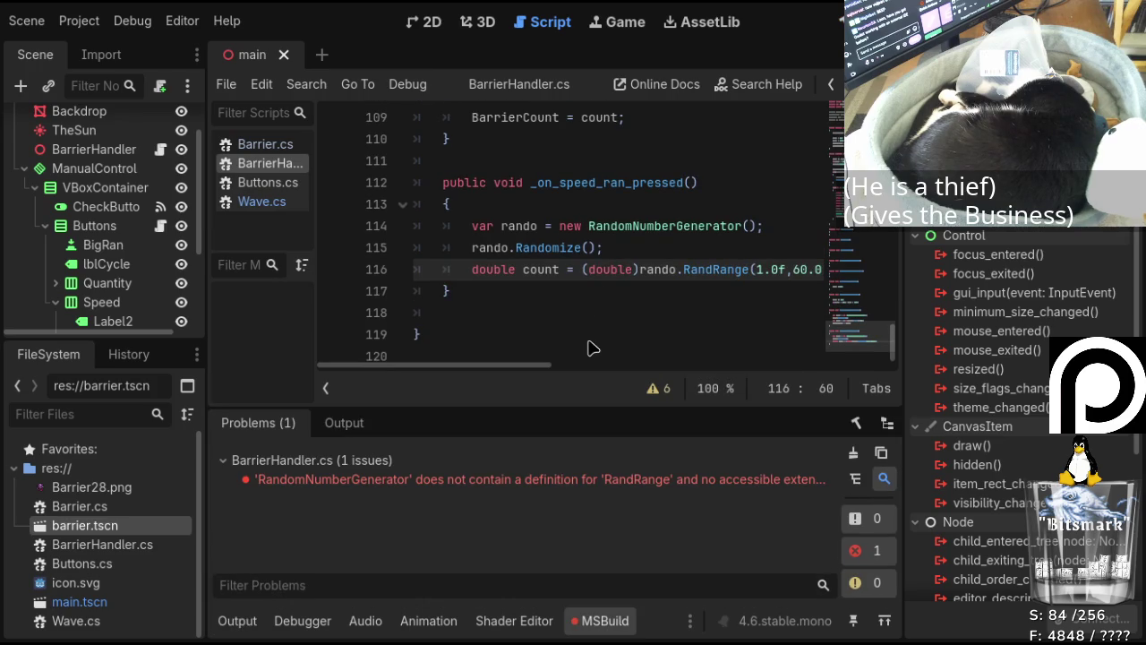
pyautogui.doubleClick(458, 480)
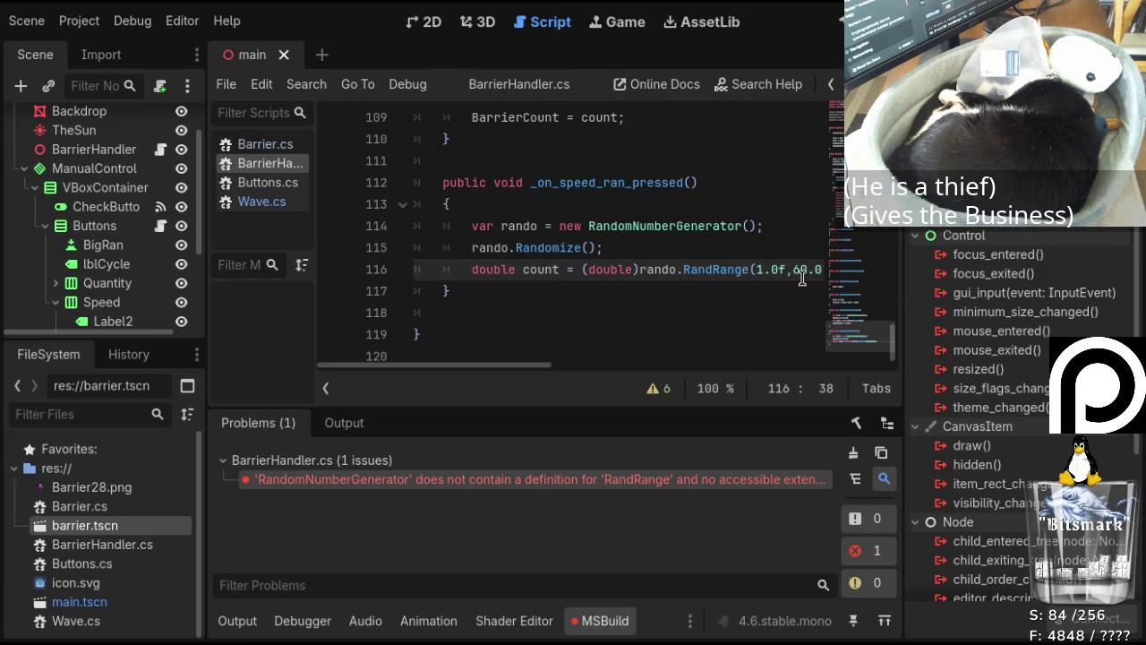
pyautogui.click(817, 271)
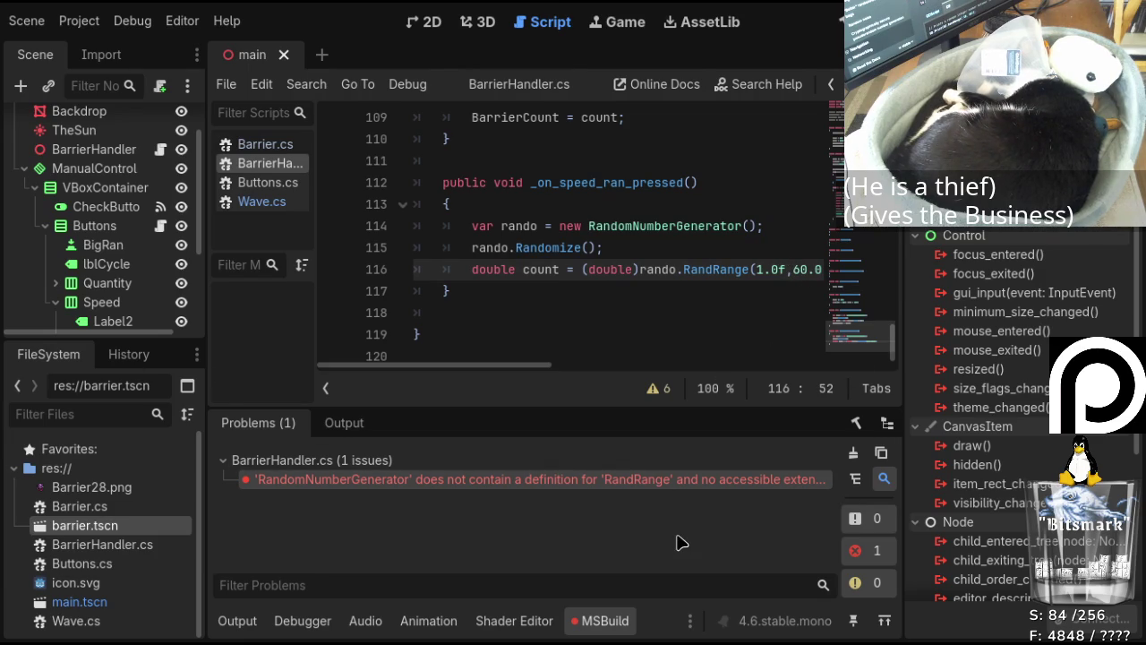
pyautogui.press('Left')
pyautogui.press('Left')
pyautogui.press('Left')
pyautogui.press('Left')
pyautogui.press('Left')
pyautogui.press('Left')
pyautogui.press('Right')
pyautogui.press('Right')
pyautogui.press('Right')
pyautogui.press('Left')
pyautogui.press('Left')
pyautogui.press('Left')
pyautogui.write('f')
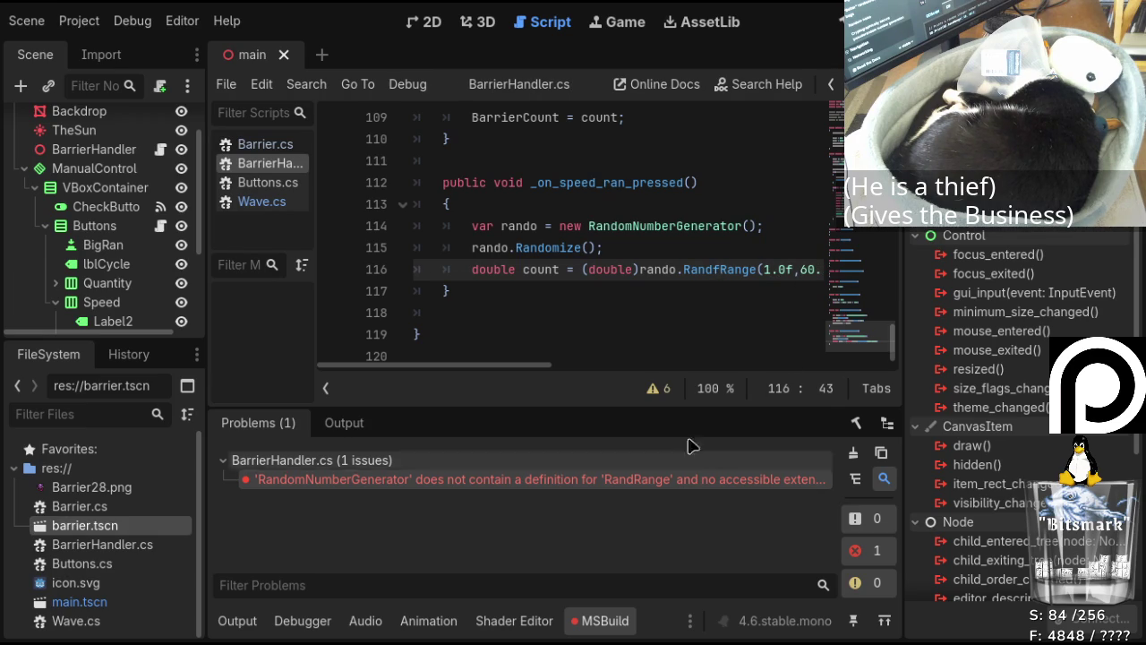
pyautogui.press('F5')
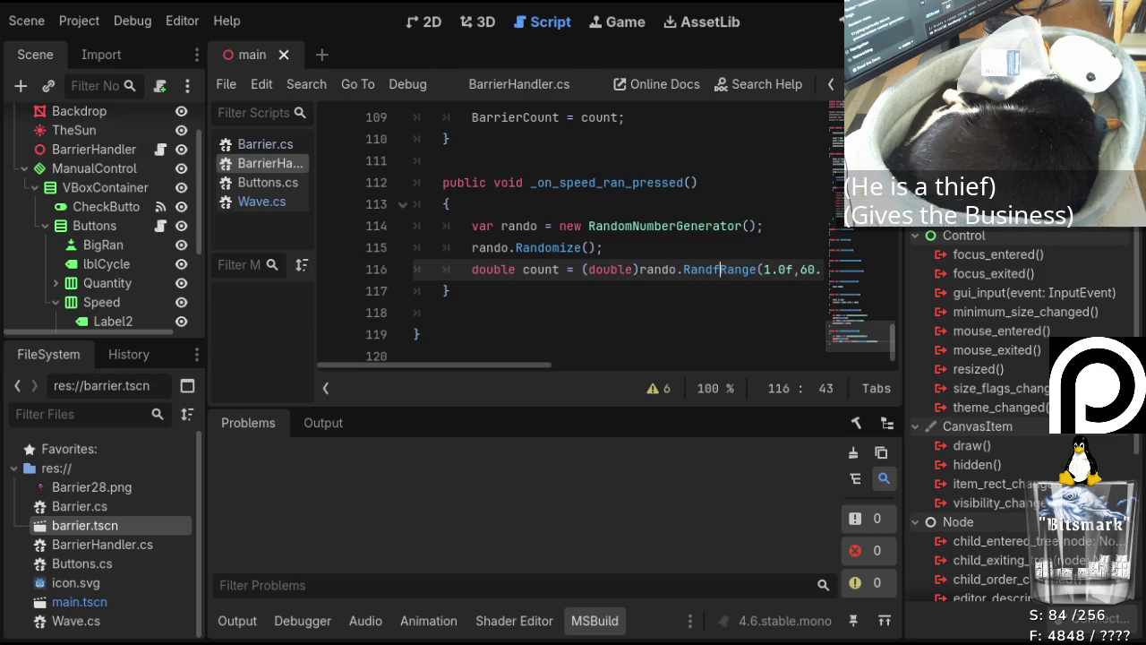
pyautogui.press('F5')
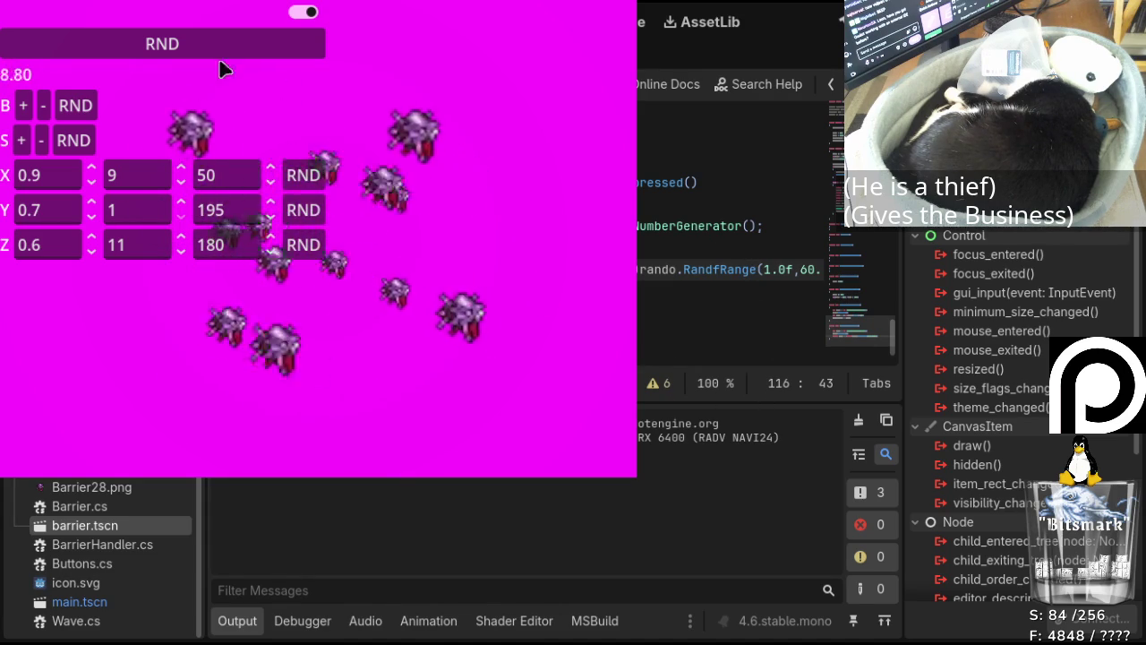
# Hide the game's control panel to watch the dozen moving barrier sprites.
pyautogui.click(303, 12)
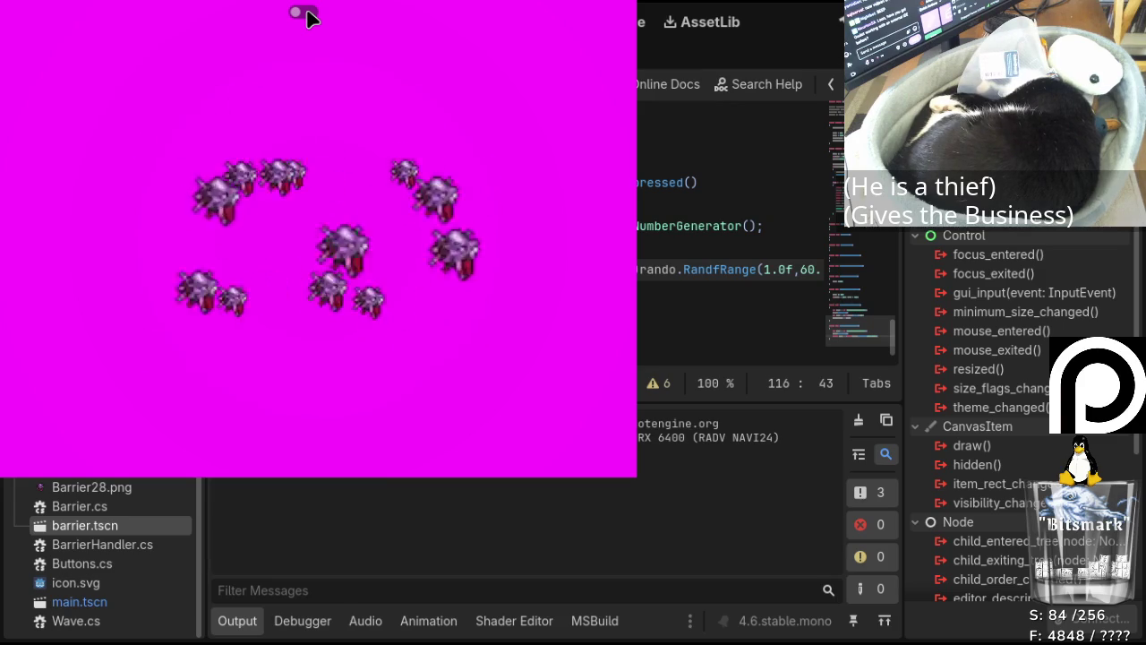
# Show the control panel and raise the first X, Y and Z values from 0.9, 0.7, 0.6 to 1.0.
pyautogui.click(304, 12)
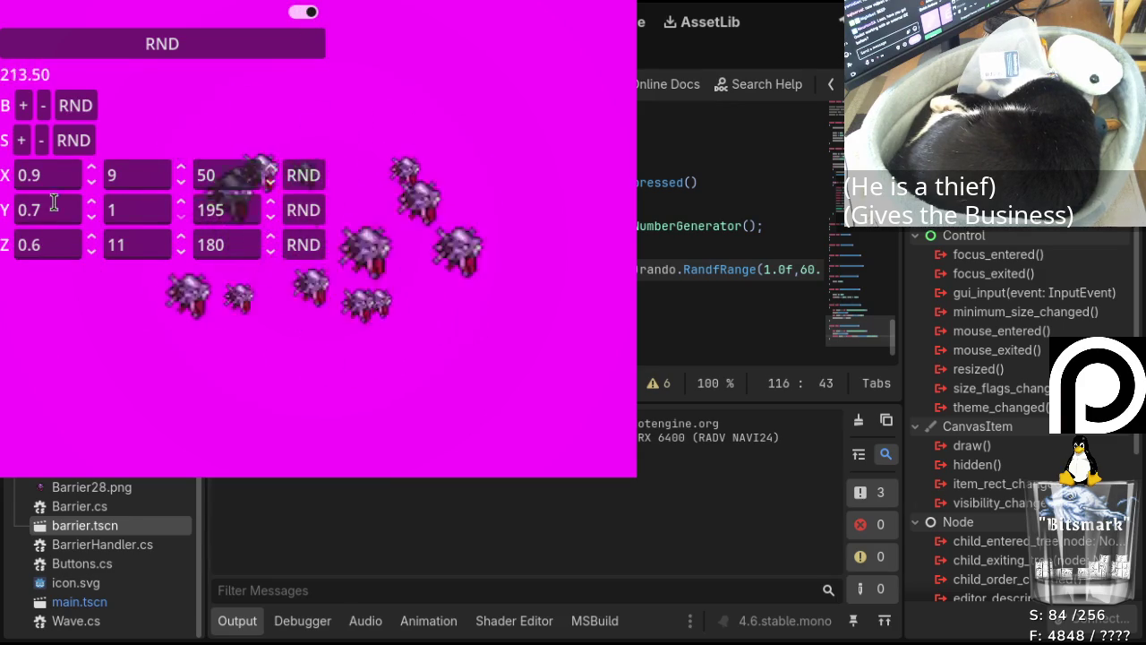
pyautogui.click(88, 170)
pyautogui.click(90, 201)
pyautogui.click(91, 201)
pyautogui.click(90, 201)
pyautogui.click(93, 242)
pyautogui.click(93, 242)
pyautogui.click(93, 243)
pyautogui.click(92, 240)
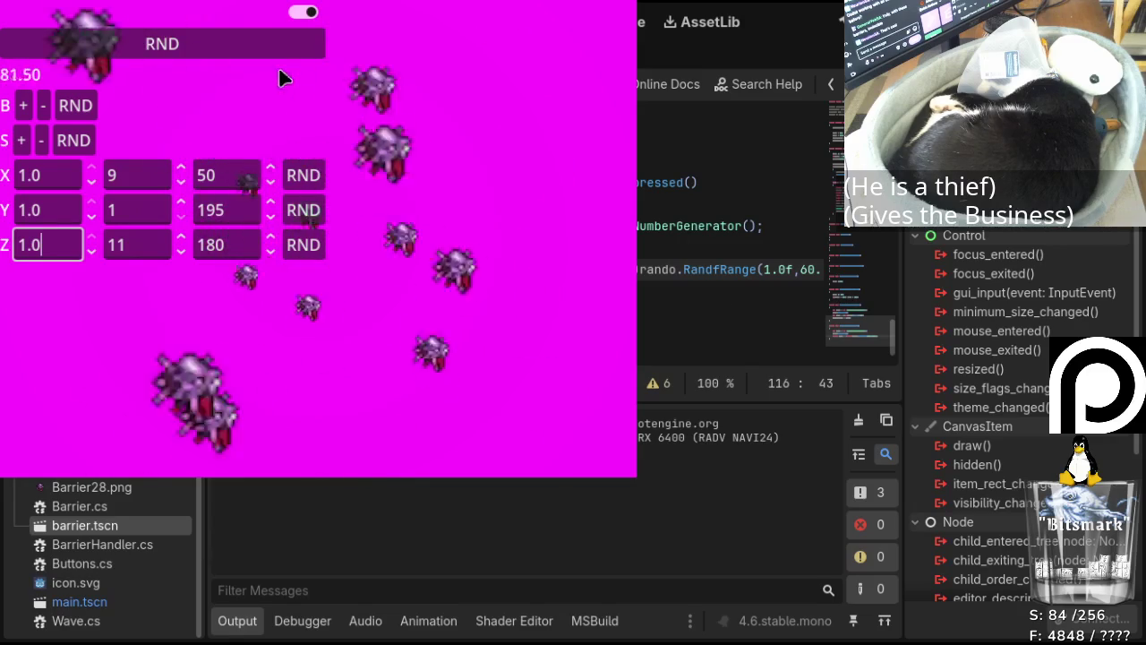
# Raise the Y wave's second value to 9.
pyautogui.click(302, 14)
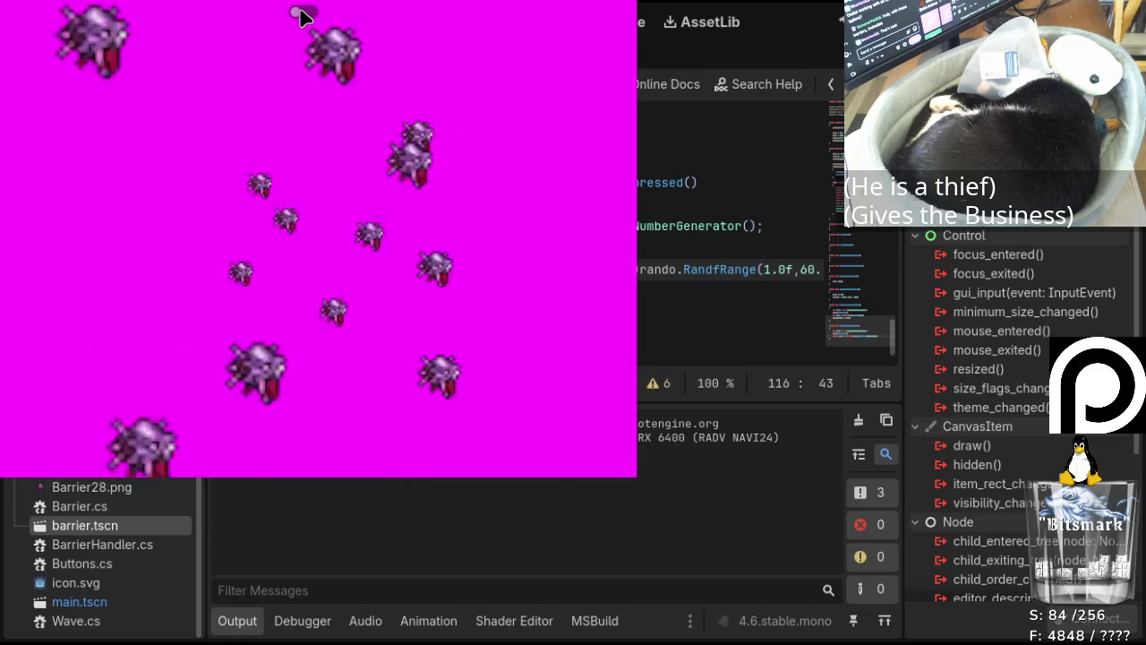
pyautogui.click(302, 13)
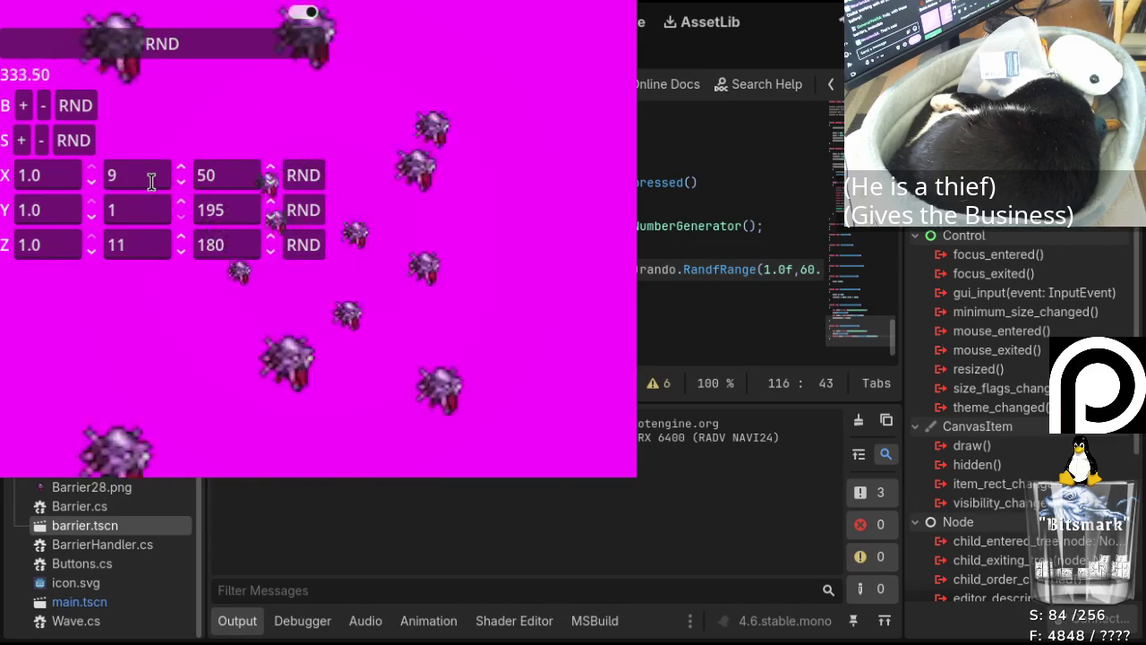
pyautogui.click(180, 203)
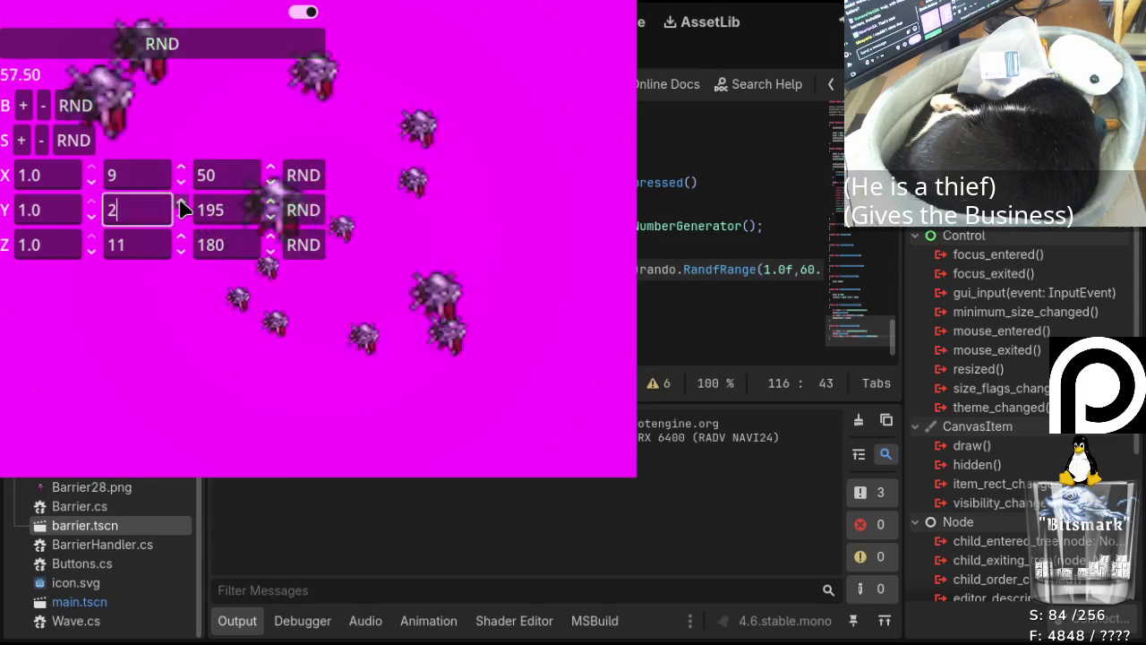
pyautogui.click(180, 204)
pyautogui.click(180, 203)
pyautogui.click(180, 203)
pyautogui.click(180, 203)
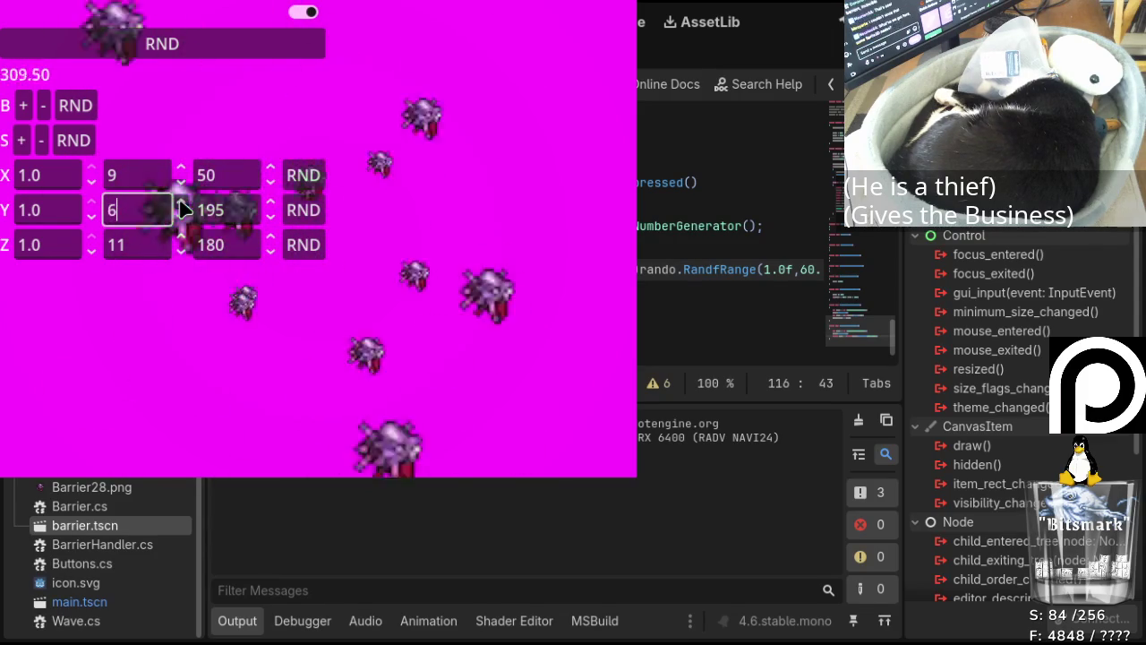
pyautogui.click(180, 203)
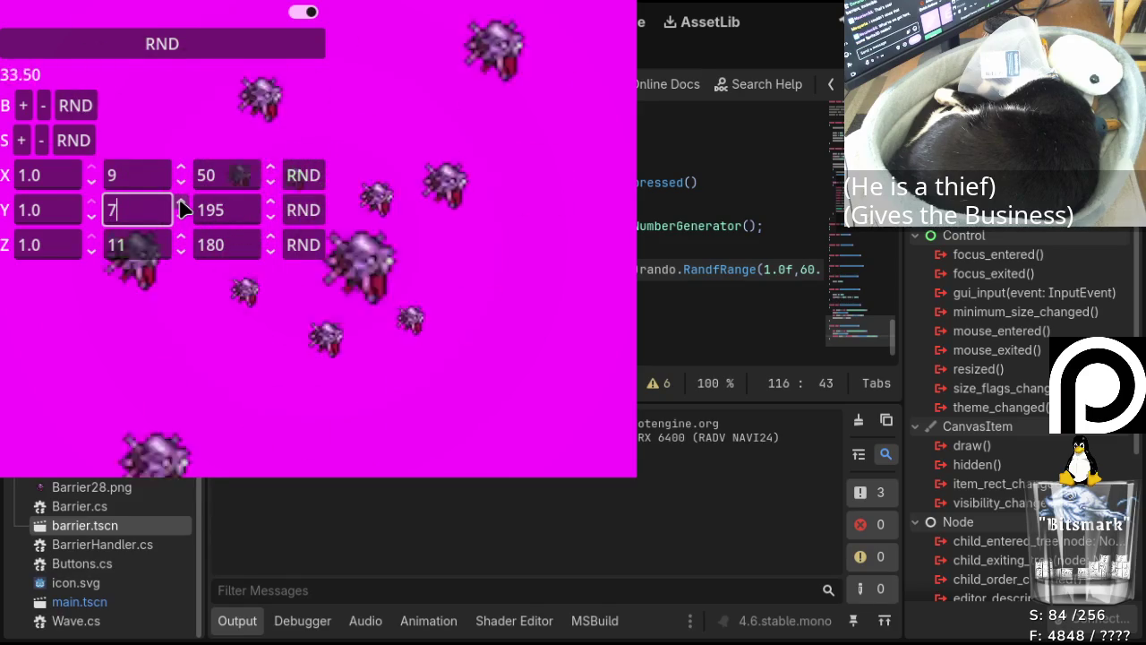
pyautogui.click(180, 203)
pyautogui.click(180, 203)
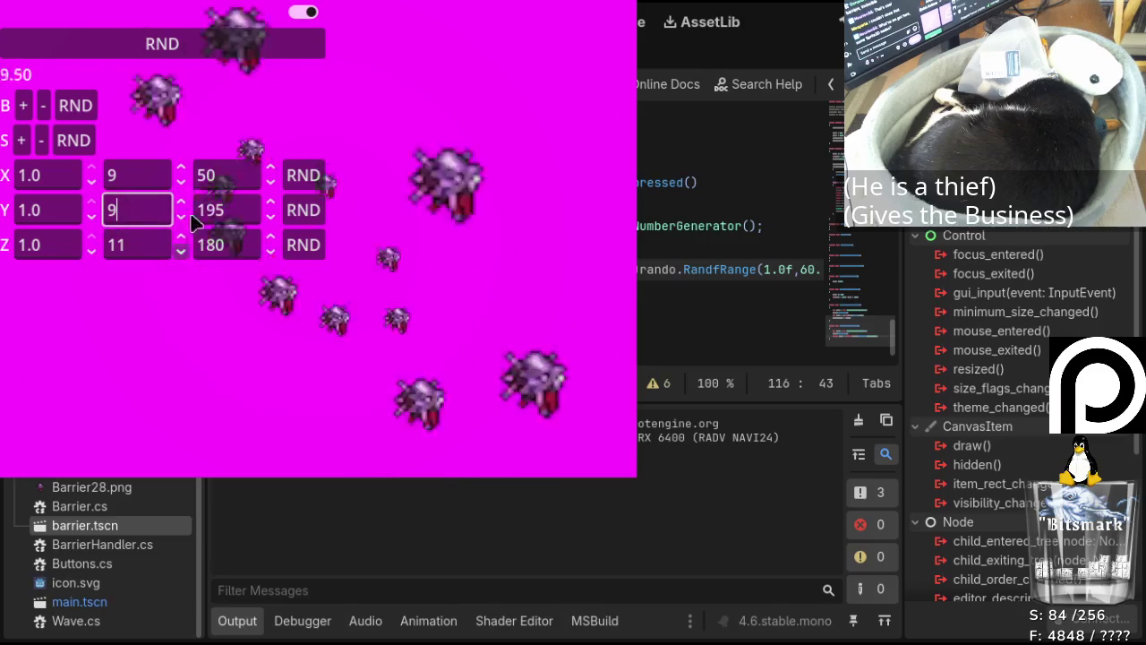
# Raise the Y wave's third value to 240, then toggle the control panel off and back on.
pyautogui.click(271, 204)
pyautogui.click(271, 204)
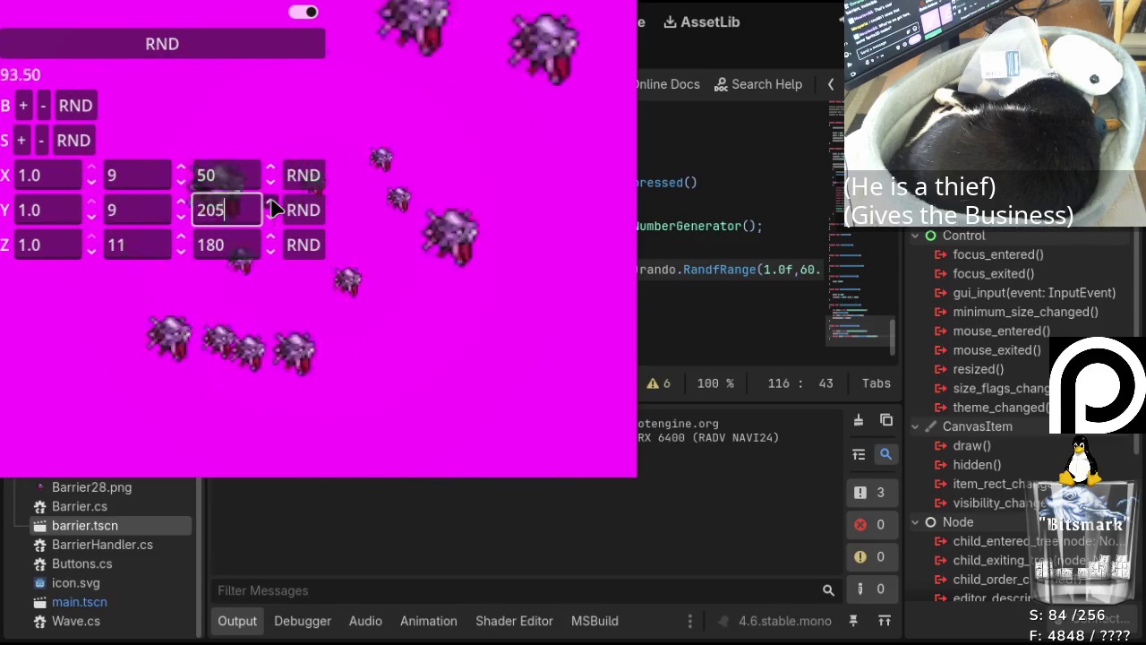
pyautogui.click(270, 204)
pyautogui.click(271, 205)
pyautogui.click(271, 203)
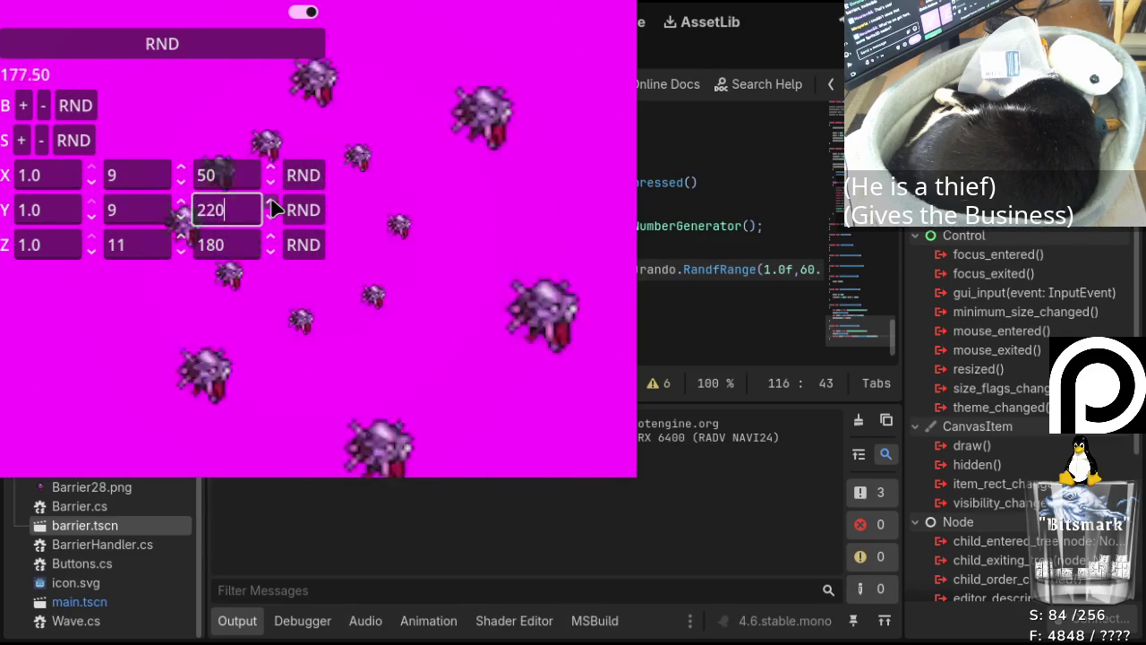
pyautogui.click(271, 202)
pyautogui.click(272, 202)
pyautogui.click(272, 204)
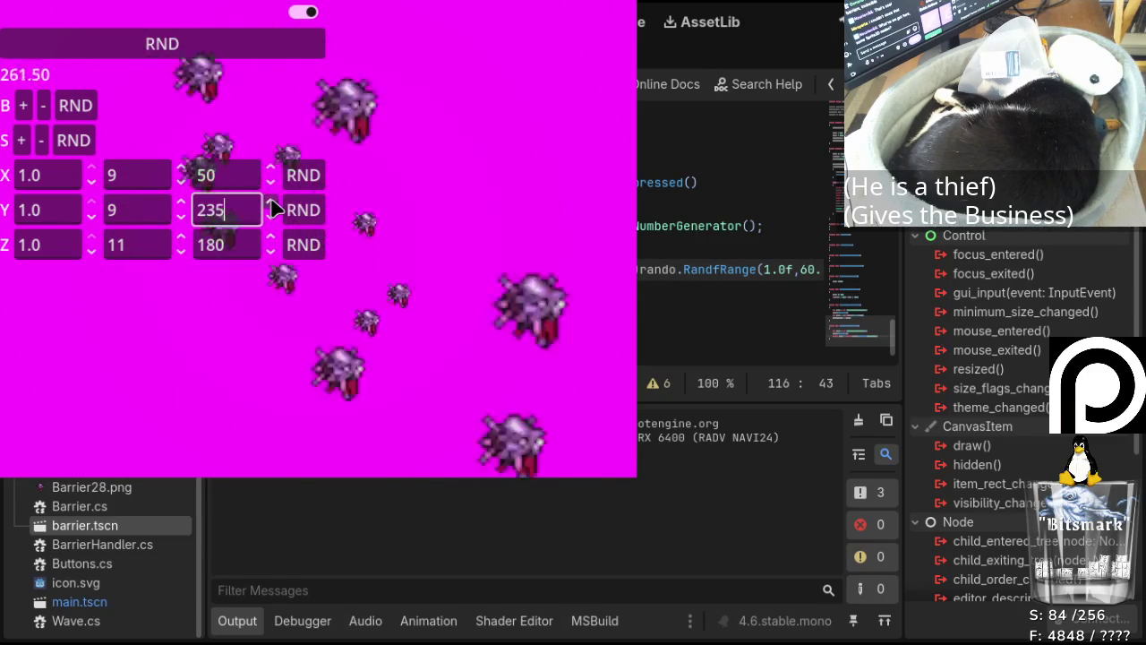
pyautogui.click(272, 204)
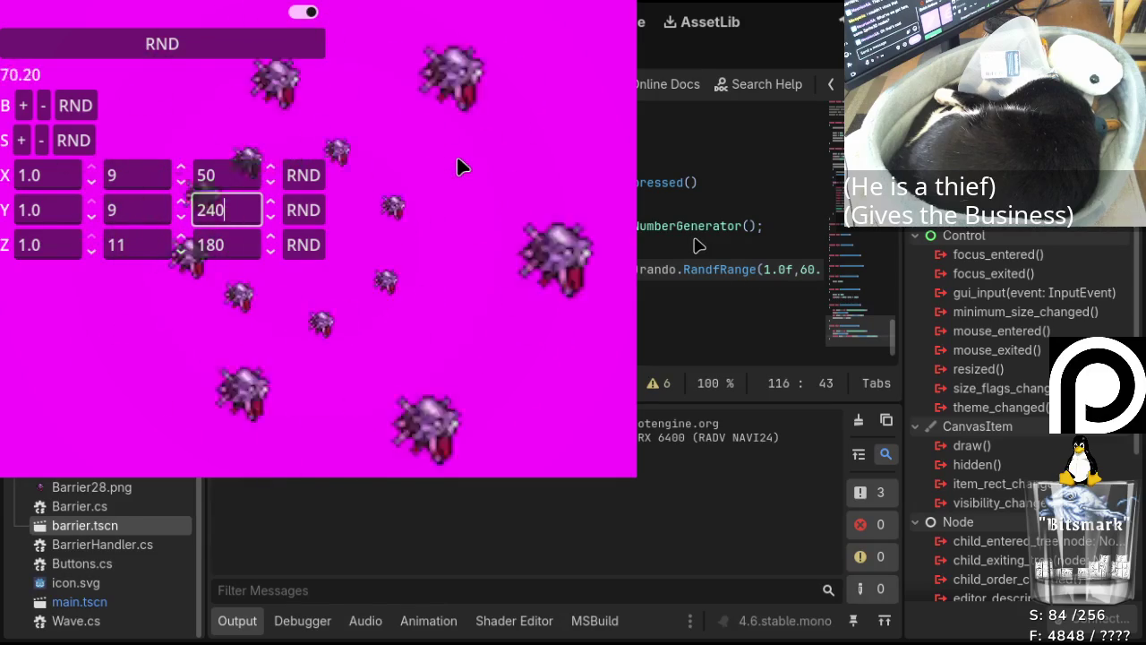
pyautogui.click(303, 12)
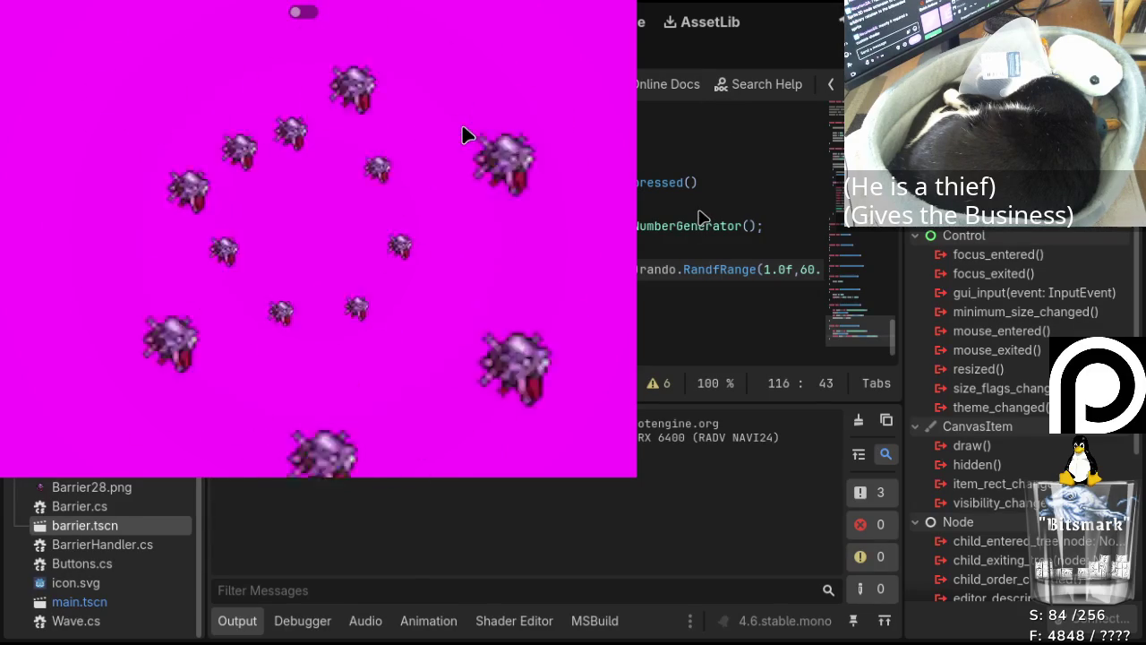
pyautogui.click(305, 13)
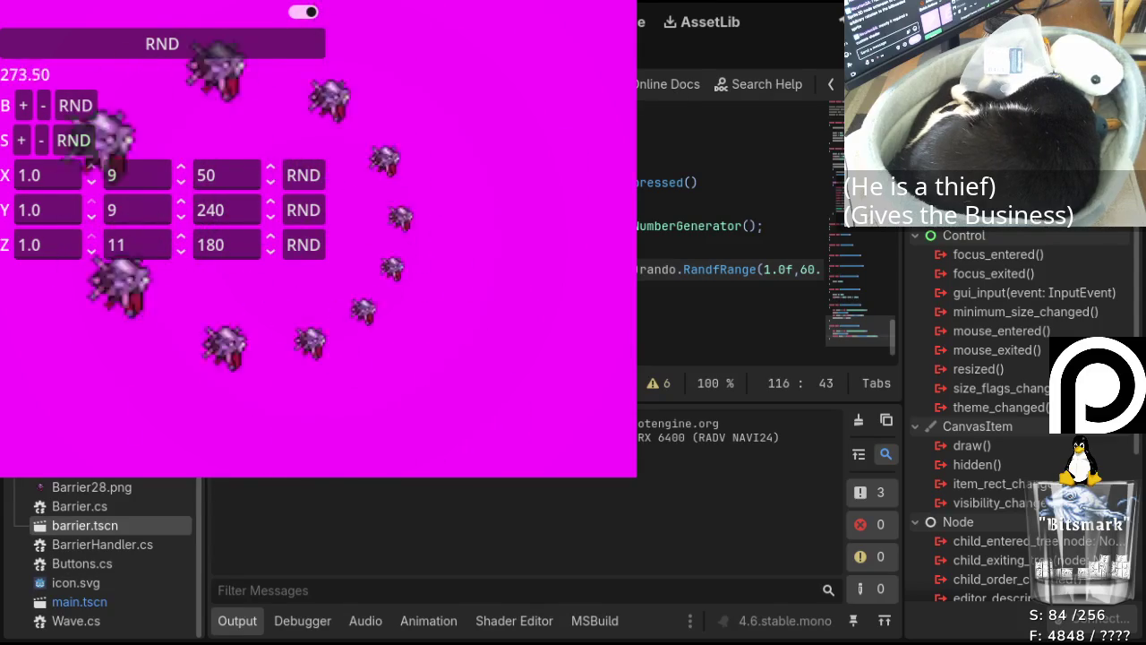
# Show and hide the control panel three times, then close the running game with Alt+F4.
pyautogui.click(306, 11)
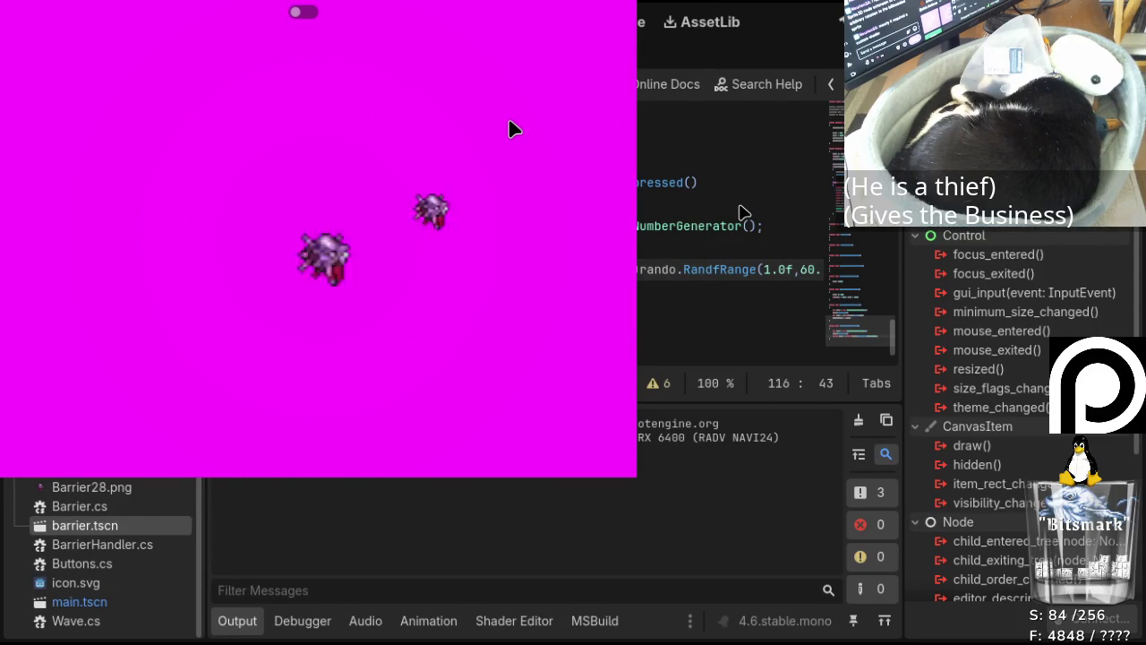
pyautogui.click(305, 13)
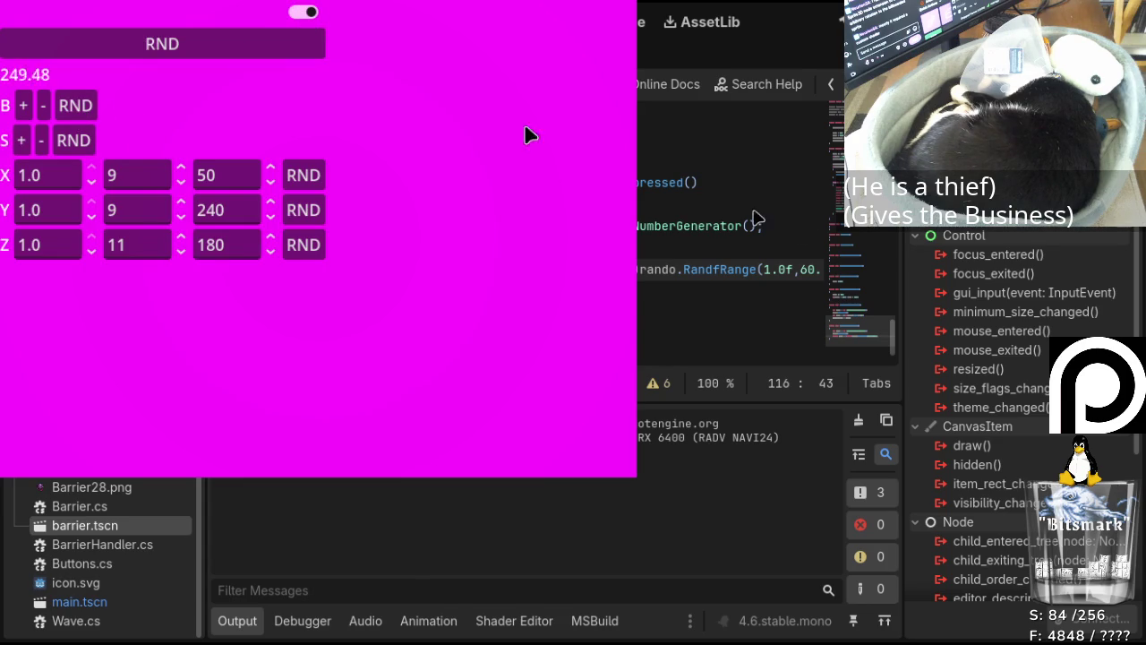
pyautogui.click(304, 13)
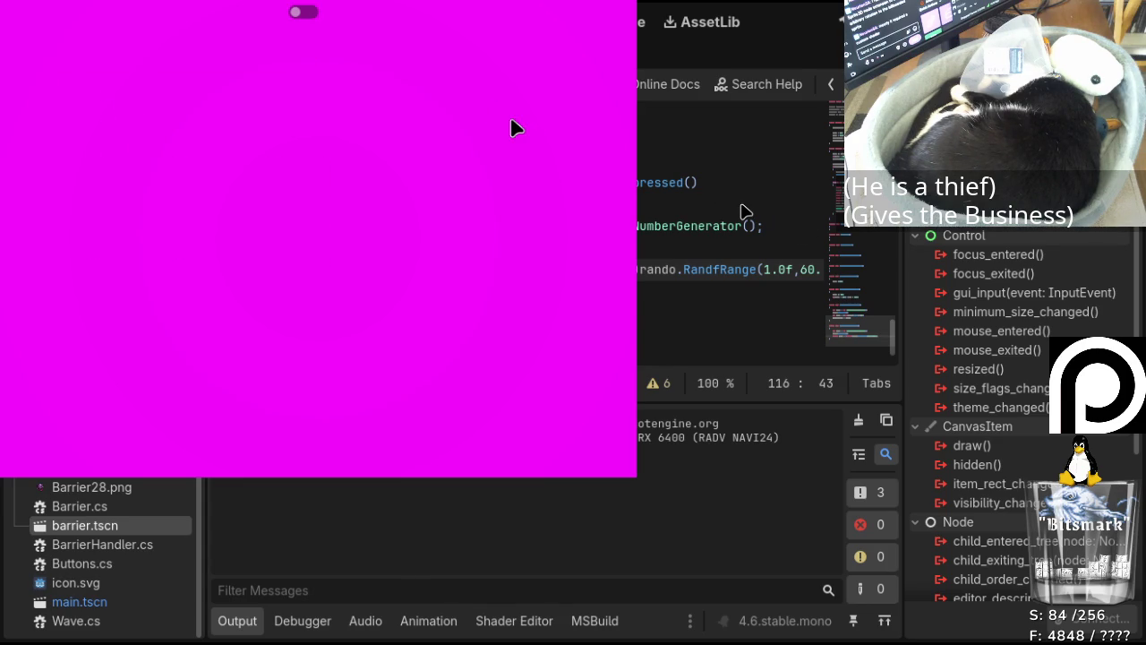
pyautogui.click(309, 14)
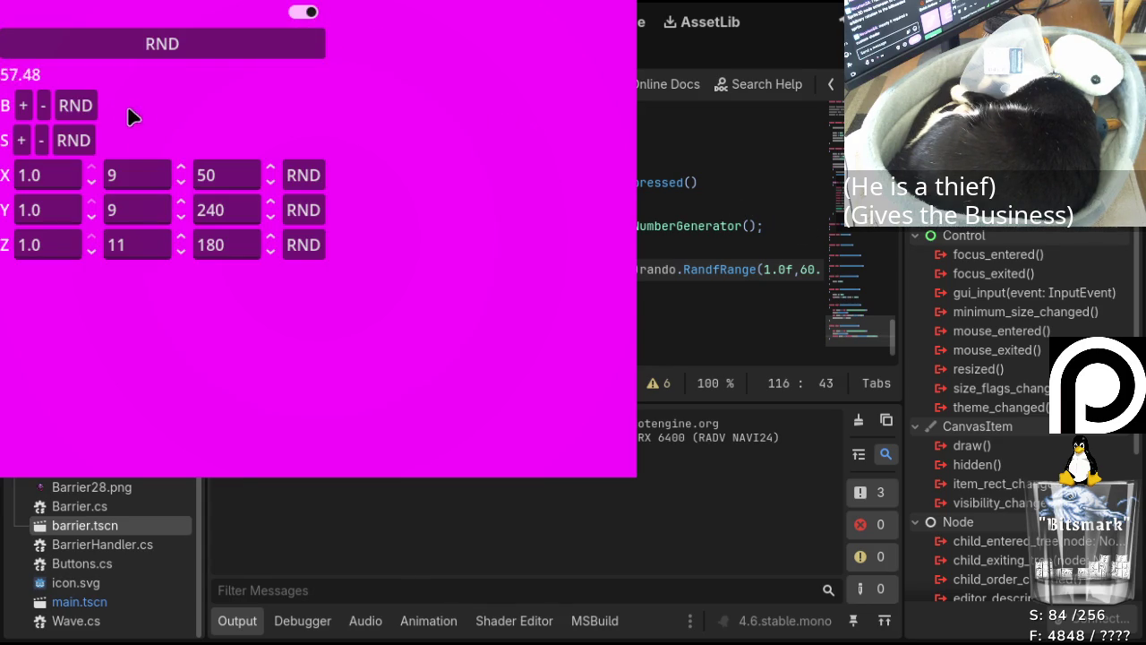
pyautogui.click(305, 13)
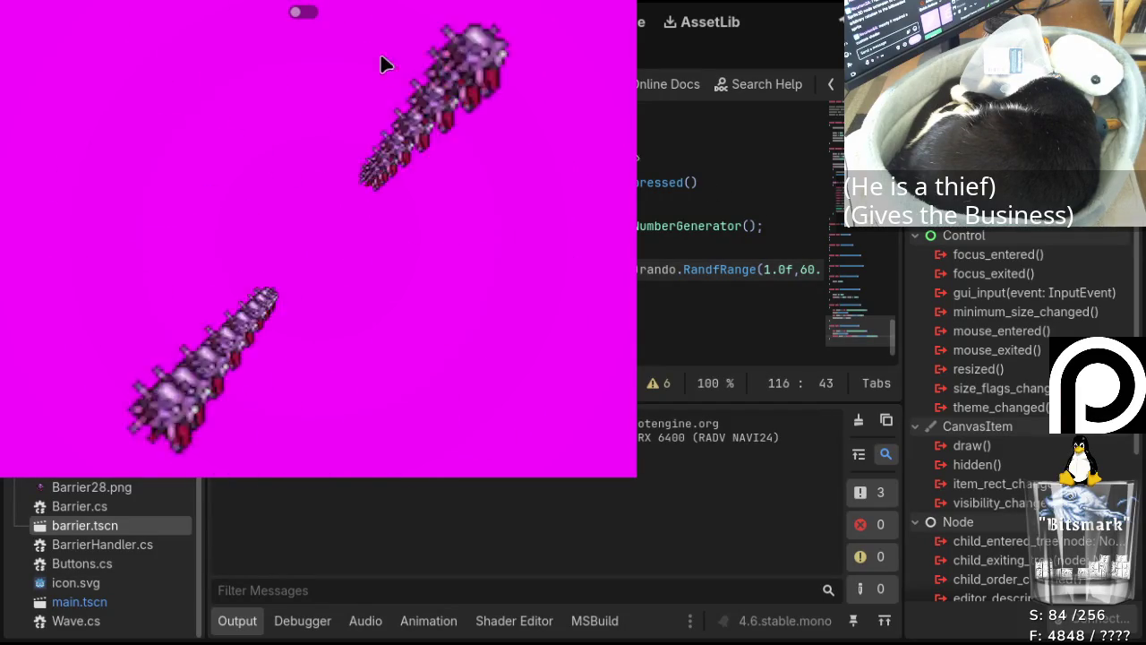
pyautogui.click(301, 14)
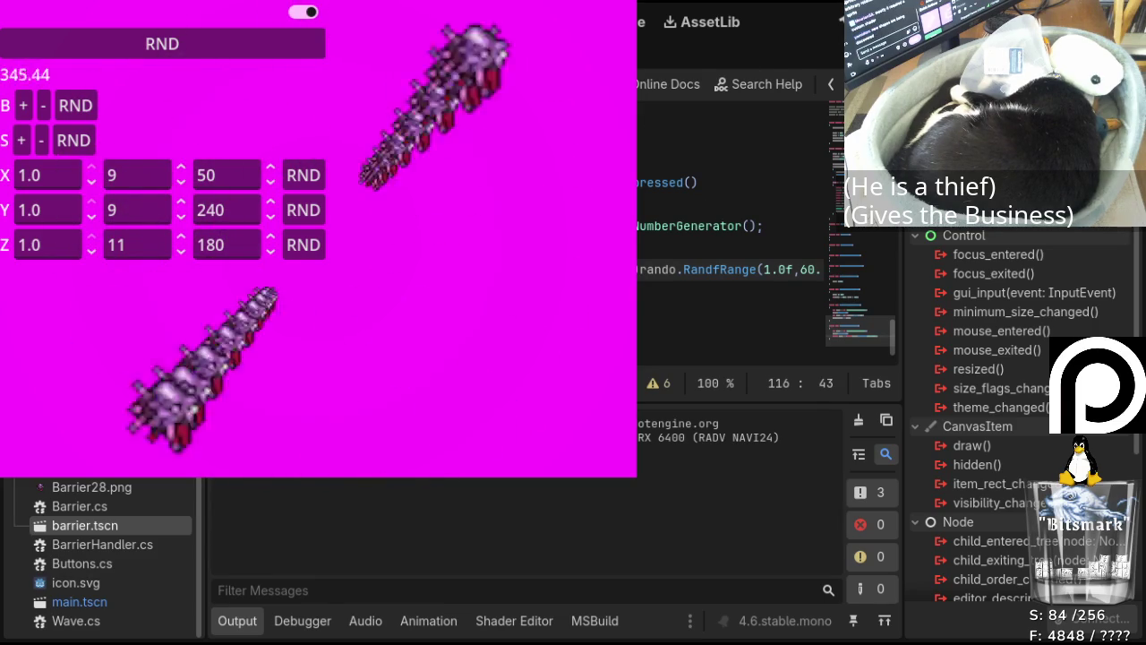
pyautogui.hotkey('alt', 'F4')
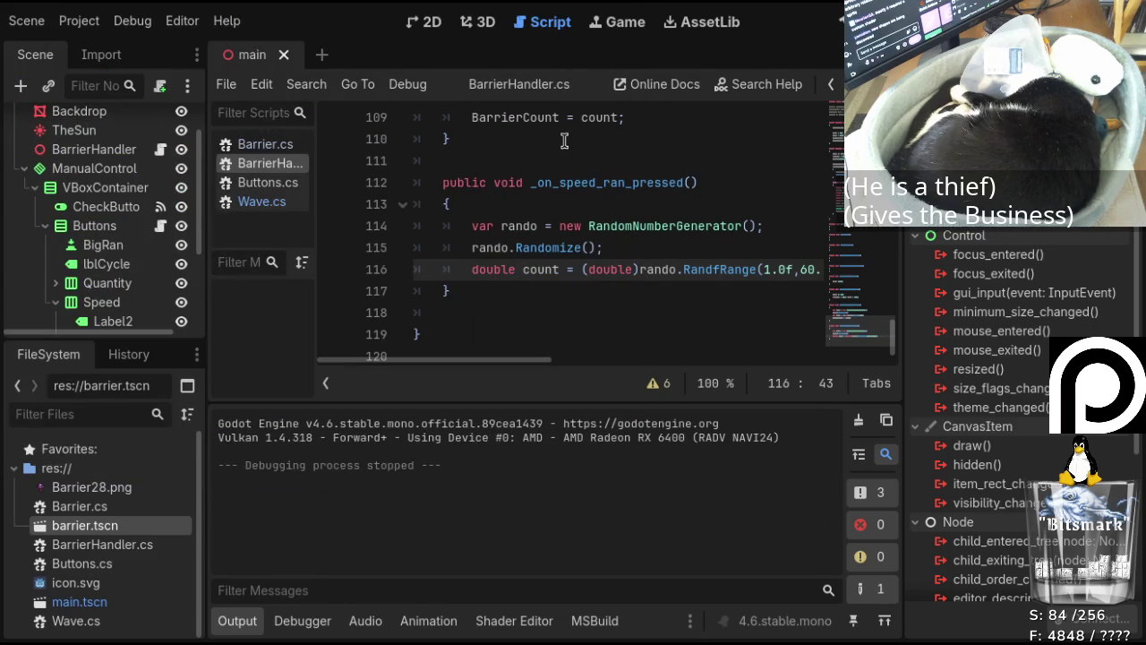
# Scroll to line 34 in _Process, showing the lblCycle String.Format("{0,3:F2}",Cycle) text line.
pyautogui.scroll(-1, 630, 183)
pyautogui.scroll(20, 591, 223)
pyautogui.scroll(-6, 577, 237)
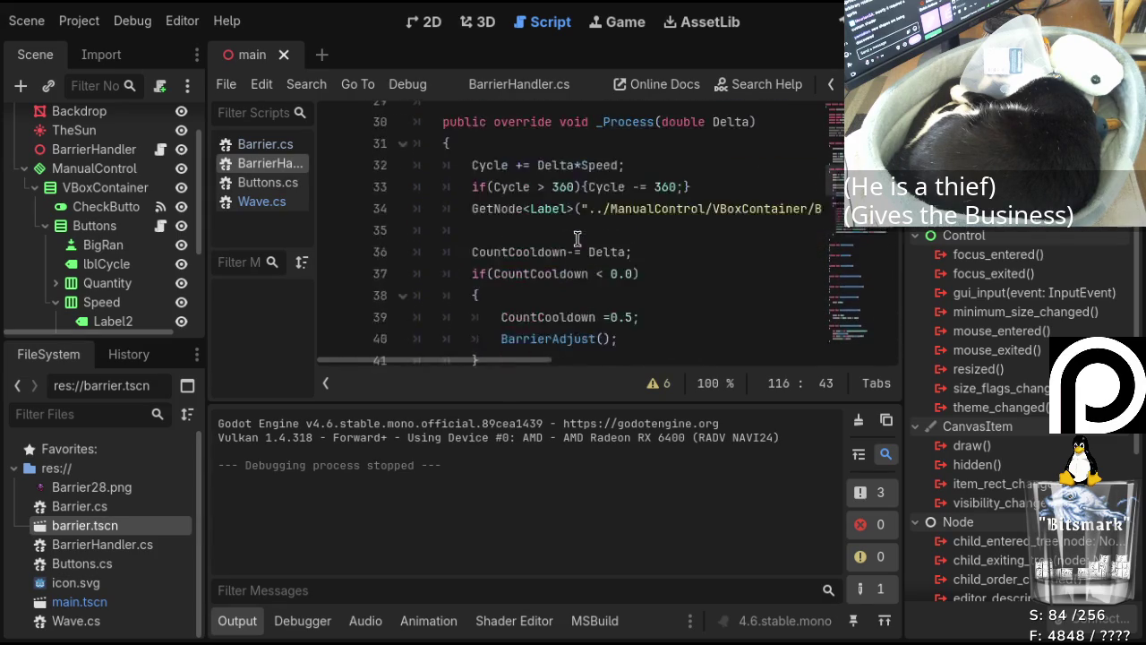
pyautogui.scroll(6, 577, 238)
pyautogui.scroll(5, 556, 300)
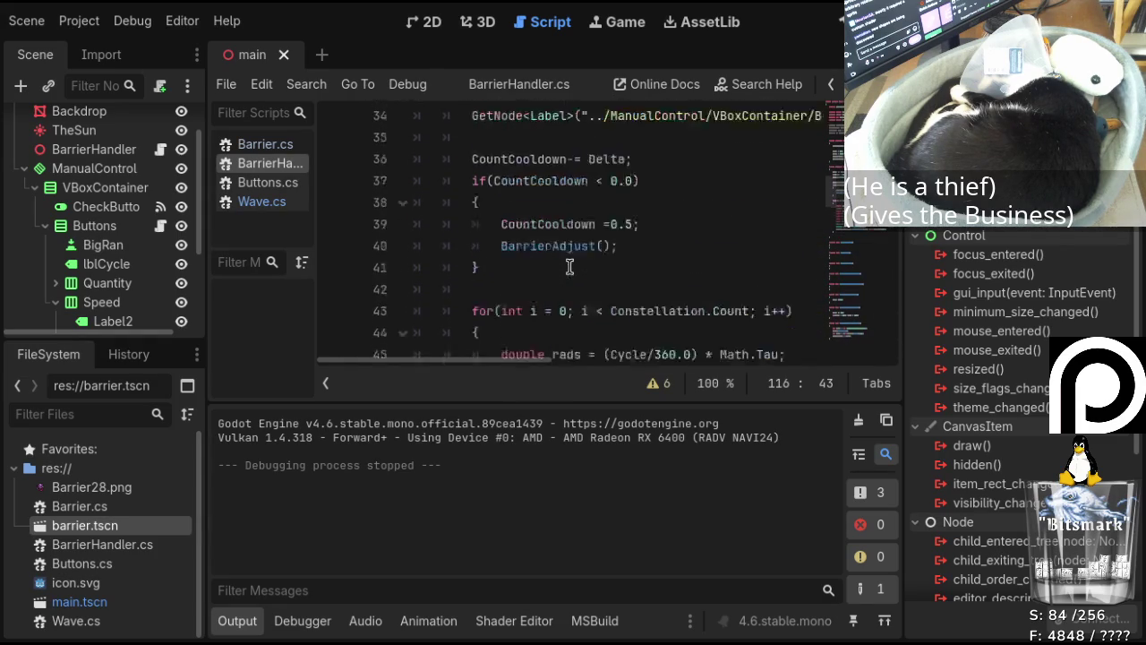
pyautogui.moveTo(474, 360)
pyautogui.mouseDown()
pyautogui.moveTo(742, 369)
pyautogui.moveTo(642, 367)
pyautogui.moveTo(653, 367)
pyautogui.mouseUp()
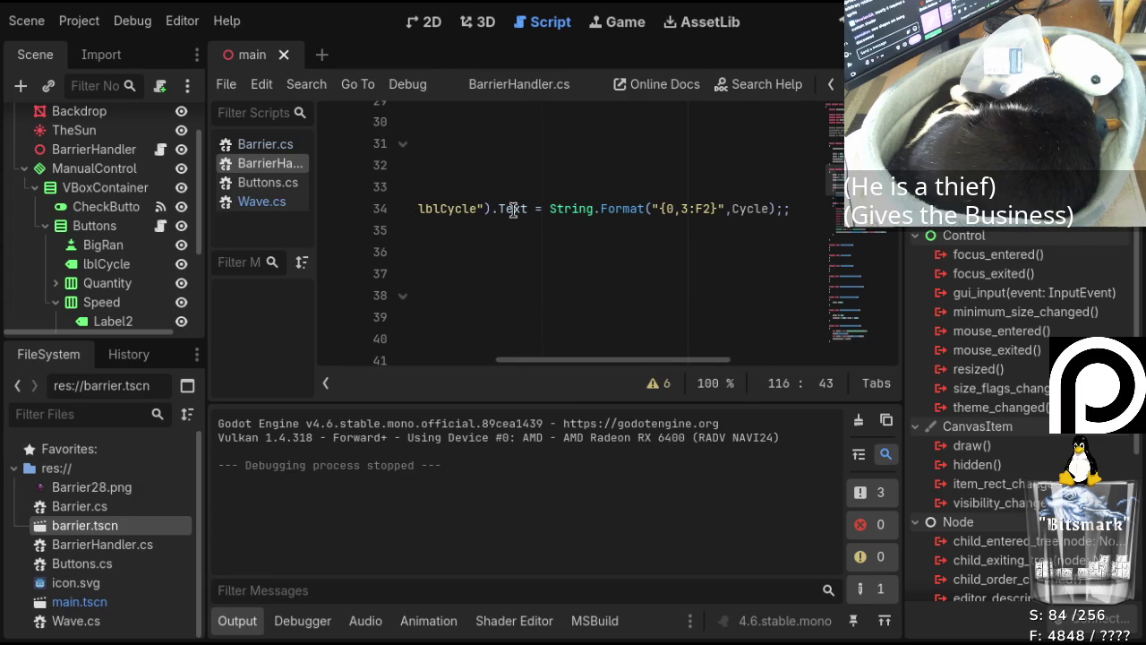
# Extend line 34's label text with " | B-"+BarrierCount and " | S-"+Speed.
pyautogui.click(771, 208)
pyautogui.write(') + ')
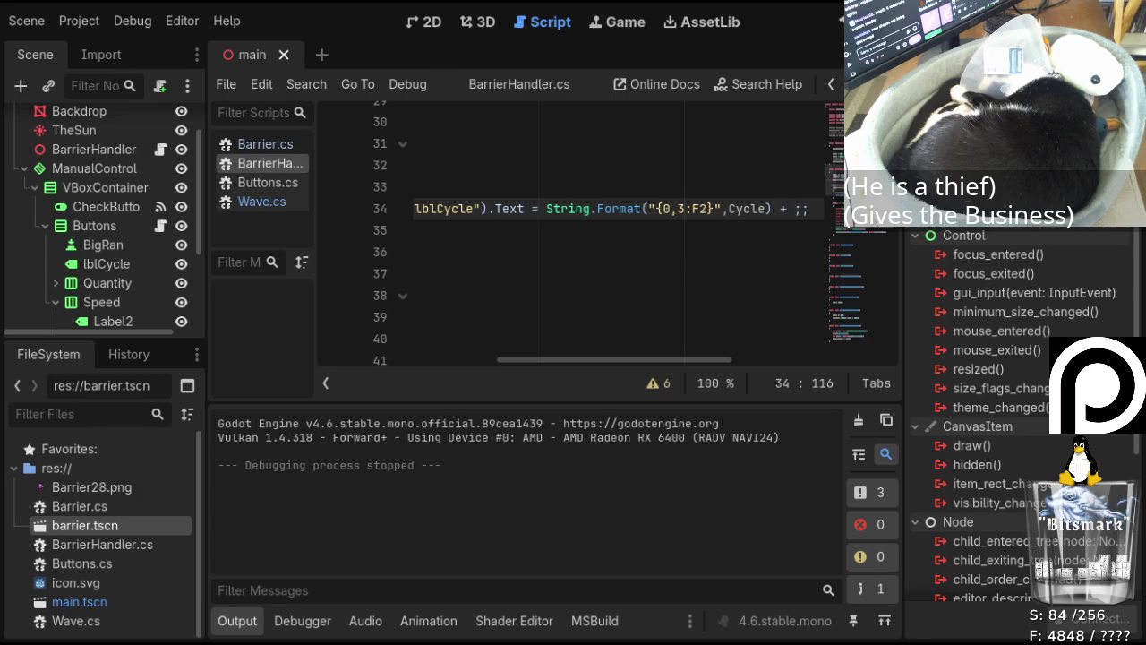
pyautogui.write('Bar')
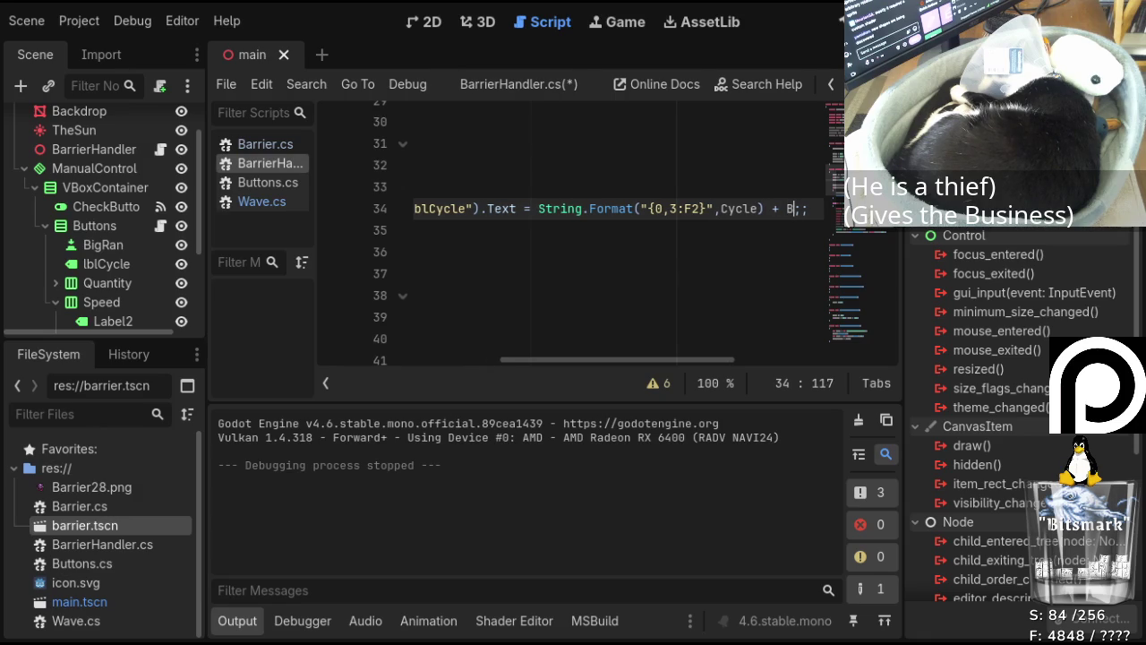
pyautogui.write('rier')
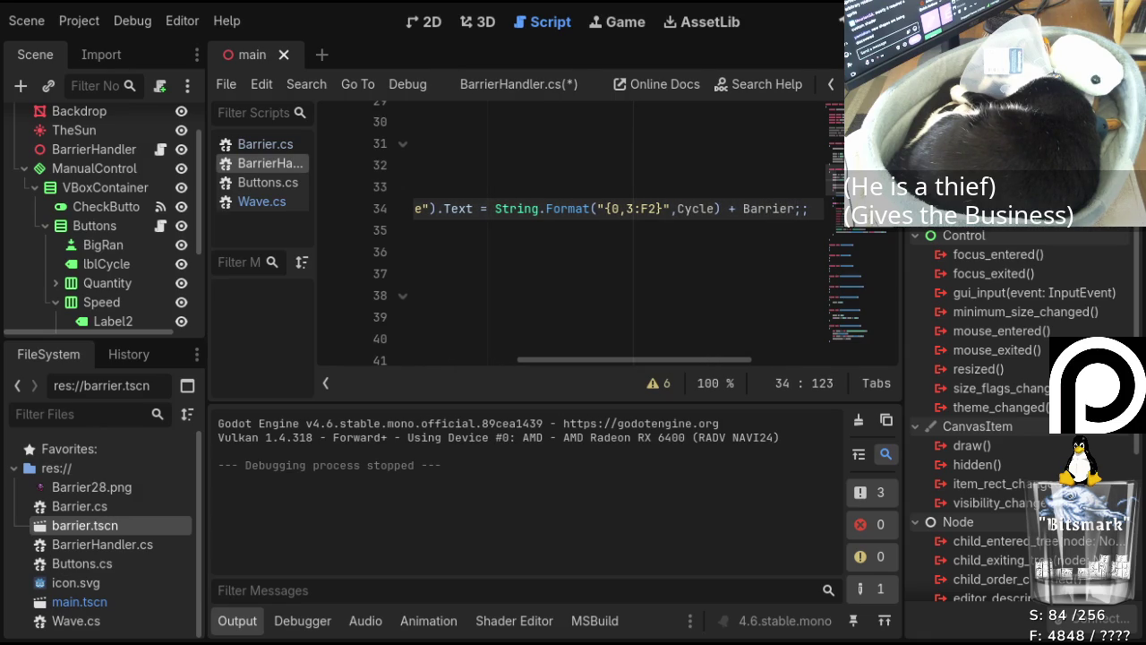
pyautogui.write('Countrol/VBoxContainer/B')
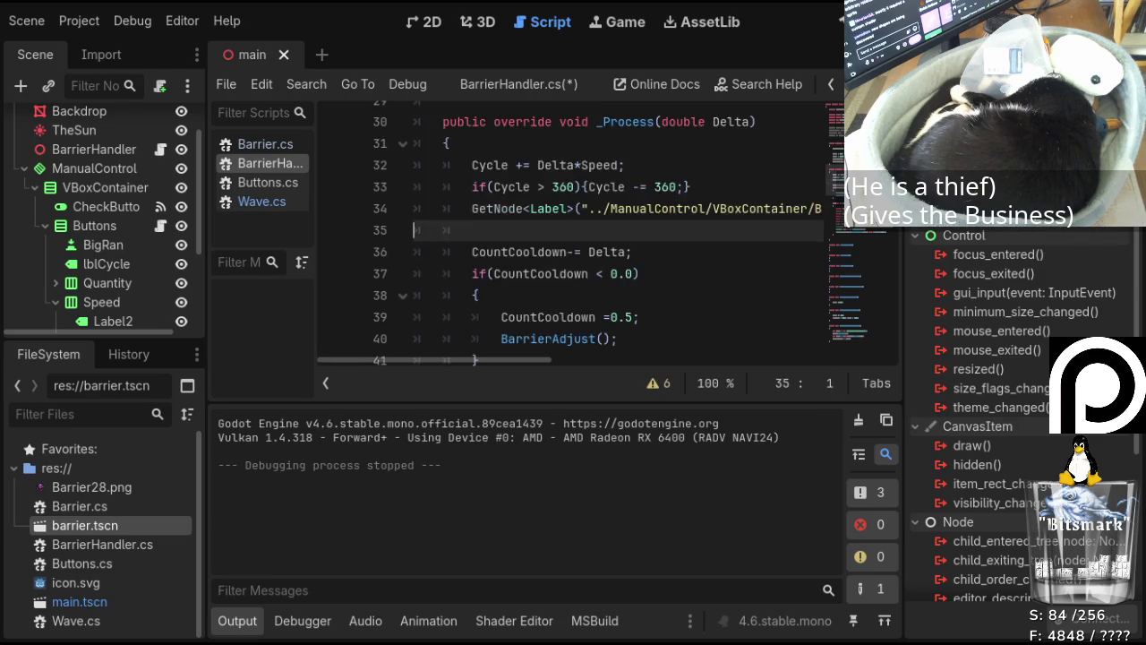
pyautogui.press('End')
pyautogui.write(';')
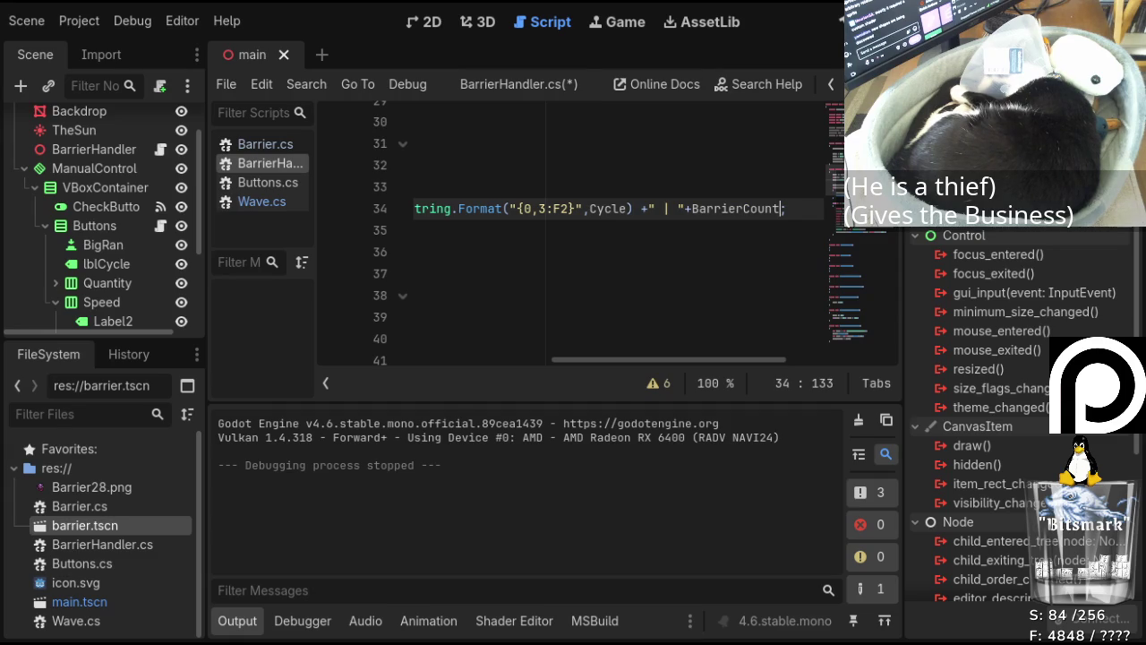
pyautogui.write('" ')
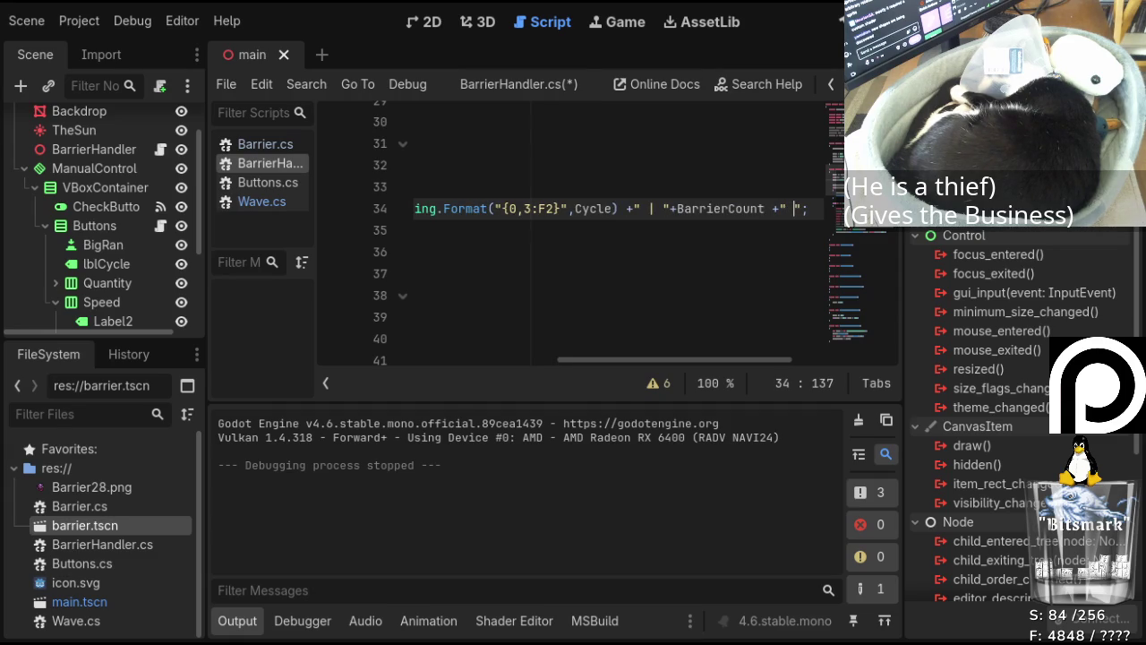
pyautogui.write('| "+')
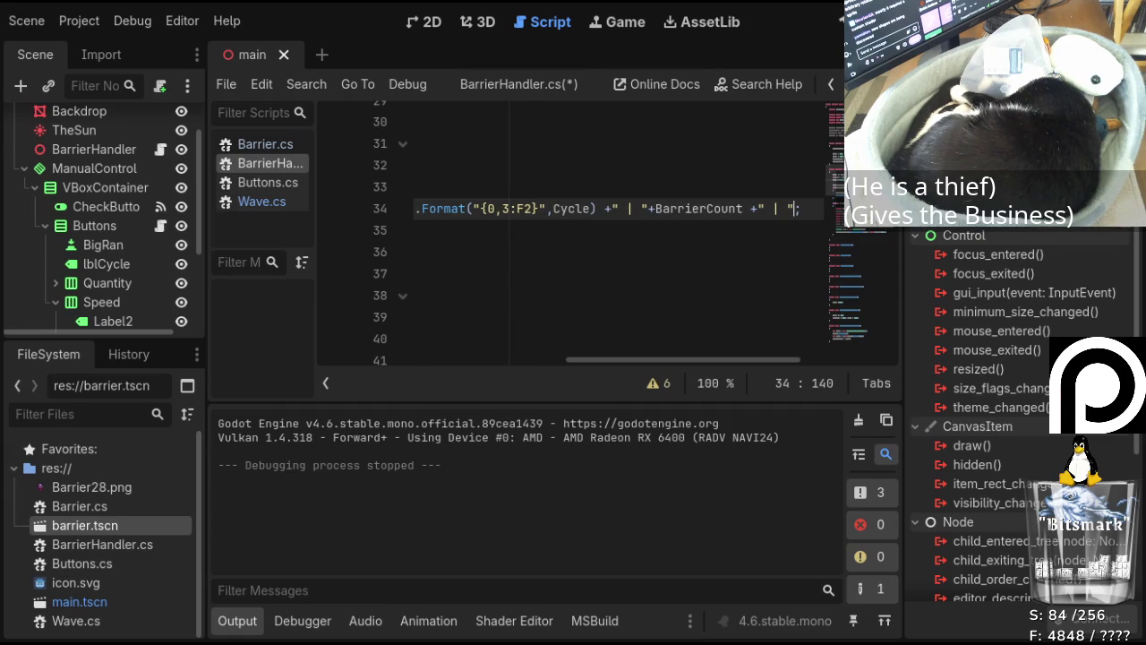
pyautogui.write(' Speed')
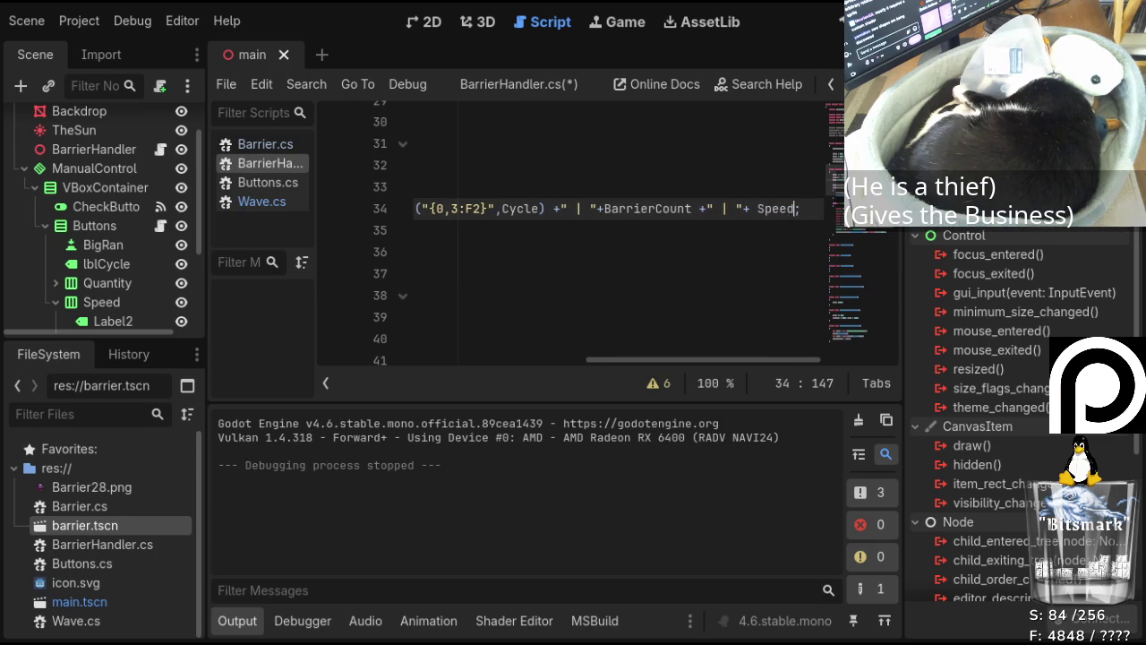
# Save the script and build and run the project with F5.
pyautogui.hotkey('ctrl', 's')
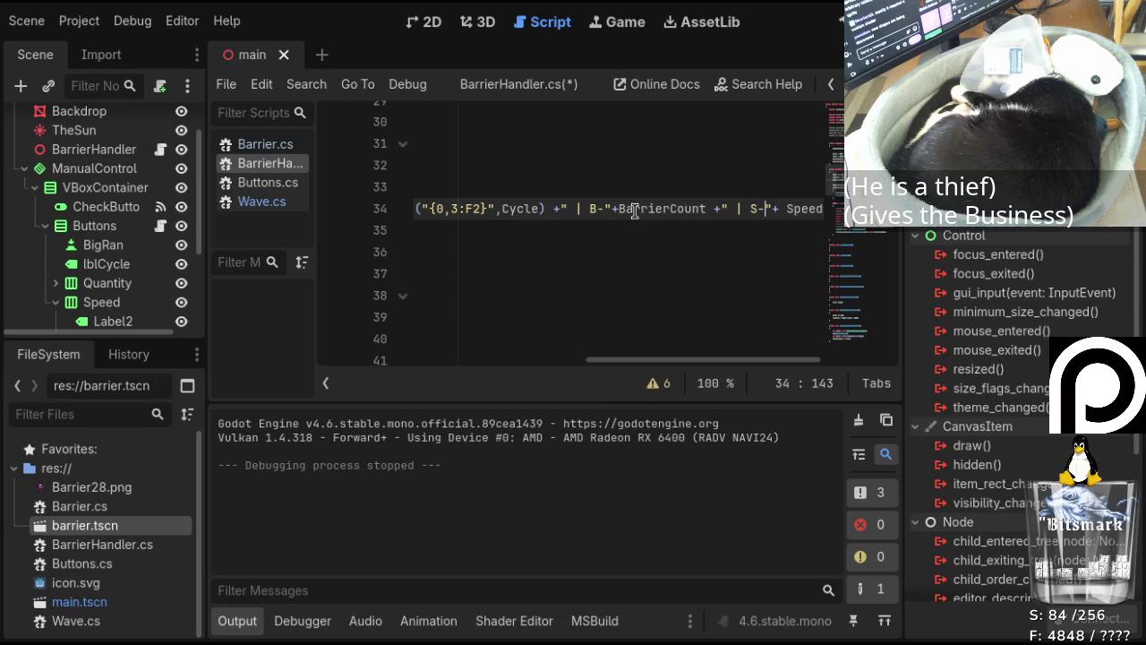
pyautogui.hotkey('ctrl', 's')
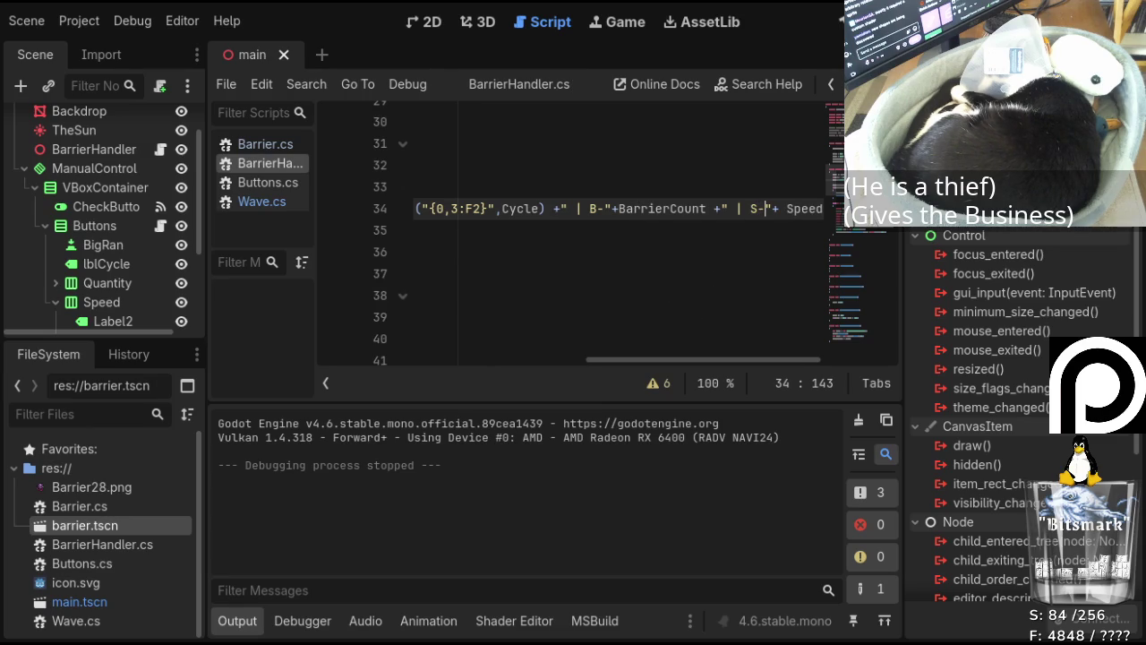
pyautogui.press('F5')
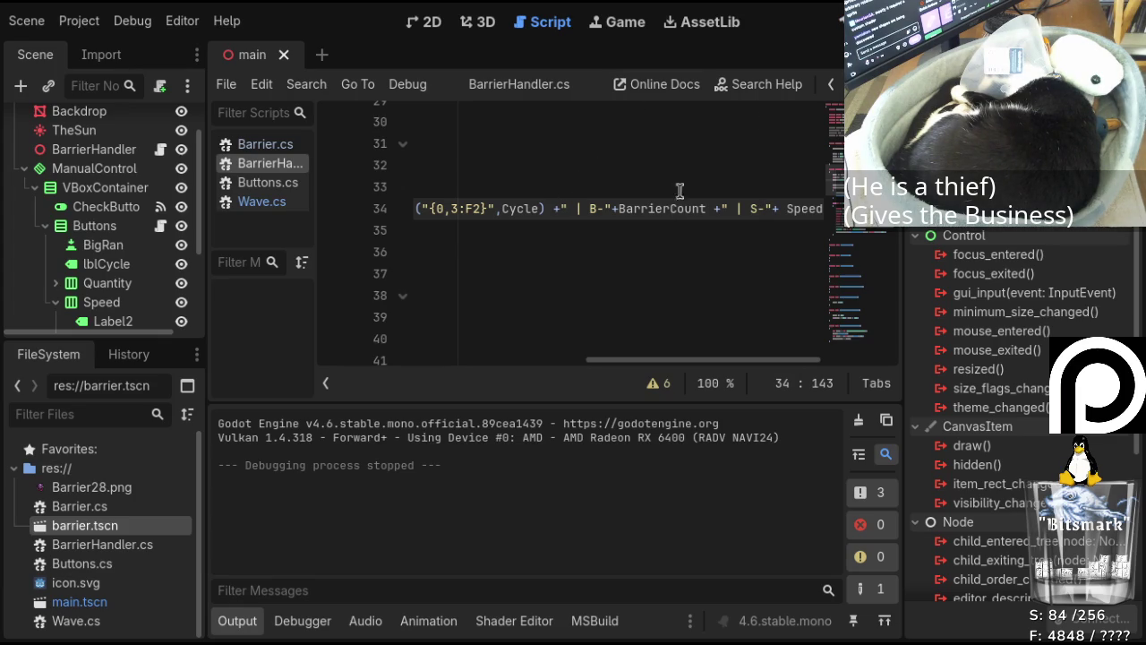
pyautogui.press('F5')
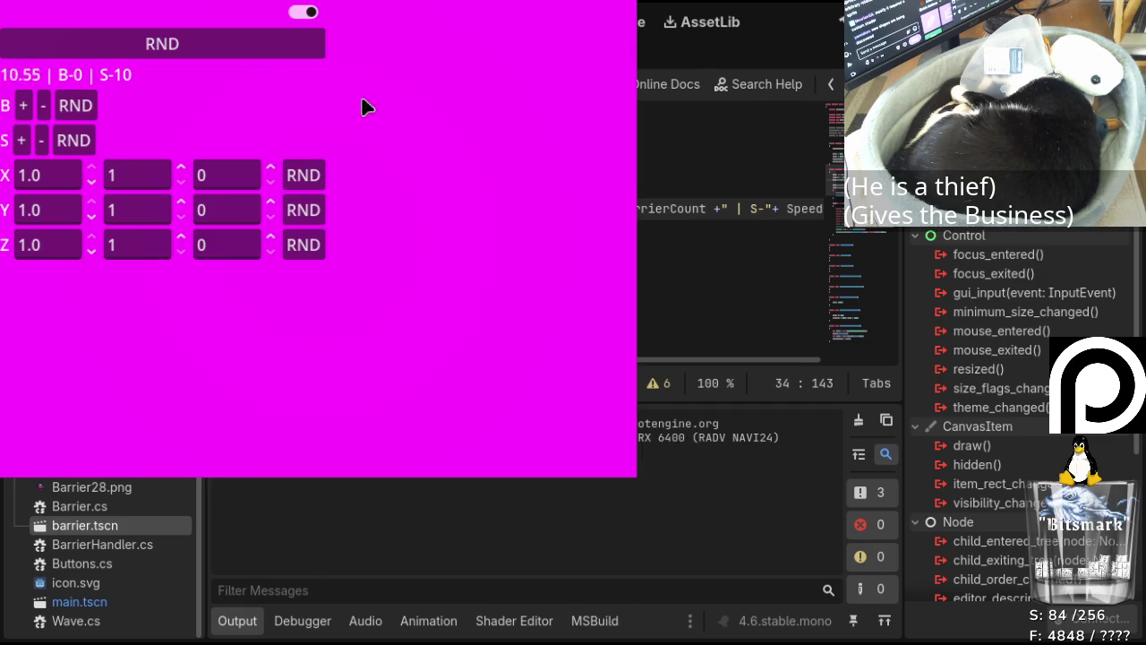
# Randomize the barrier count three times; the label reads B-14, B--9, then B--31.
pyautogui.click(67, 109)
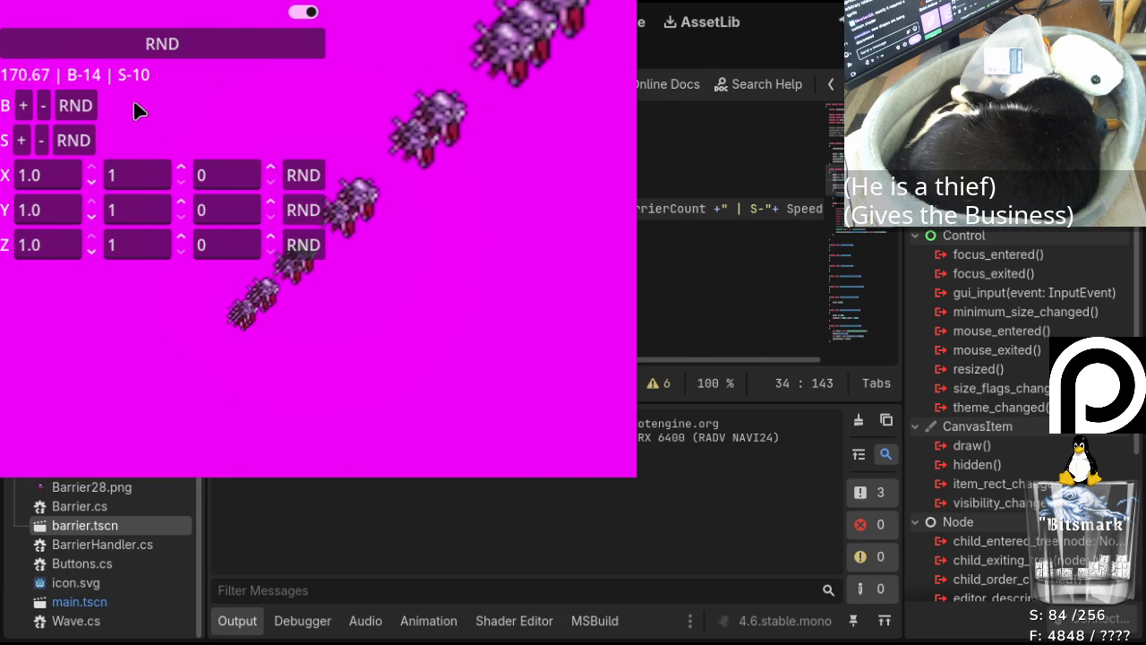
pyautogui.click(75, 106)
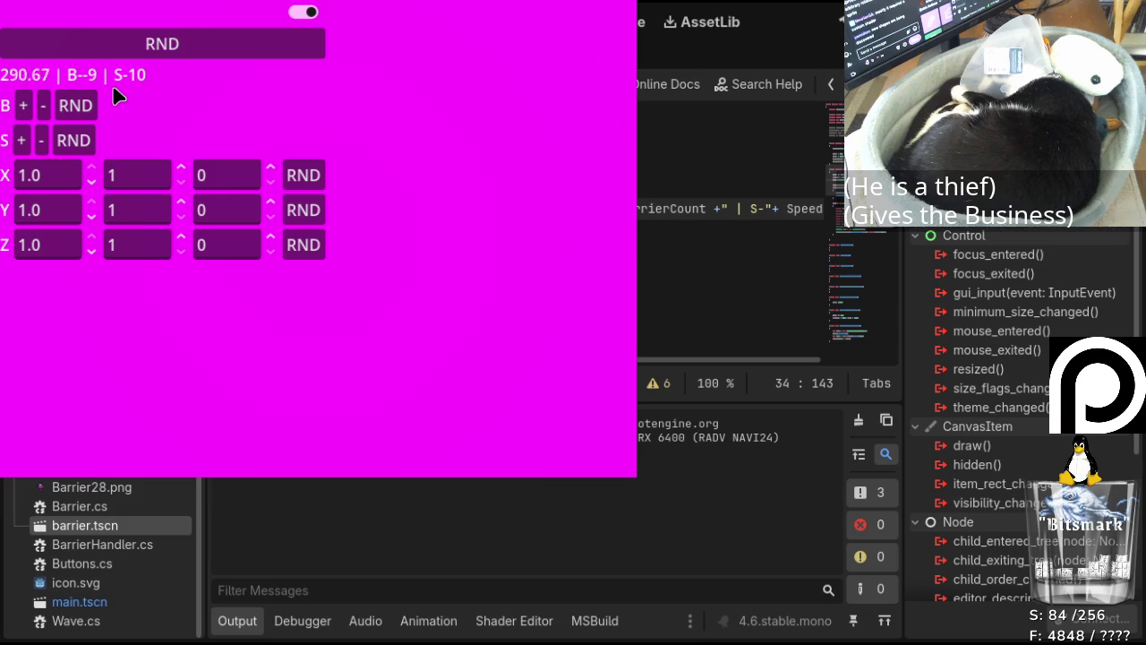
pyautogui.click(87, 102)
# Close the running game and unfold the BarrierAdjust method body.
pyautogui.hotkey('alt', 'F4')
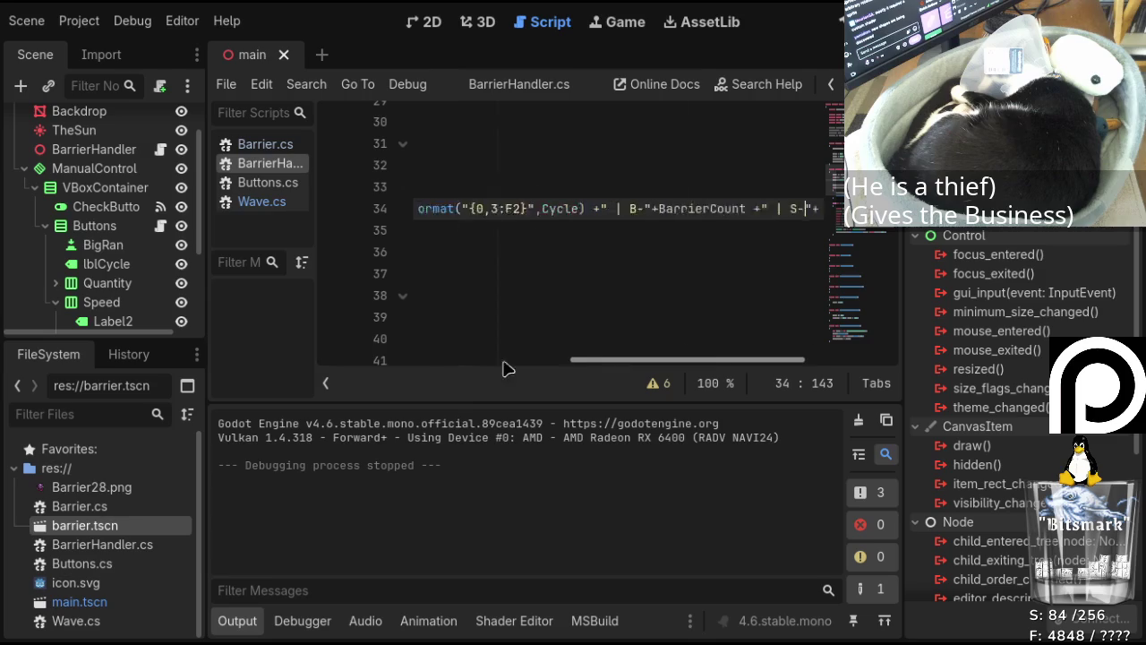
pyautogui.moveTo(591, 360); pyautogui.dragTo(417, 274)
pyautogui.scroll(-1, 576, 207)
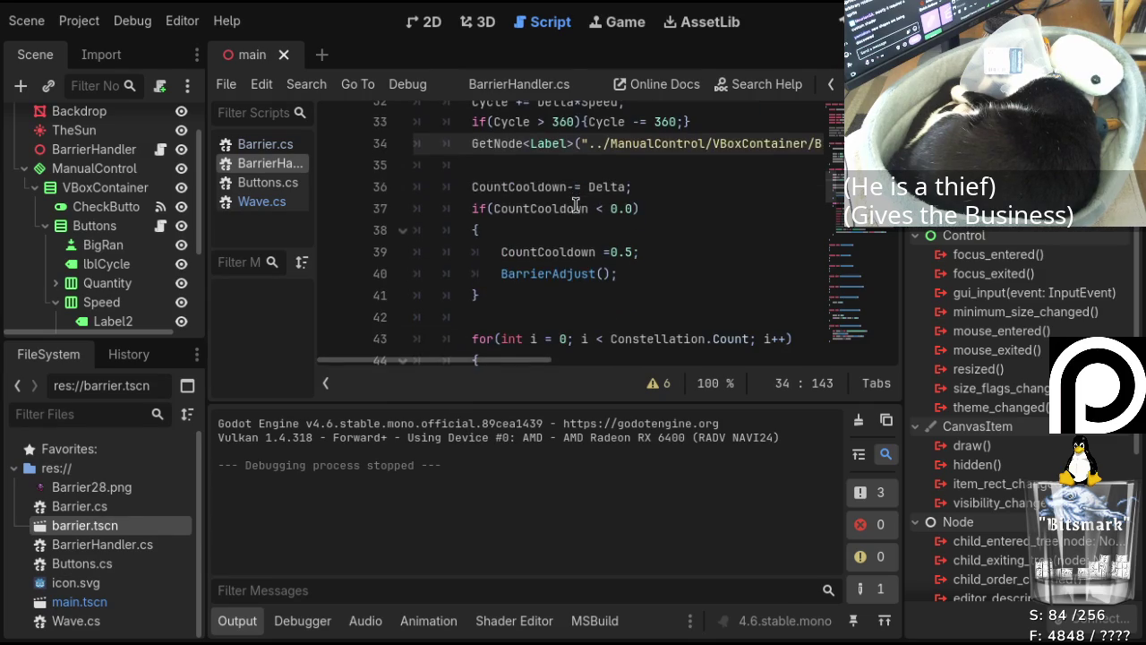
pyautogui.scroll(-9, 565, 231)
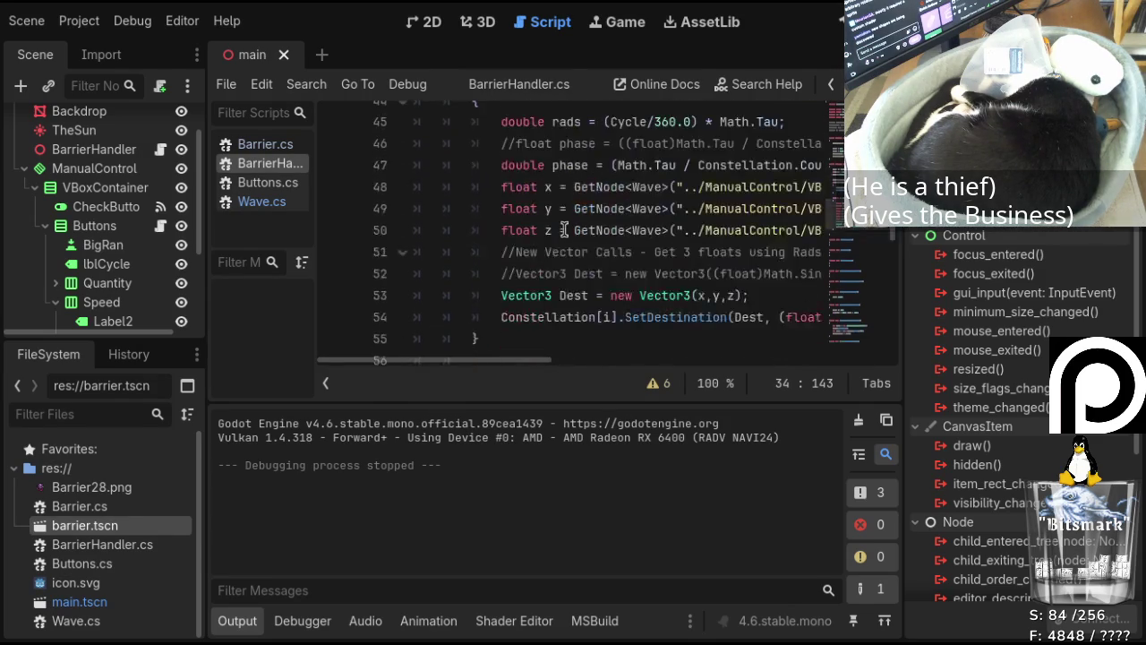
pyautogui.scroll(1, 443, 224)
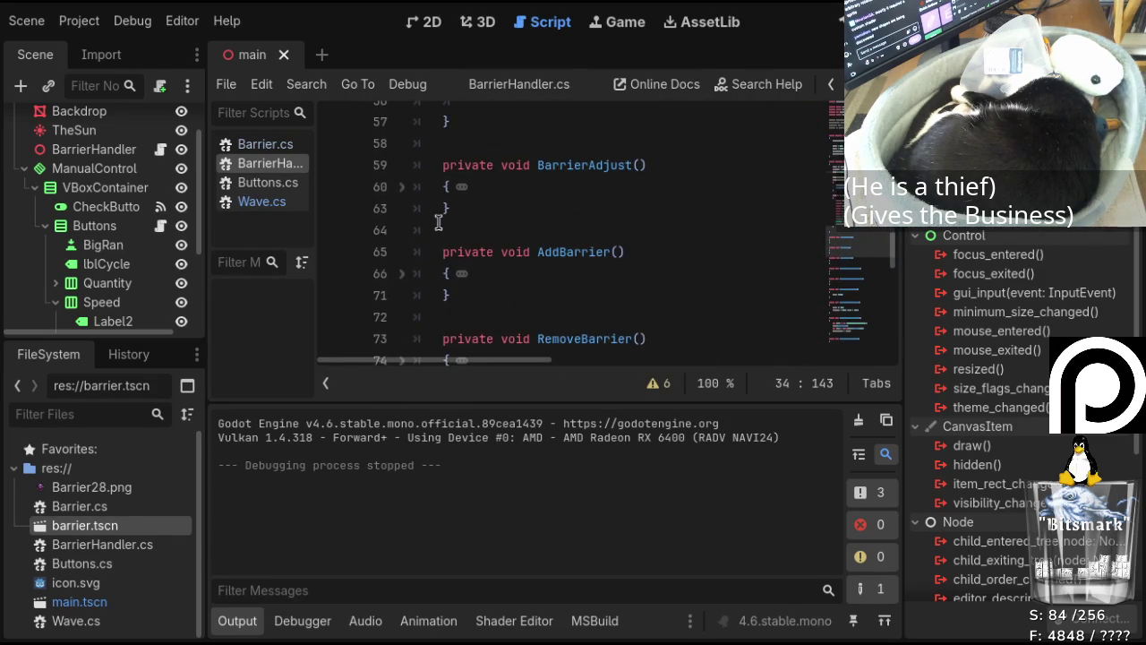
pyautogui.click(397, 187)
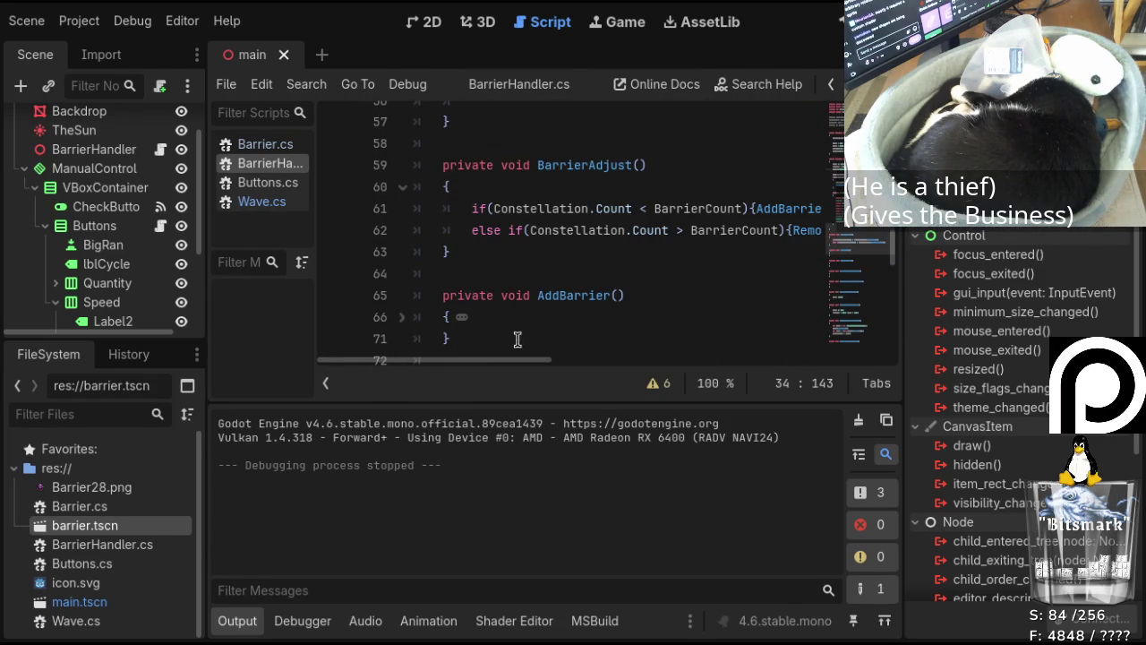
# Unfold the AddBarrier and RemoveBarrier method bodies.
pyautogui.moveTo(519, 365)
pyautogui.mouseDown()
pyautogui.moveTo(549, 369)
pyautogui.moveTo(455, 369)
pyautogui.moveTo(544, 367)
pyautogui.moveTo(513, 365)
pyautogui.mouseUp()
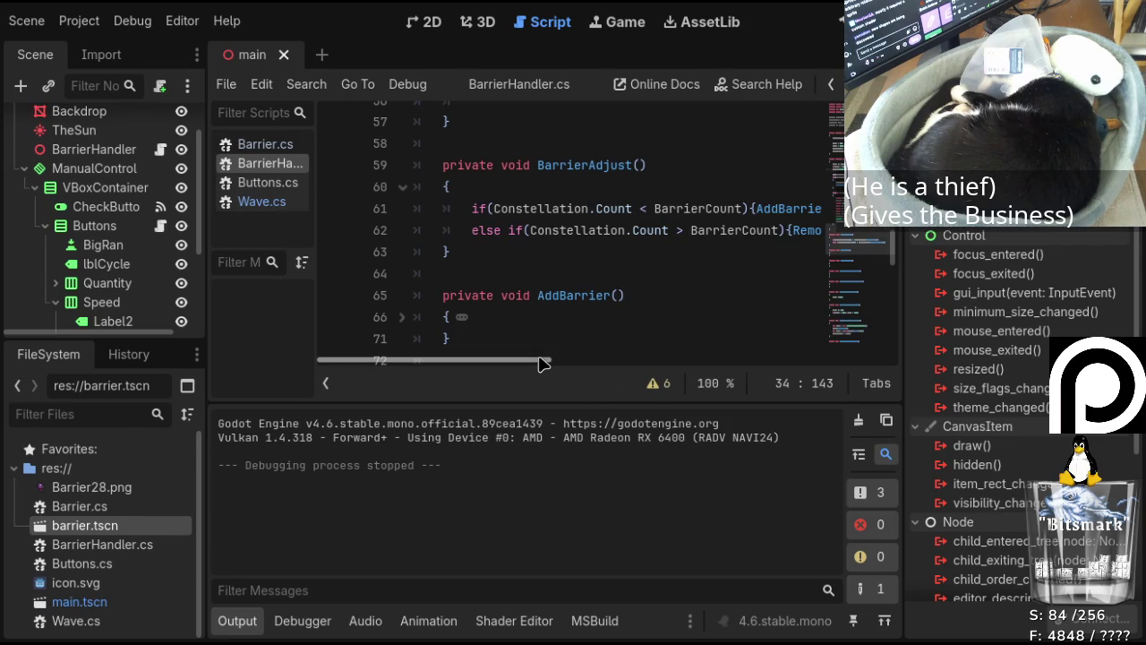
pyautogui.moveTo(537, 367)
pyautogui.mouseDown()
pyautogui.moveTo(639, 371)
pyautogui.moveTo(458, 374)
pyautogui.mouseUp()
pyautogui.scroll(2, 509, 188)
pyautogui.scroll(-4, 495, 207)
pyautogui.click(403, 187)
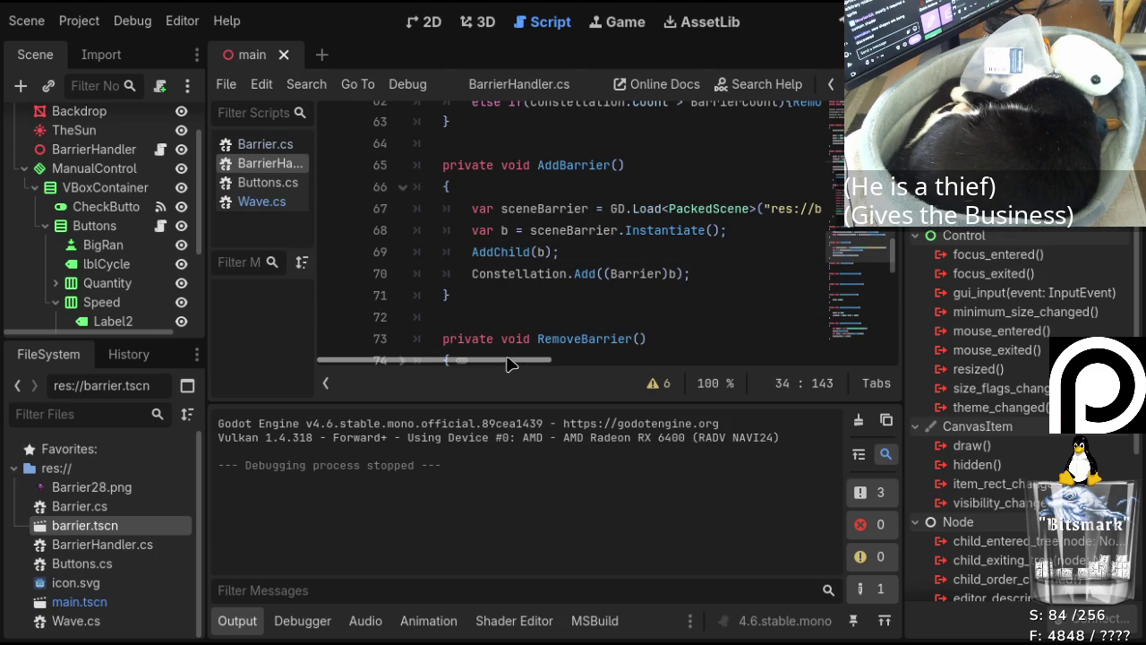
pyautogui.scroll(-3, 652, 222)
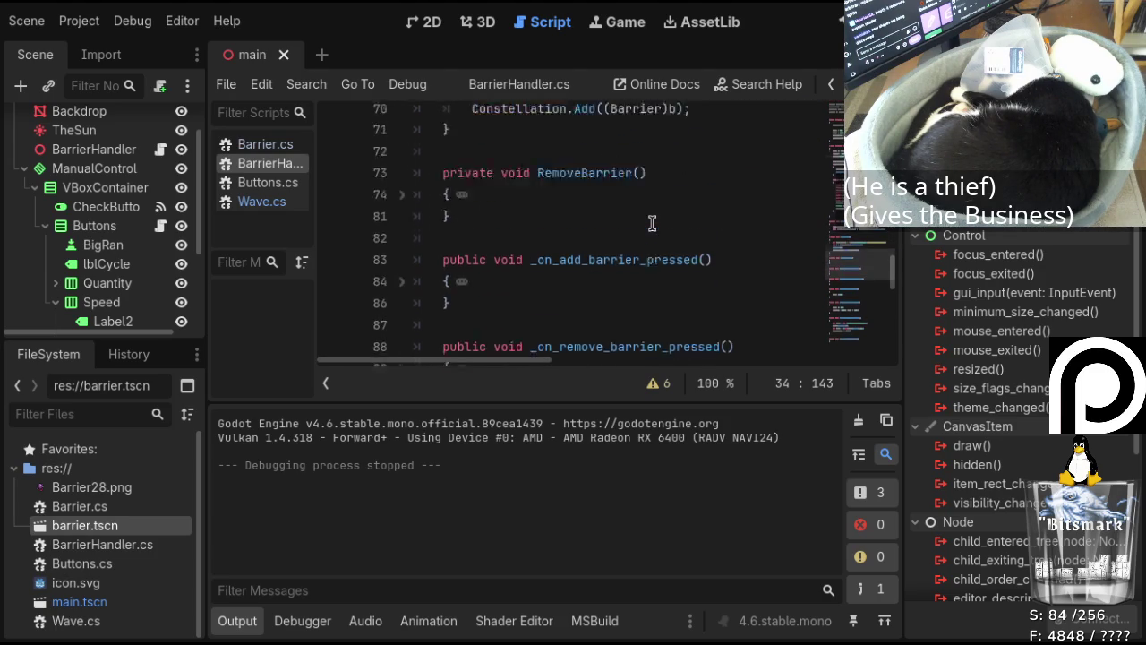
pyautogui.click(400, 172)
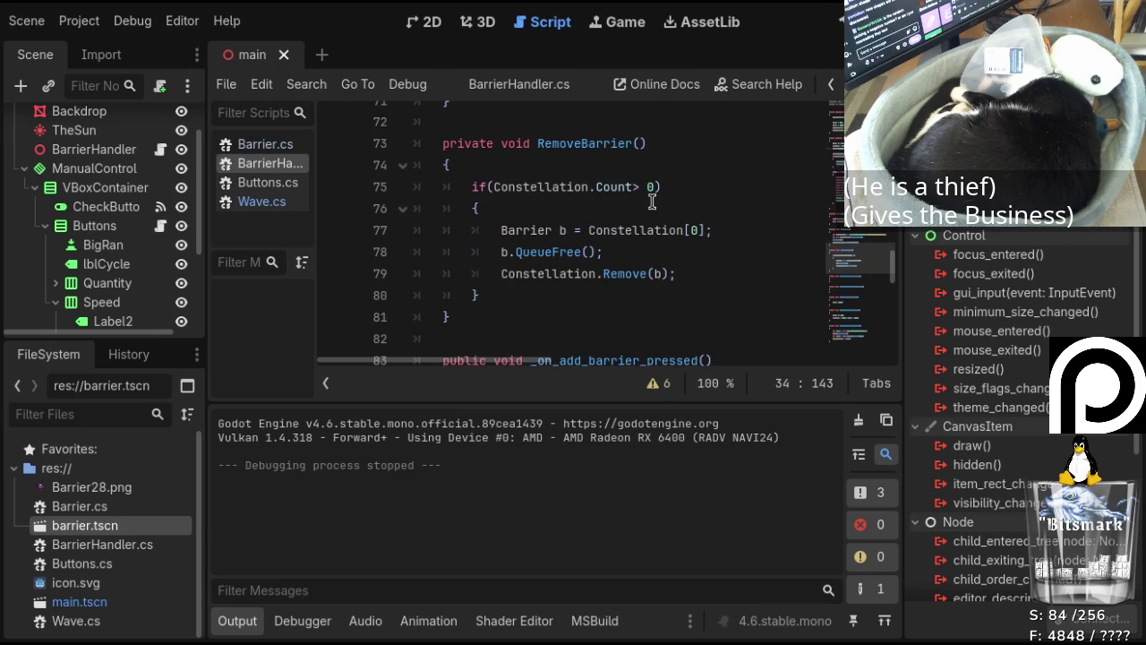
# Fold the _on_speed_up_pressed method body at line 94.
pyautogui.scroll(1, 668, 231)
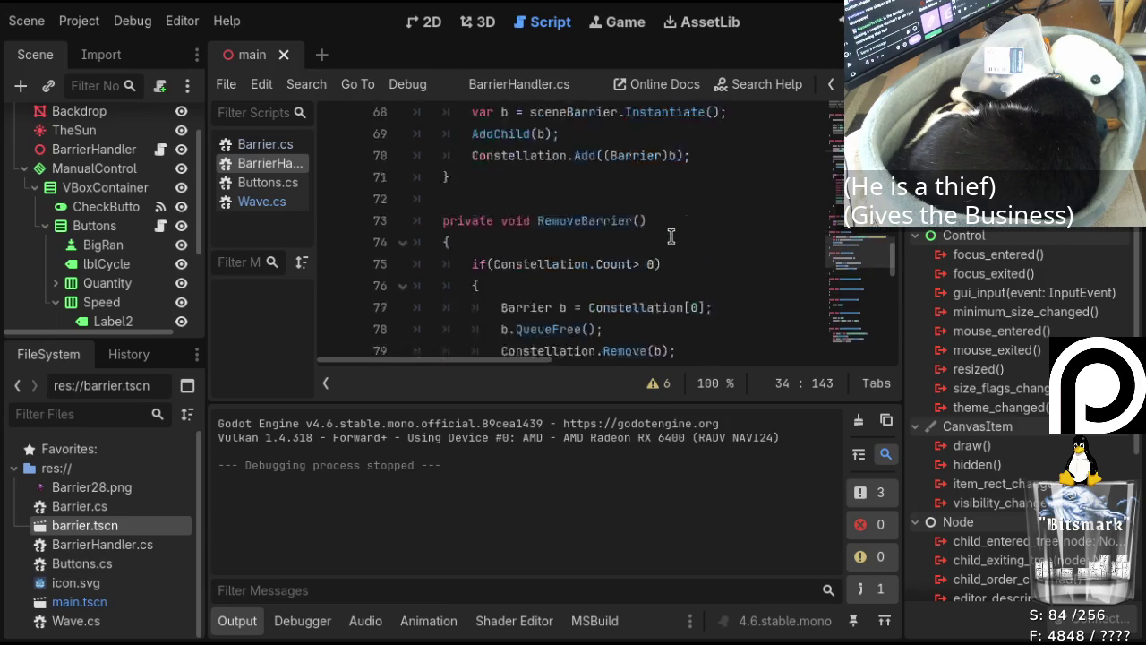
pyautogui.scroll(-7, 667, 231)
pyautogui.scroll(4, 666, 232)
pyautogui.scroll(-4, 666, 231)
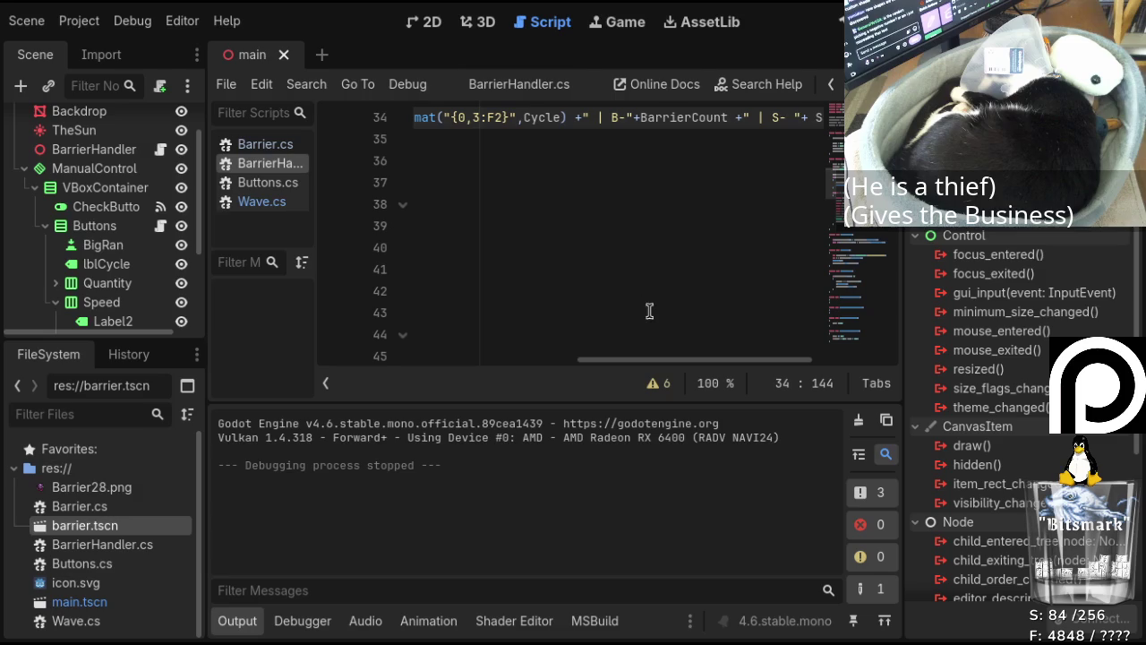
pyautogui.hscroll(-5, 645, 350)
pyautogui.scroll(-4, 603, 226)
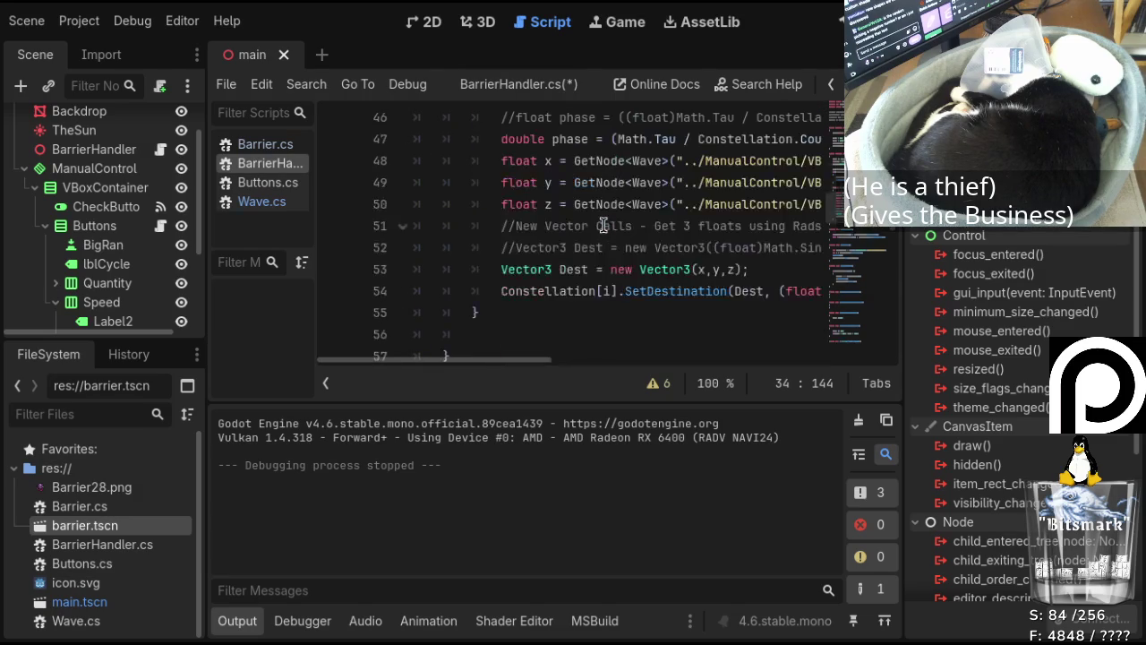
pyautogui.scroll(-5, 603, 225)
pyautogui.scroll(2, 601, 224)
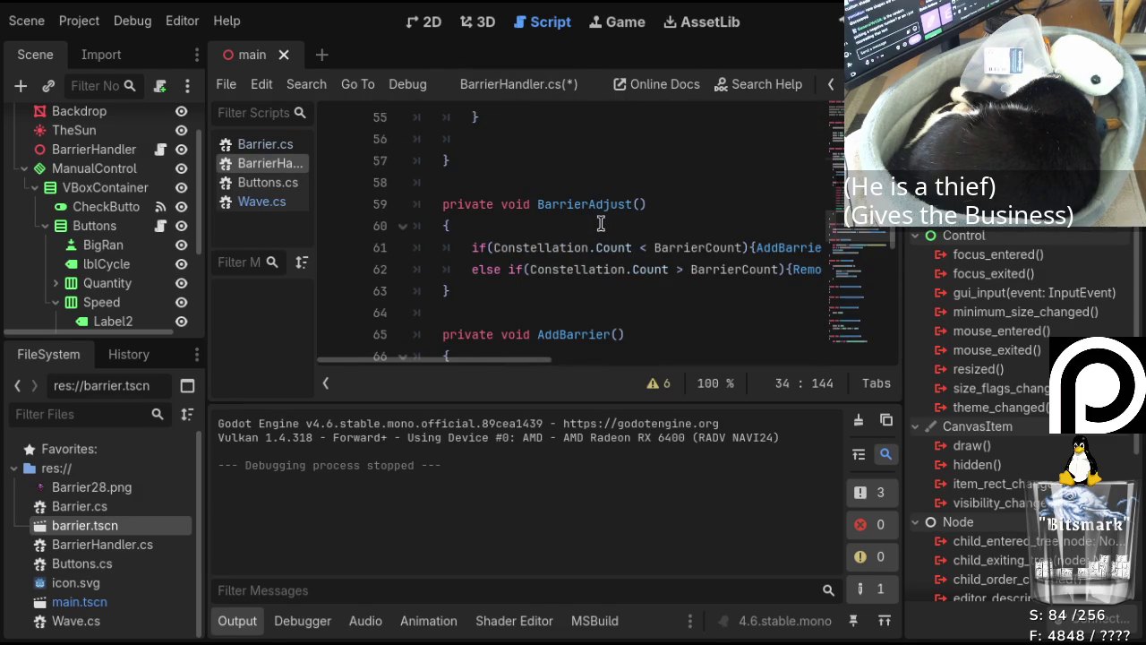
pyautogui.scroll(-2, 601, 224)
pyautogui.scroll(-1, 506, 291)
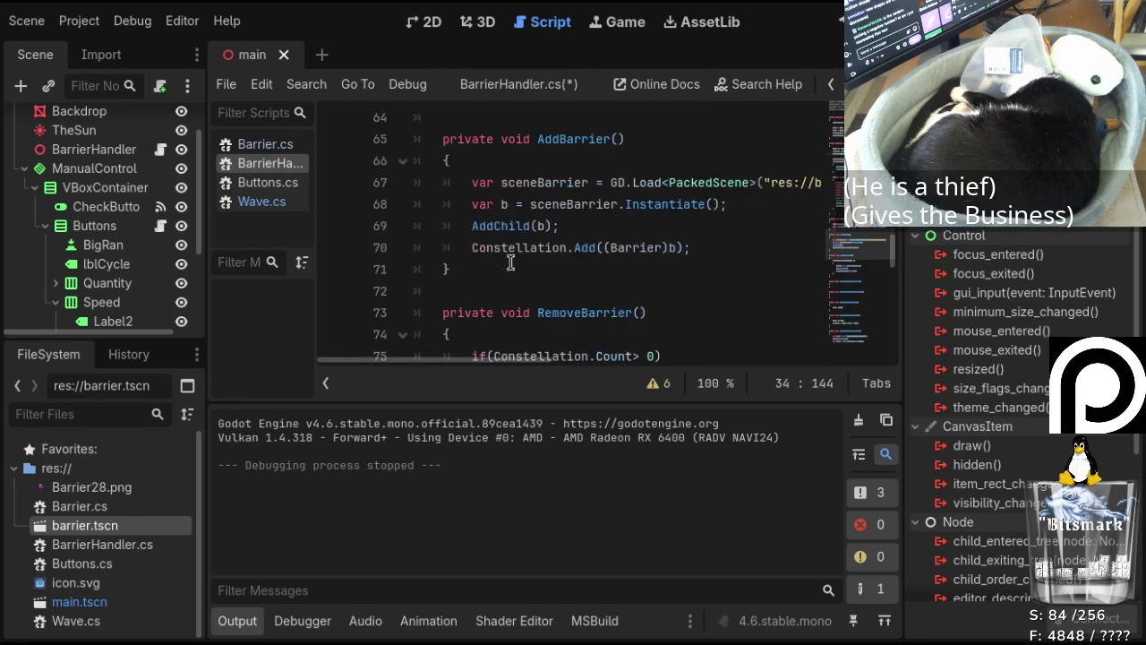
pyautogui.scroll(-5, 511, 262)
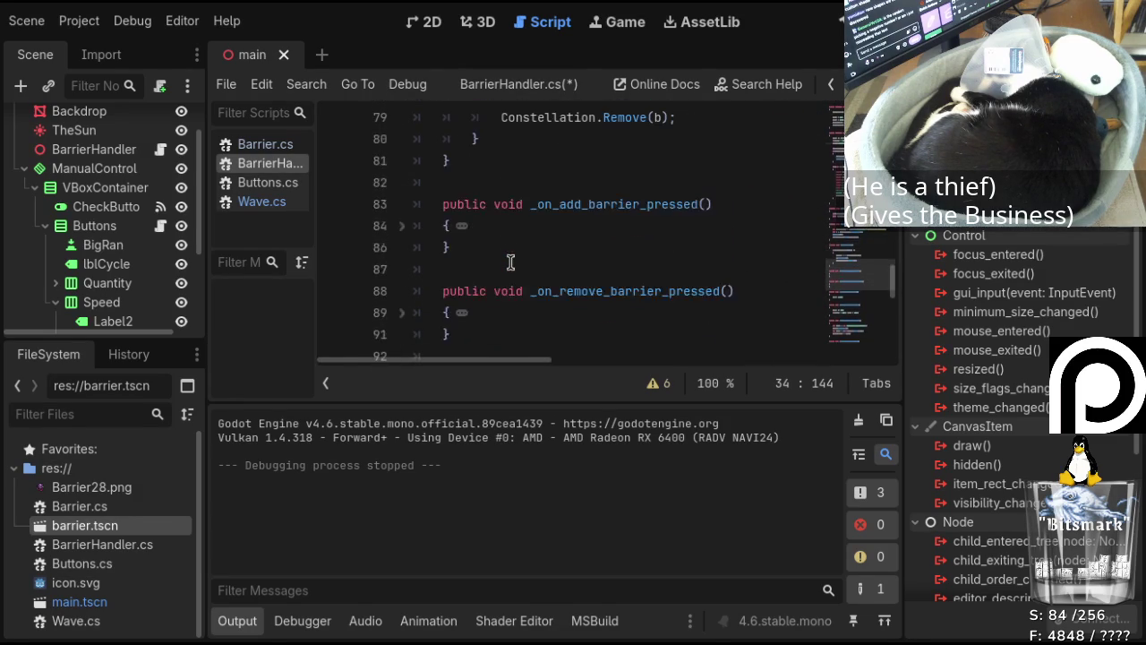
pyautogui.scroll(-1, 510, 261)
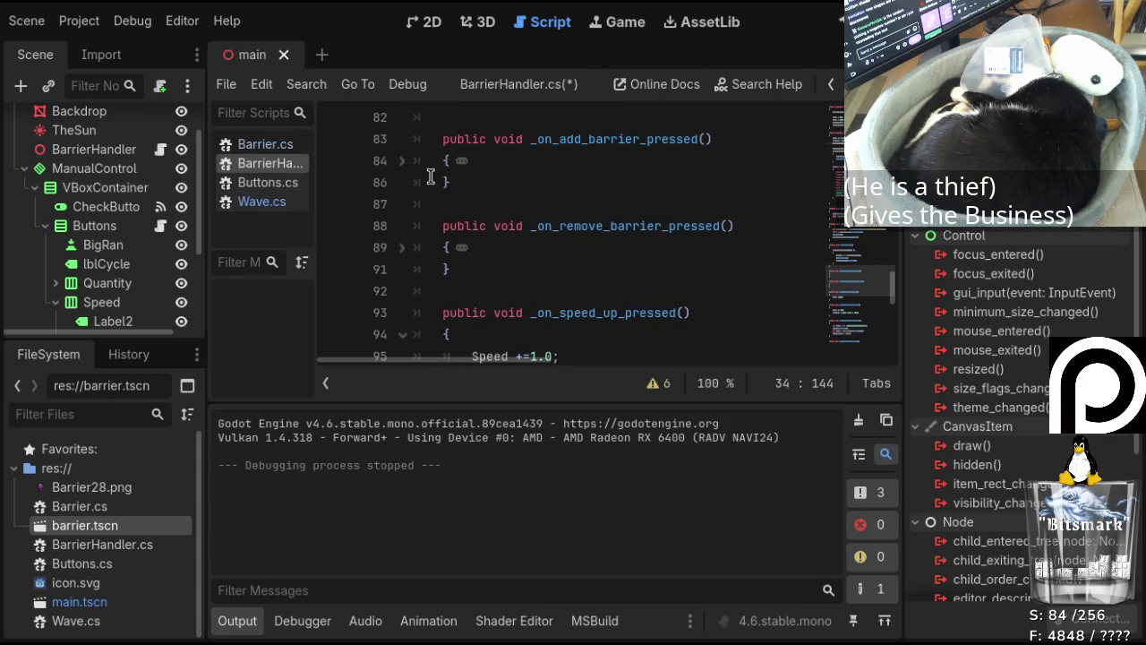
pyautogui.scroll(-2, 492, 195)
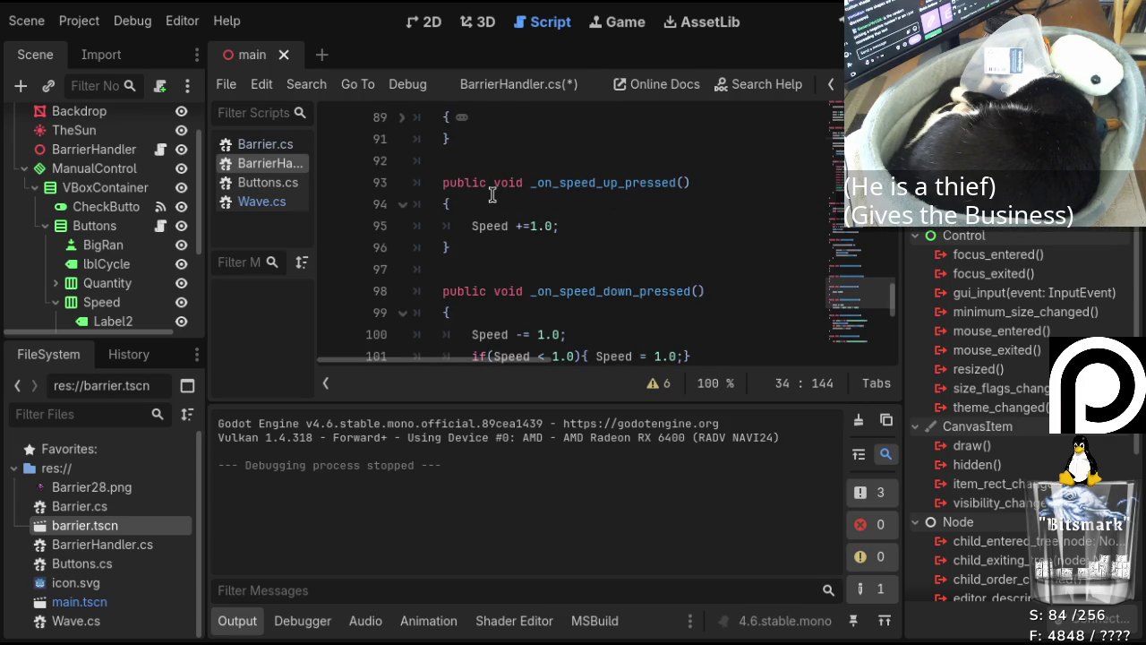
pyautogui.scroll(-1, 450, 179)
pyautogui.click(403, 145)
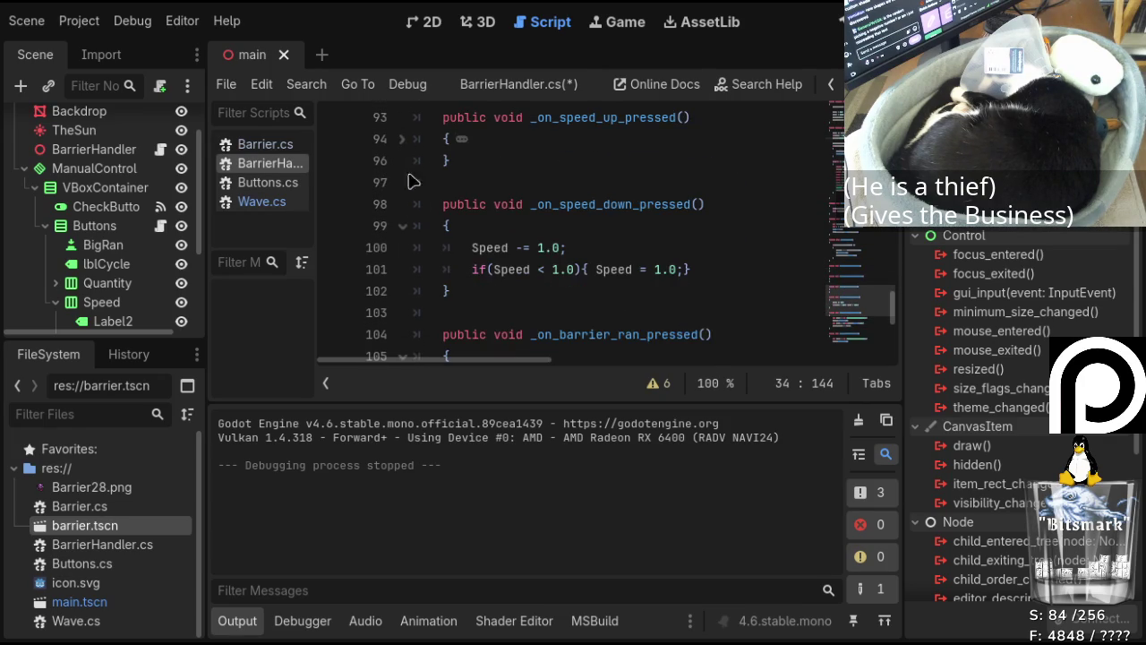
# Fold _on_speed_down_pressed and change line 108's barrier count to rando.RandiRange(0,32).
pyautogui.click(405, 230)
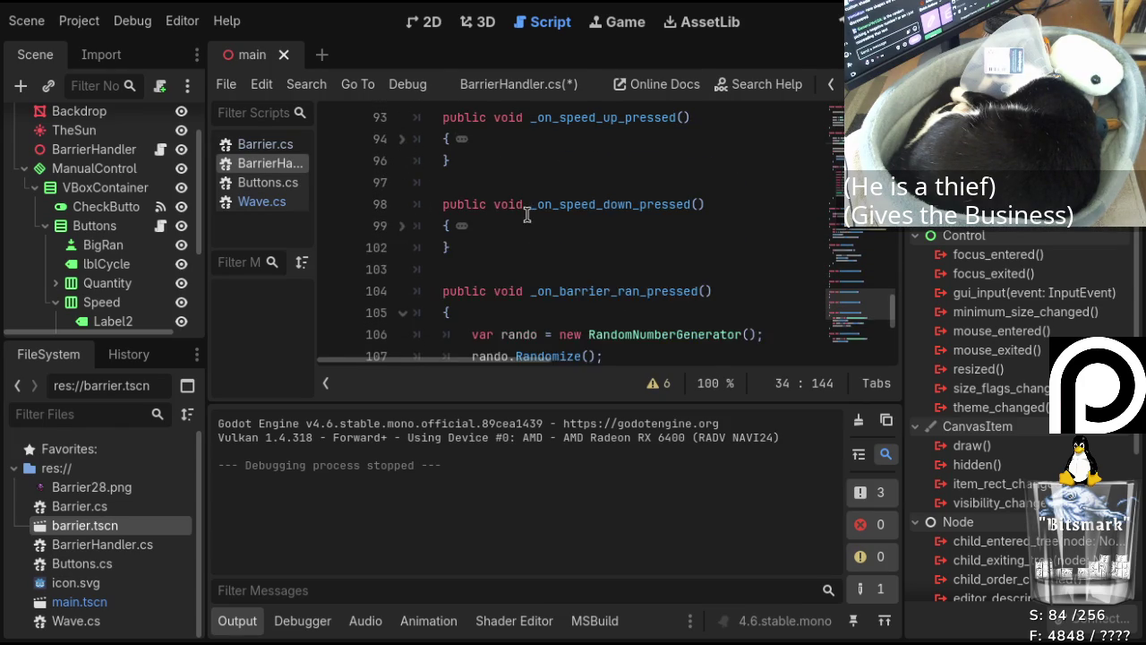
pyautogui.scroll(-2, 519, 210)
pyautogui.scroll(3, 555, 184)
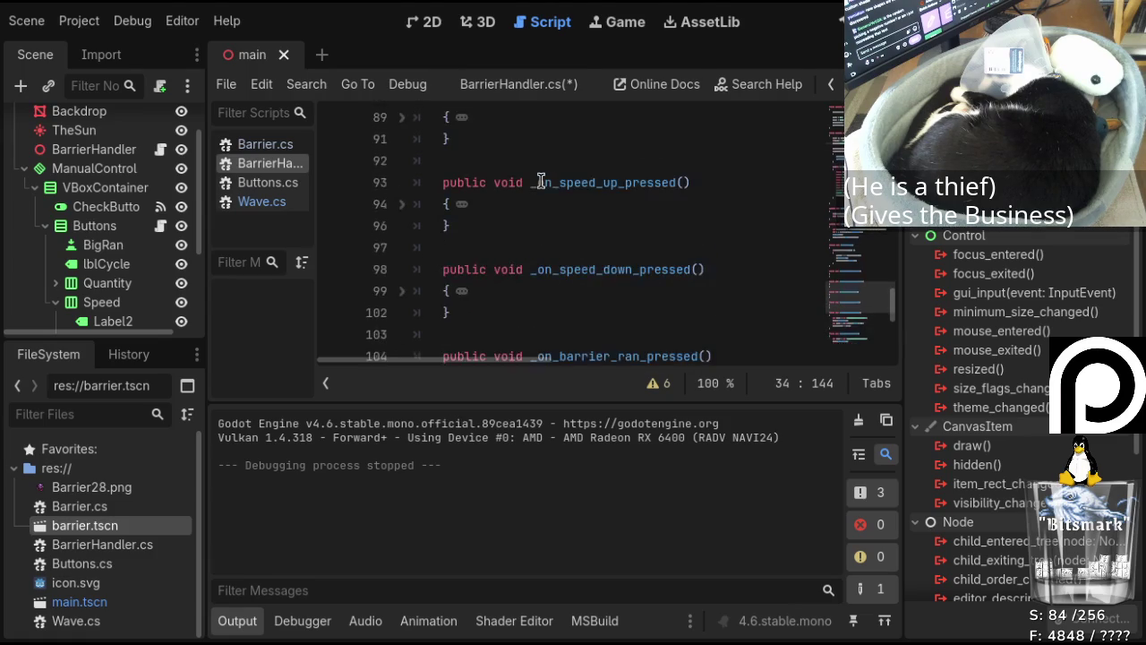
pyautogui.scroll(-2, 528, 181)
pyautogui.scroll(-2, 537, 232)
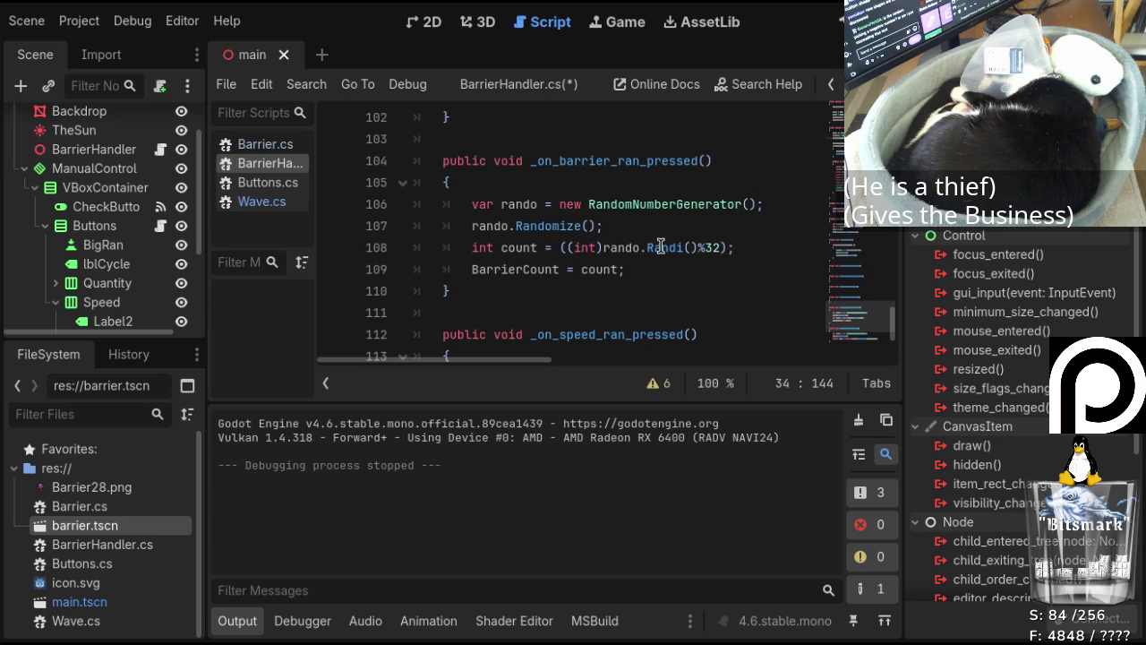
pyautogui.click(574, 247)
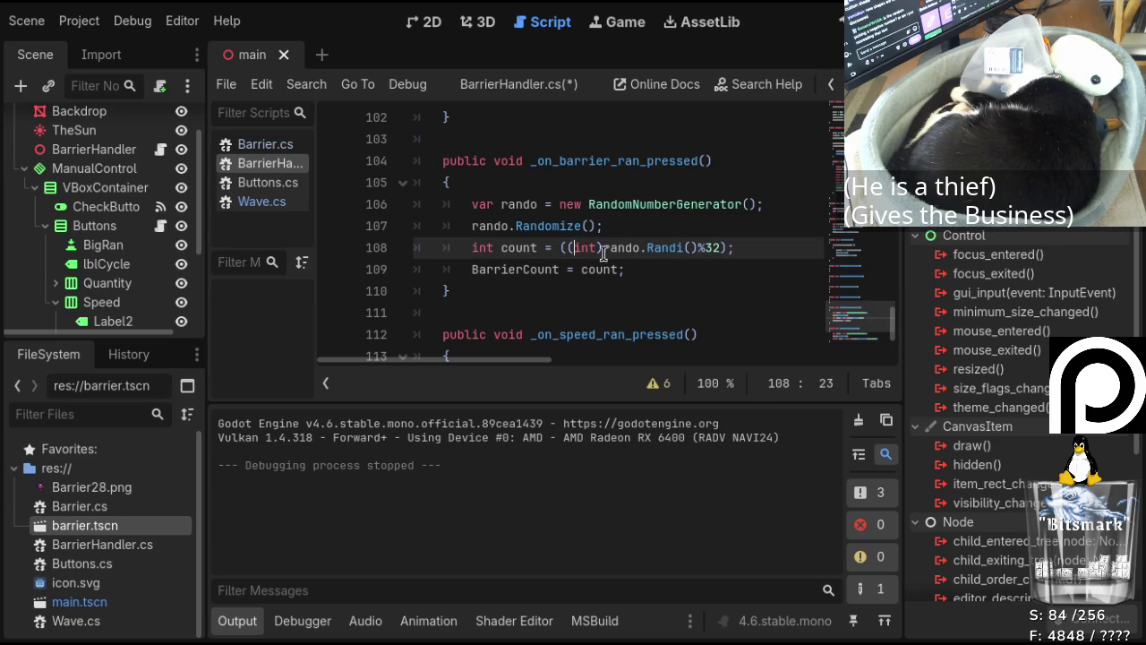
pyautogui.press('BackSpace')
pyautogui.press('BackSpace')
pyautogui.press('BackSpace')
pyautogui.press('BackSpace')
# Save BarrierHandler.cs and build and run the project with F5.
pyautogui.hotkey('ctrl', 's')
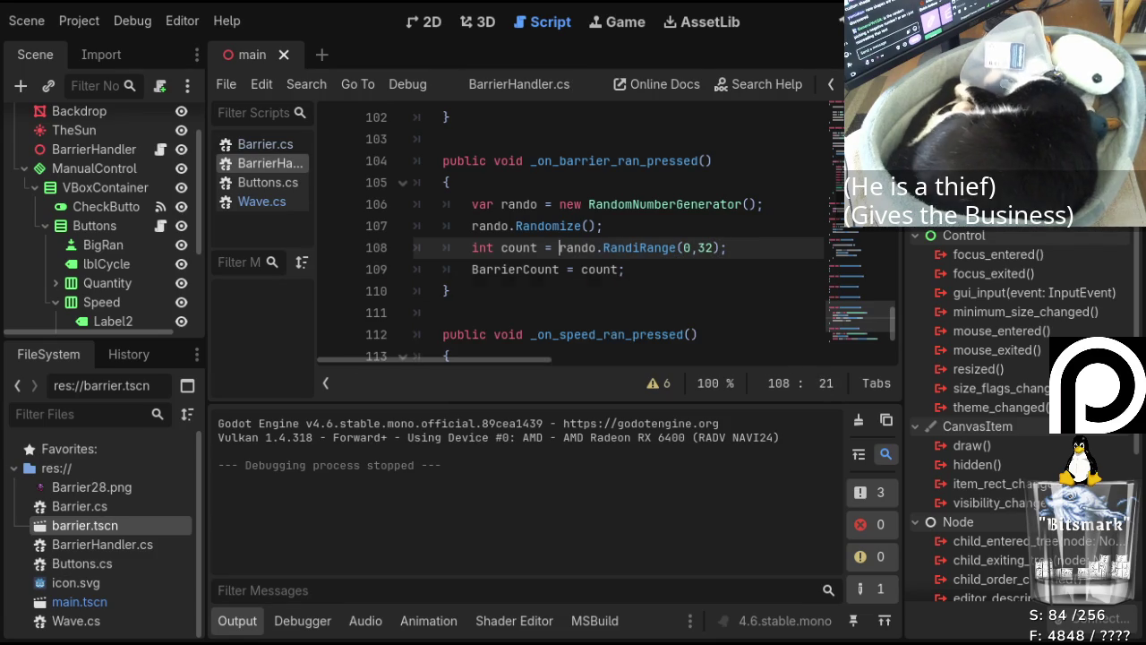
pyautogui.press('F5')
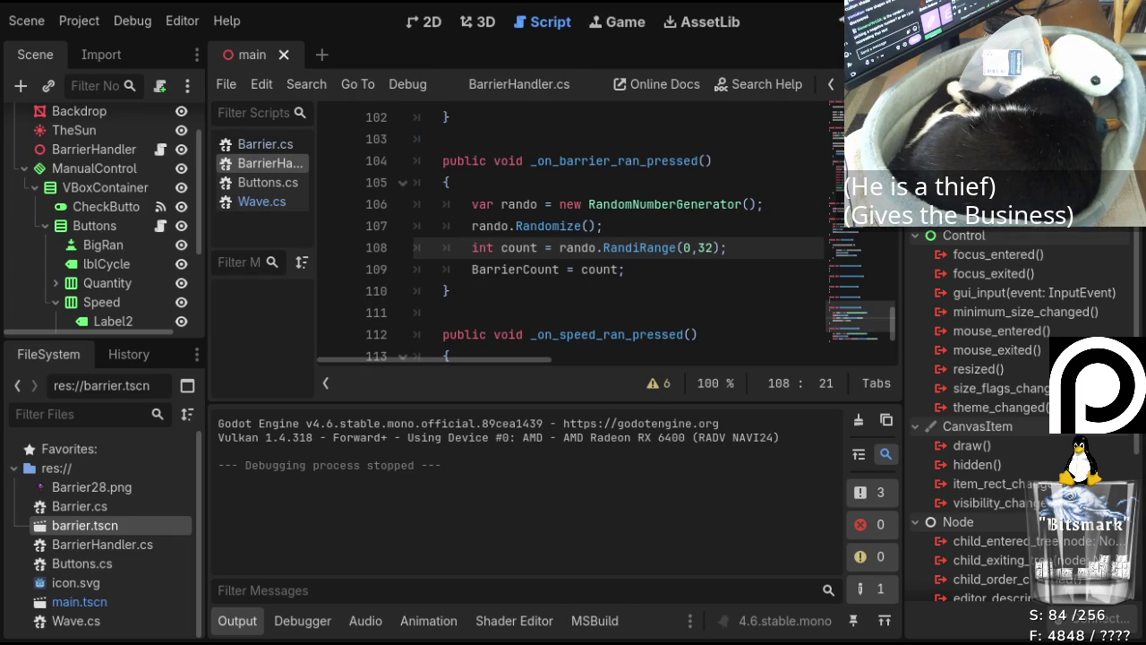
pyautogui.press('F5')
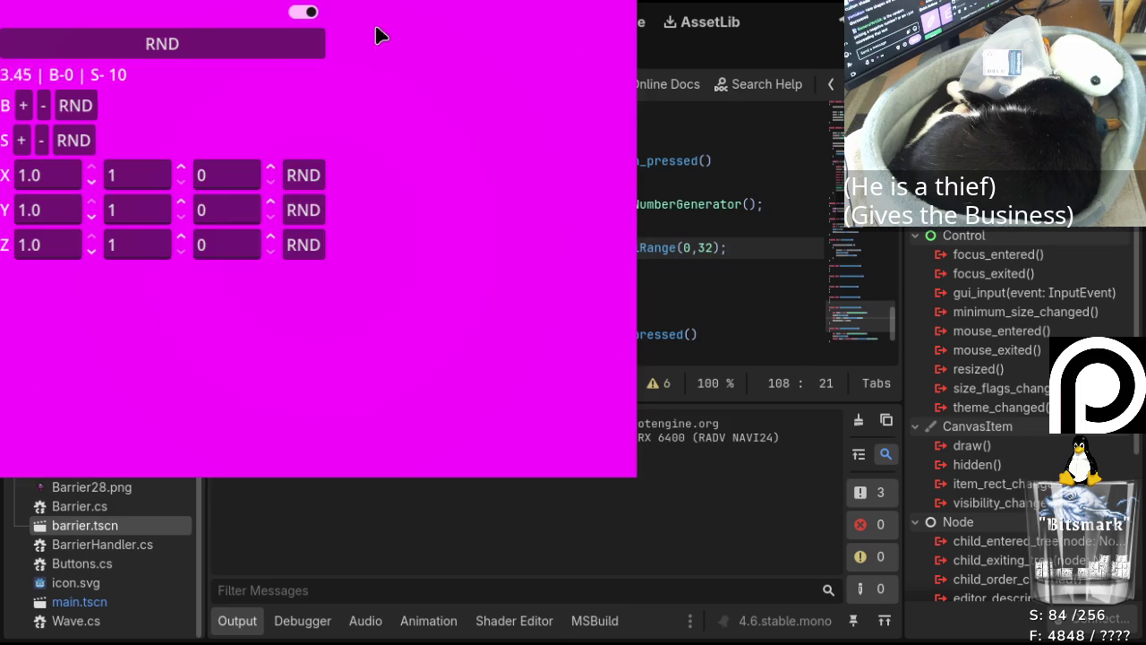
# Randomize the barrier count to 26 and raise the Y wave's third value to 90.
pyautogui.click(76, 112)
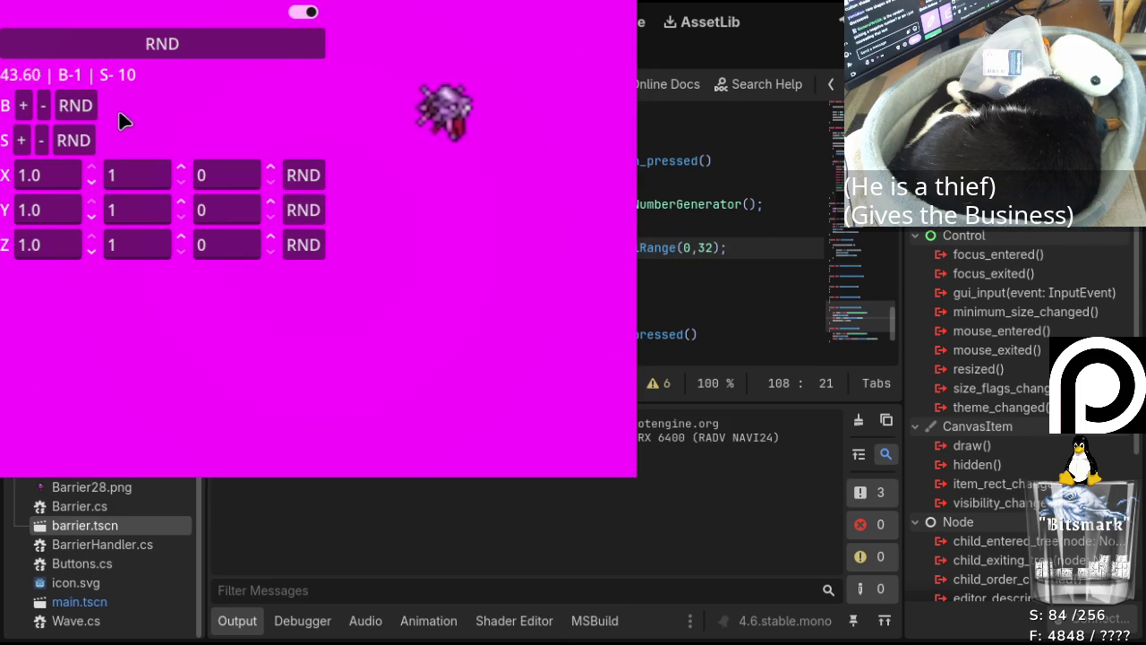
pyautogui.click(76, 106)
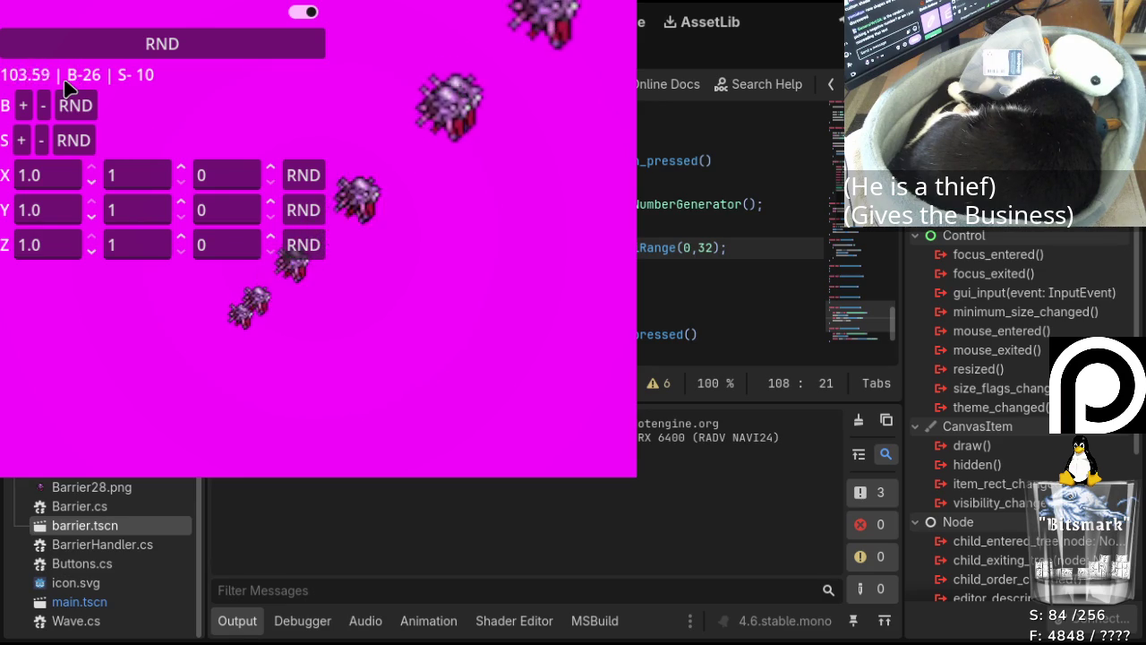
pyautogui.click(276, 205)
pyautogui.click(271, 204)
pyautogui.click(271, 204)
pyautogui.click(271, 203)
pyautogui.click(271, 203)
pyautogui.click(271, 203)
pyautogui.click(271, 204)
pyautogui.click(271, 204)
pyautogui.click(271, 205)
pyautogui.click(271, 204)
pyautogui.click(272, 204)
pyautogui.click(271, 204)
pyautogui.click(271, 204)
pyautogui.click(271, 204)
pyautogui.click(272, 204)
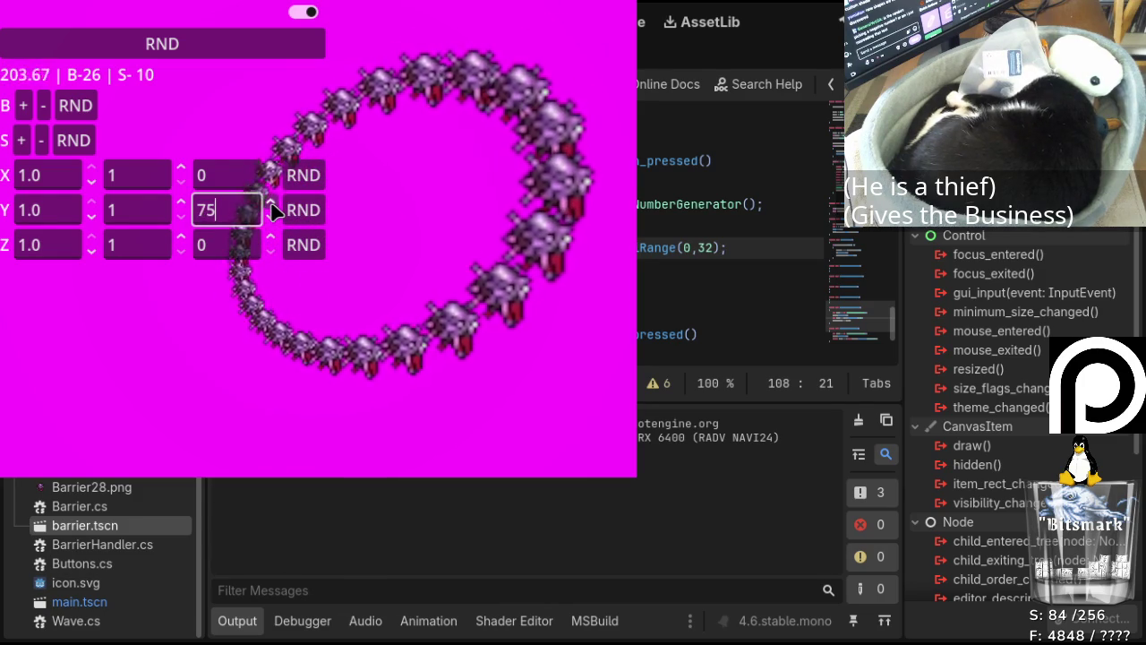
pyautogui.click(271, 204)
pyautogui.click(271, 204)
pyautogui.click(271, 204)
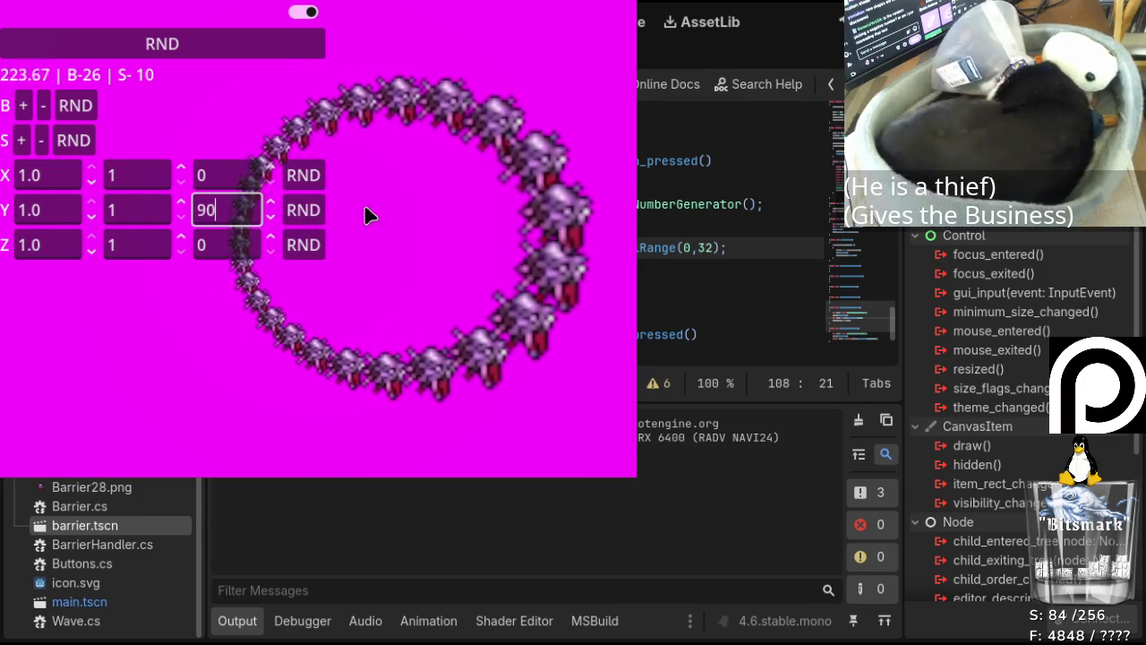
# Raise the Z wave's third value to 90.
pyautogui.click(271, 239)
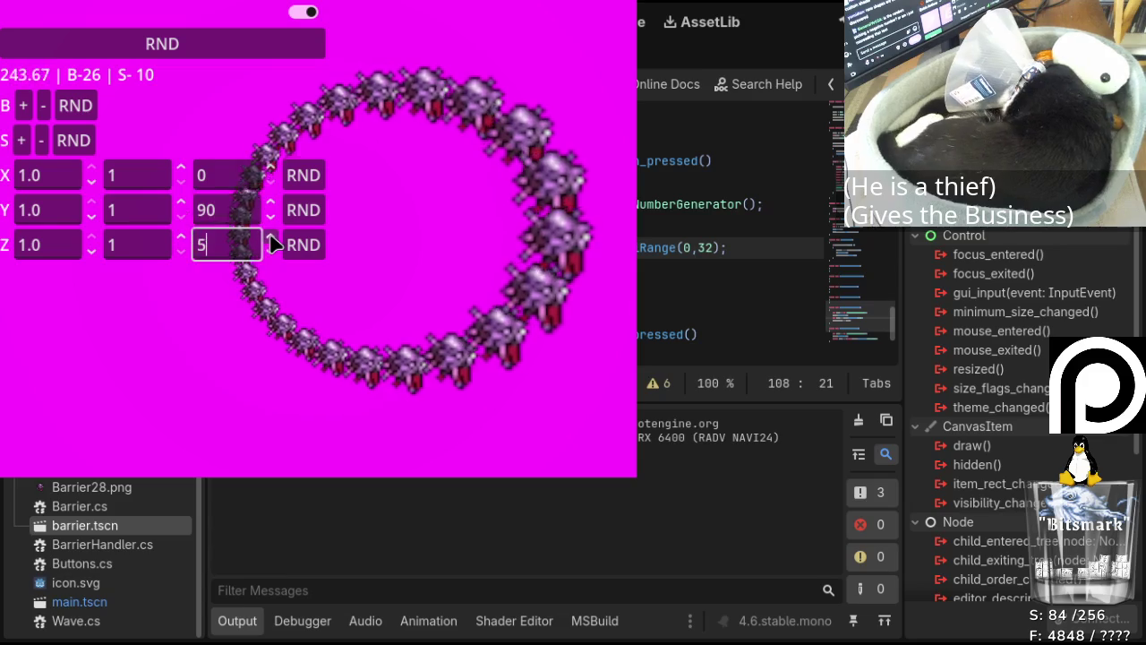
pyautogui.click(271, 239)
pyautogui.click(271, 239)
pyautogui.click(272, 239)
pyautogui.click(271, 239)
pyautogui.click(271, 239)
pyautogui.click(271, 239)
pyautogui.click(271, 239)
pyautogui.click(272, 239)
pyautogui.click(271, 239)
pyautogui.click(271, 239)
pyautogui.click(271, 239)
pyautogui.click(272, 239)
pyautogui.click(272, 239)
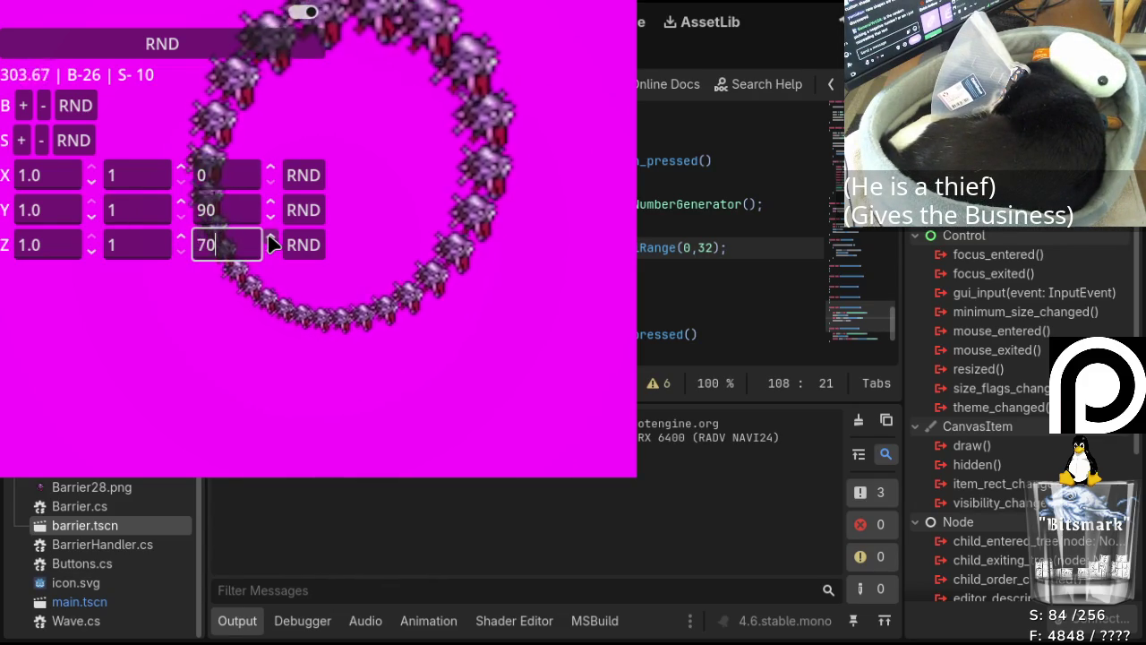
pyautogui.click(272, 239)
pyautogui.click(271, 239)
pyautogui.click(271, 239)
pyautogui.click(272, 240)
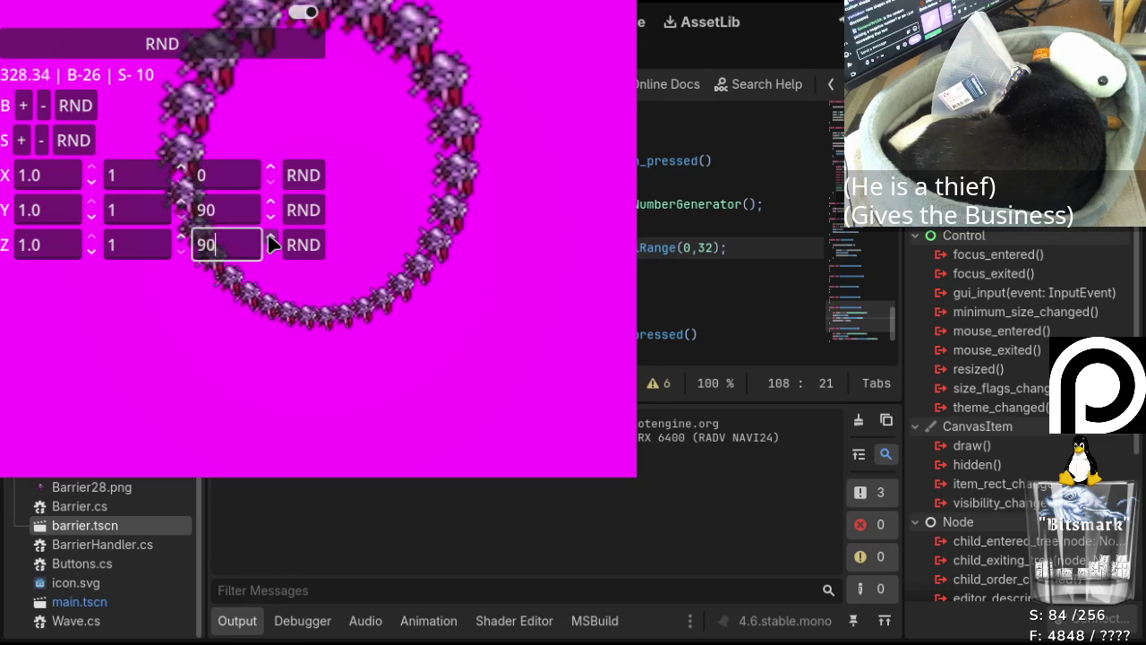
# Lower the Z wave's first value to 0.1.
pyautogui.click(92, 253)
pyautogui.click(92, 253)
pyautogui.click(92, 253)
pyautogui.click(92, 254)
pyautogui.click(92, 253)
pyautogui.click(92, 254)
pyautogui.click(92, 253)
pyautogui.click(92, 253)
pyautogui.click(92, 254)
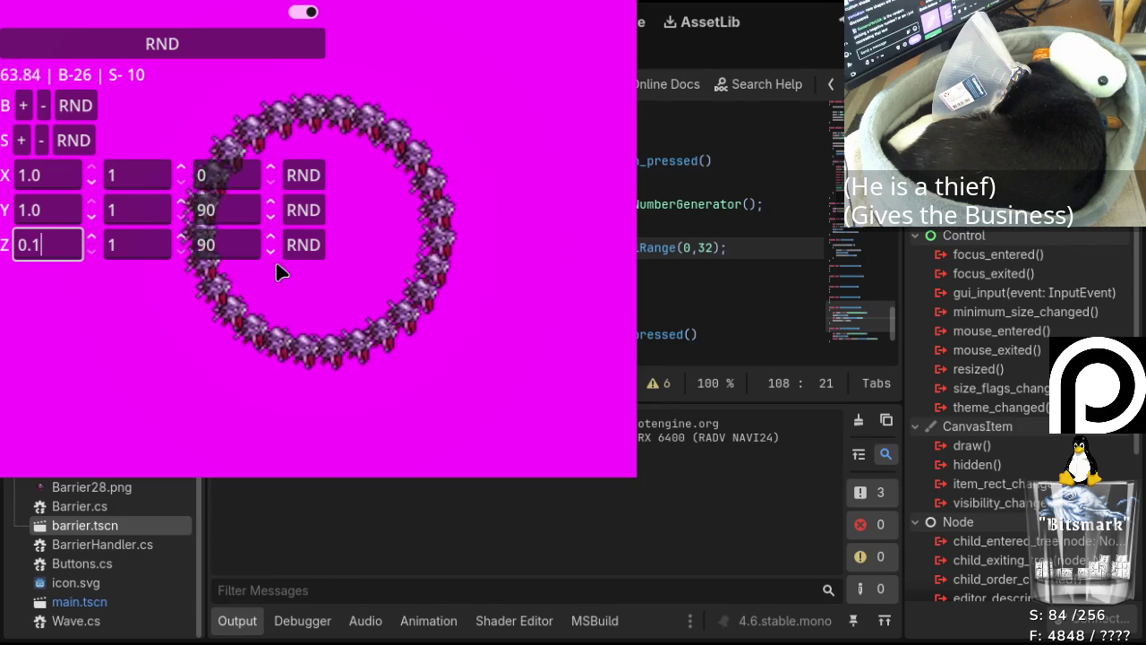
# Randomize the Z, Y and X waves, ending at X 0.5/8/10, Y 0.9/9/310, Z 1.0/5/40.
pyautogui.click(305, 247)
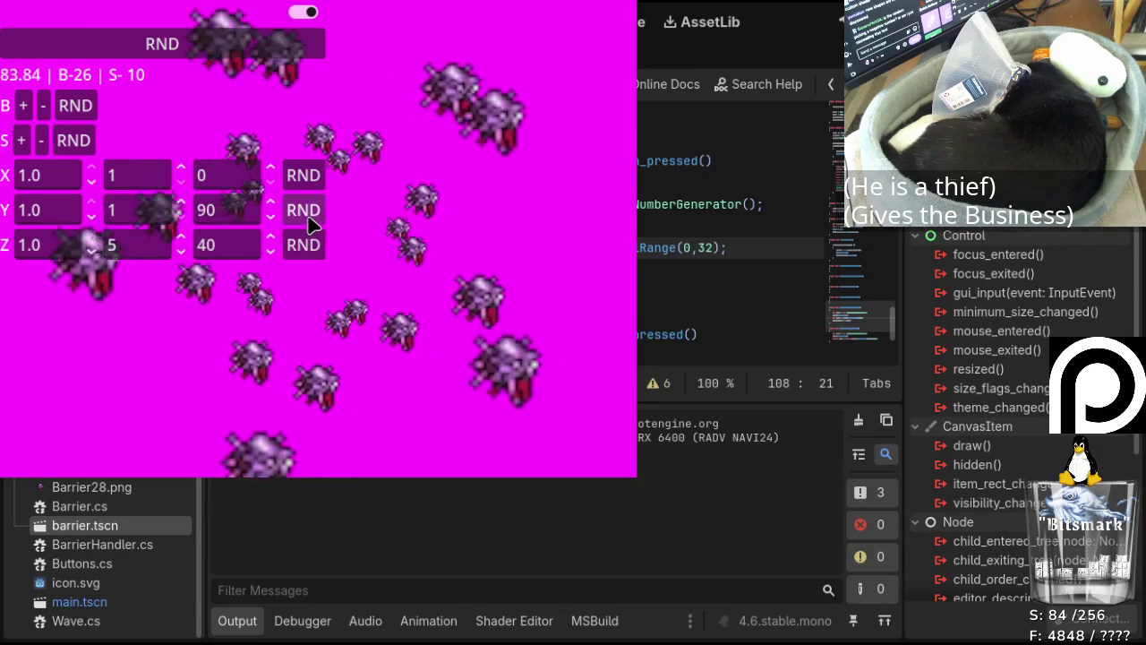
pyautogui.click(307, 213)
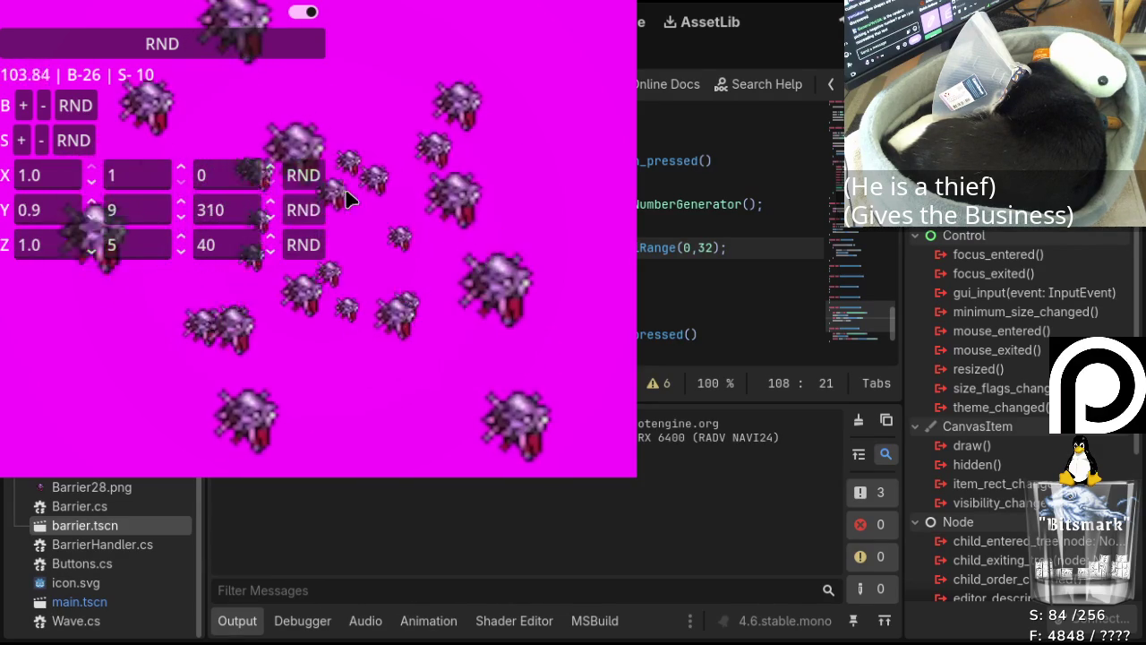
pyautogui.click(303, 175)
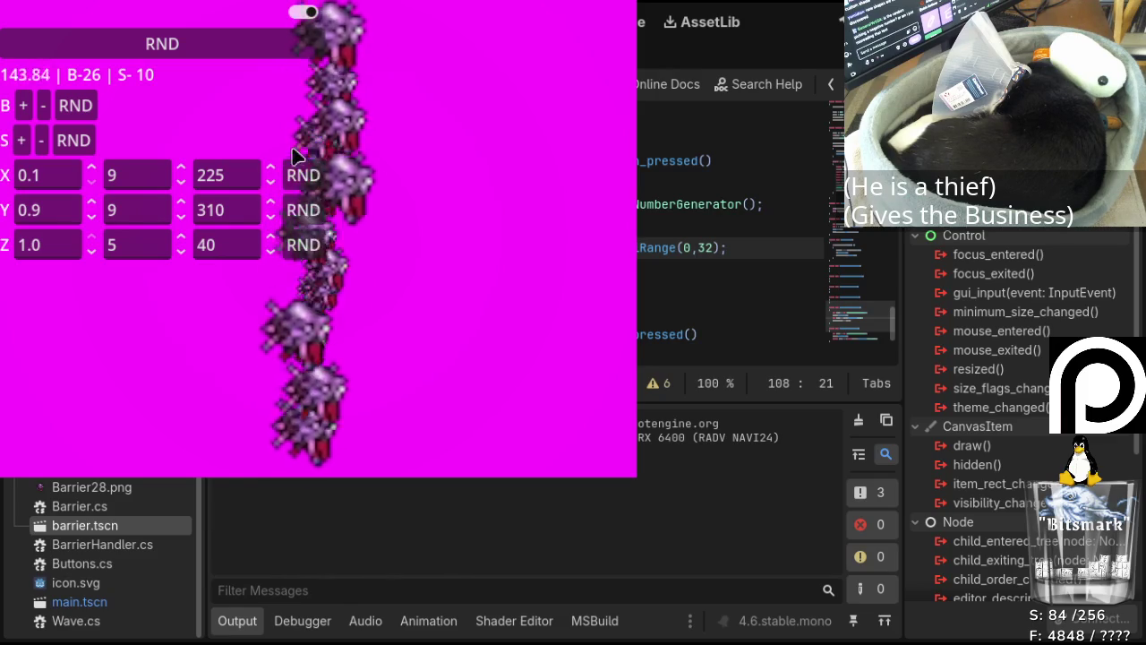
pyautogui.click(305, 177)
pyautogui.click(305, 176)
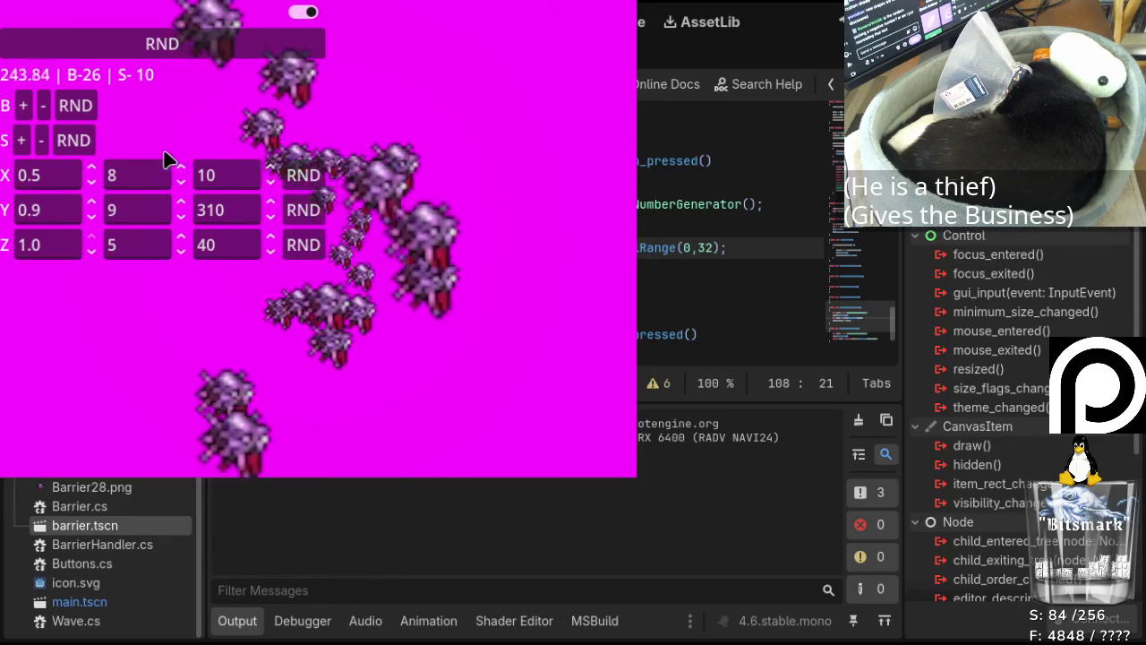
# Randomize the barrier count to B-11, raise speed to 16, and stop the game with F8.
pyautogui.click(91, 103)
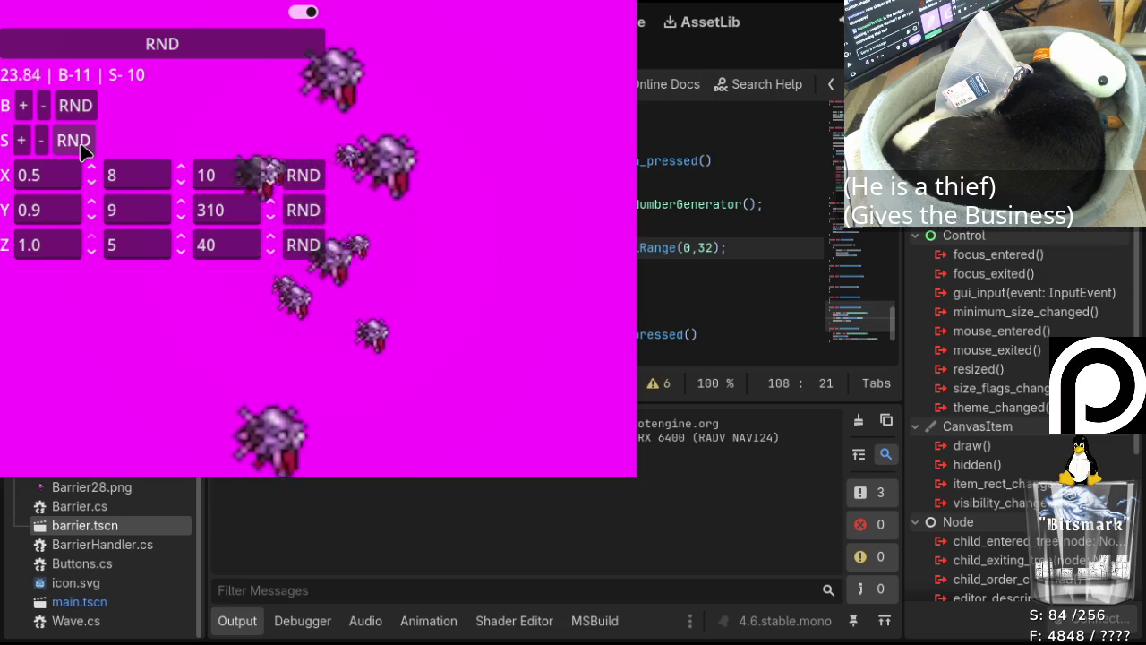
pyautogui.click(21, 143)
pyautogui.click(22, 140)
pyautogui.click(22, 141)
pyautogui.click(22, 141)
pyautogui.click(21, 141)
pyautogui.click(22, 141)
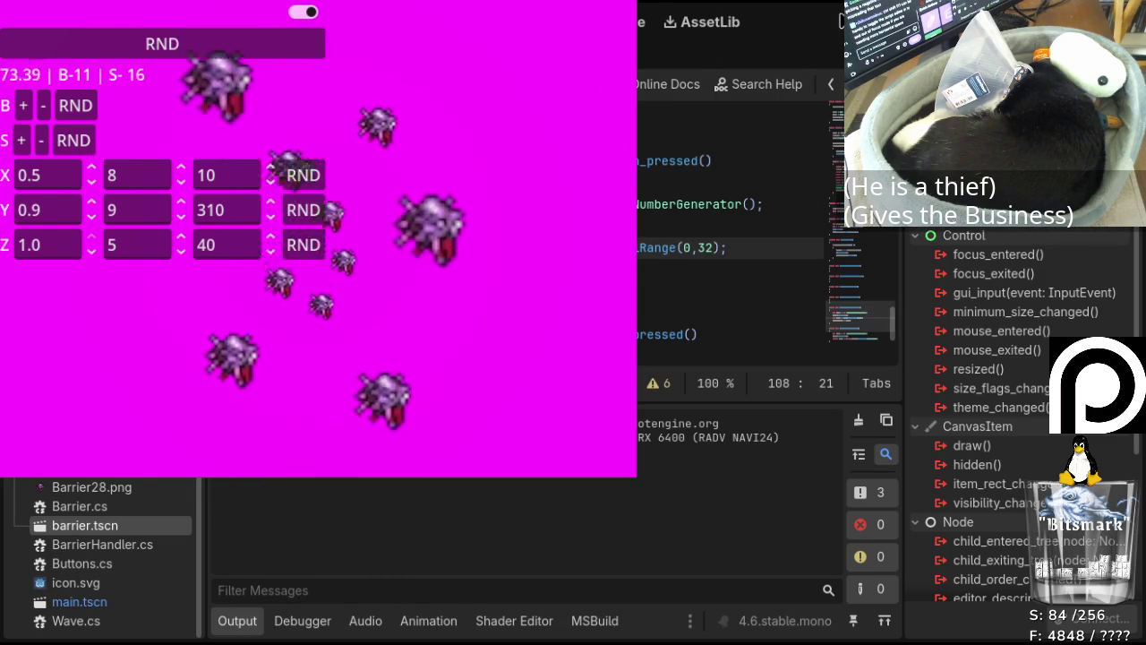
pyautogui.press('F8')
# Rename the random local on line 116 to s and add a line below it for the Speed assignment.
pyautogui.scroll(-4, 99, 193)
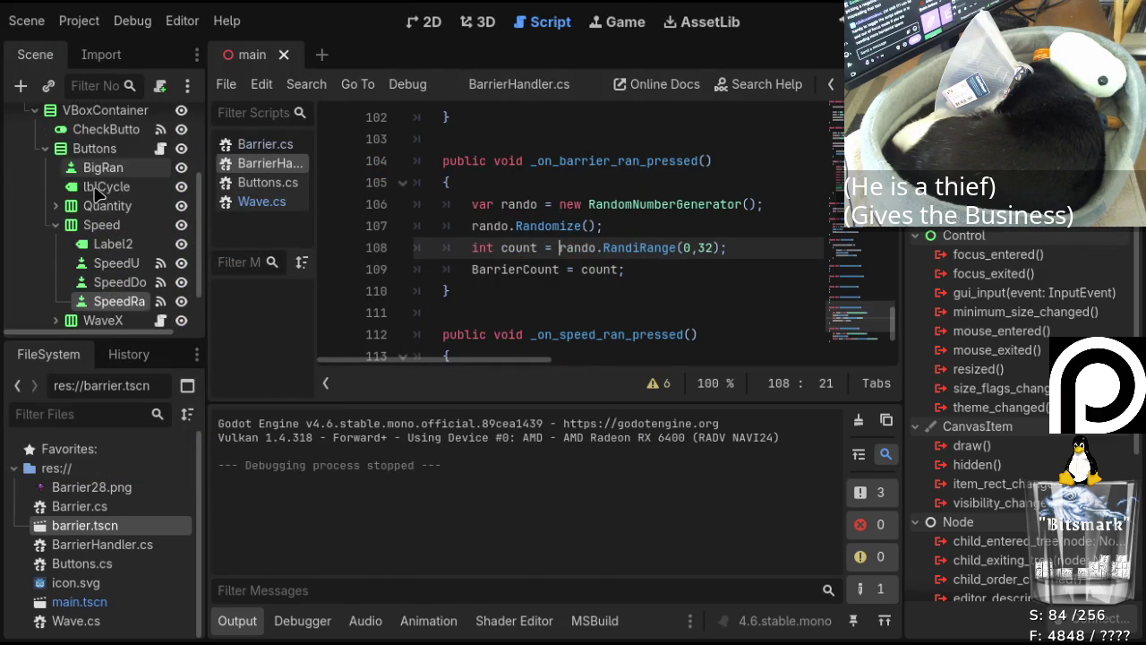
pyautogui.scroll(-1, 98, 193)
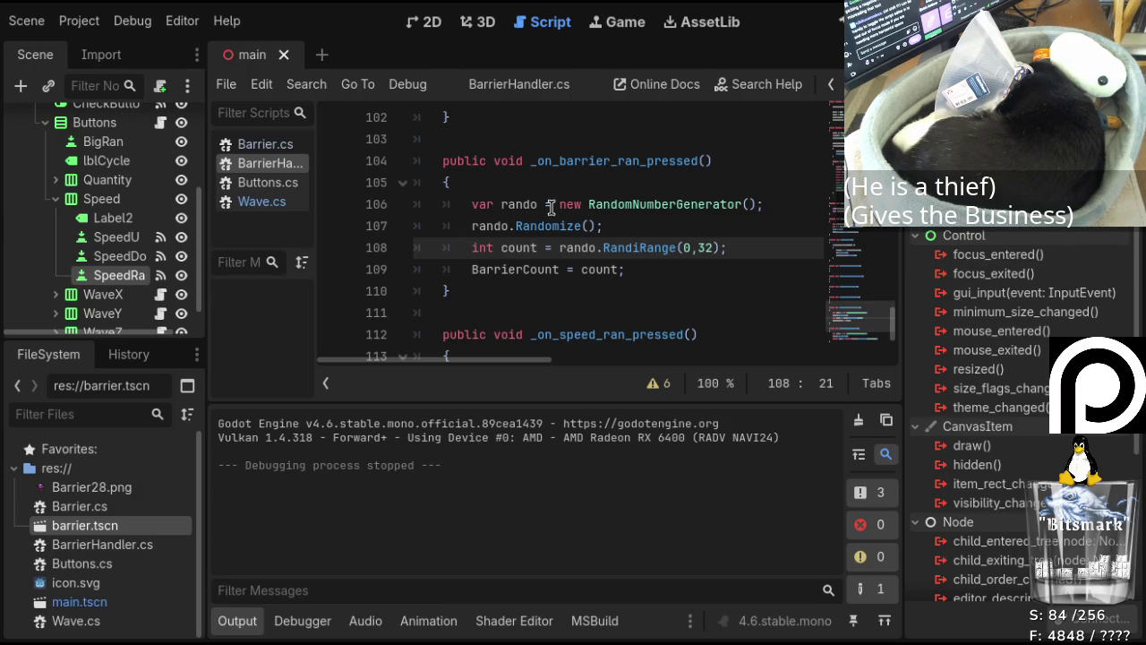
pyautogui.scroll(-3, 550, 206)
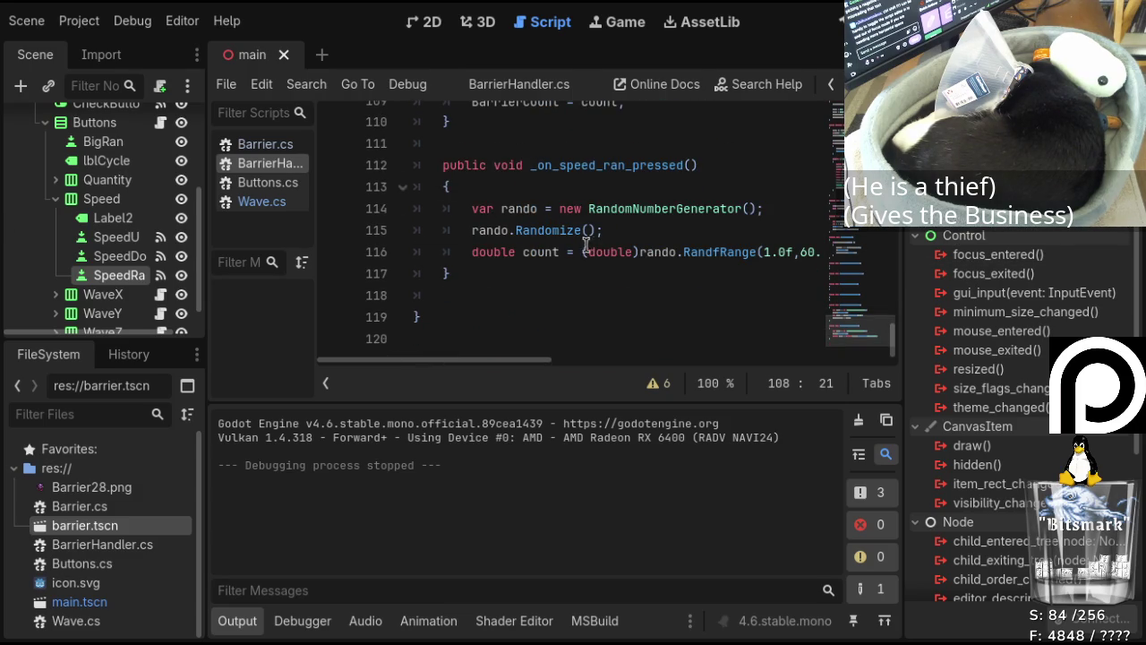
pyautogui.scroll(1, 506, 260)
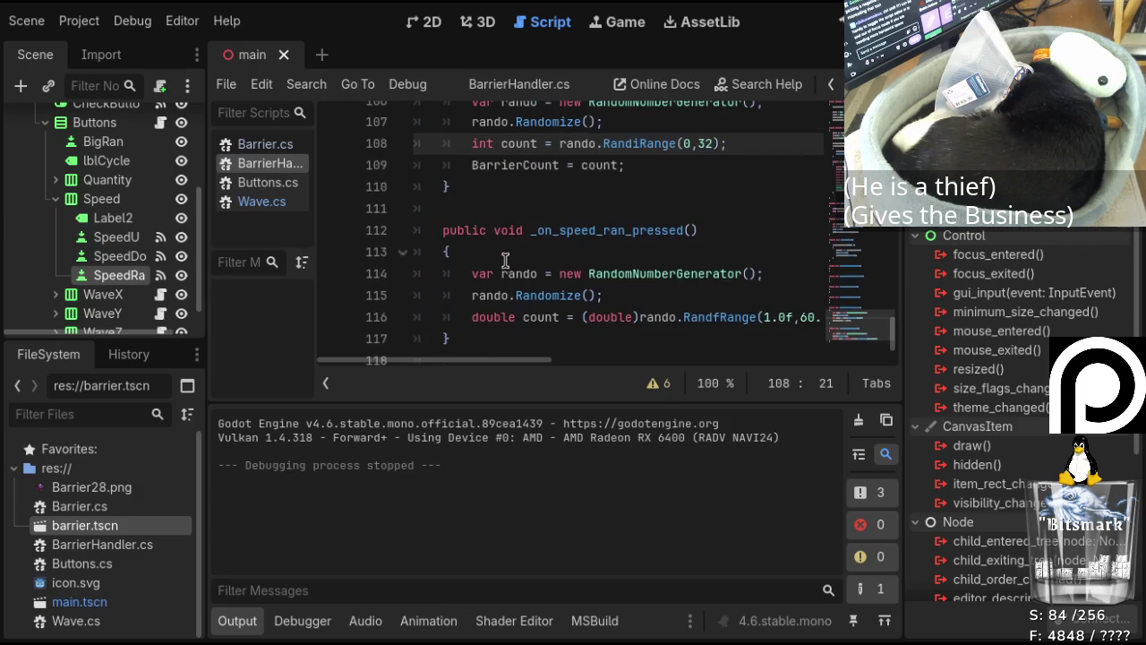
pyautogui.moveTo(520, 360)
pyautogui.mouseDown()
pyautogui.moveTo(550, 379)
pyautogui.moveTo(520, 367)
pyautogui.mouseUp()
pyautogui.click(526, 318)
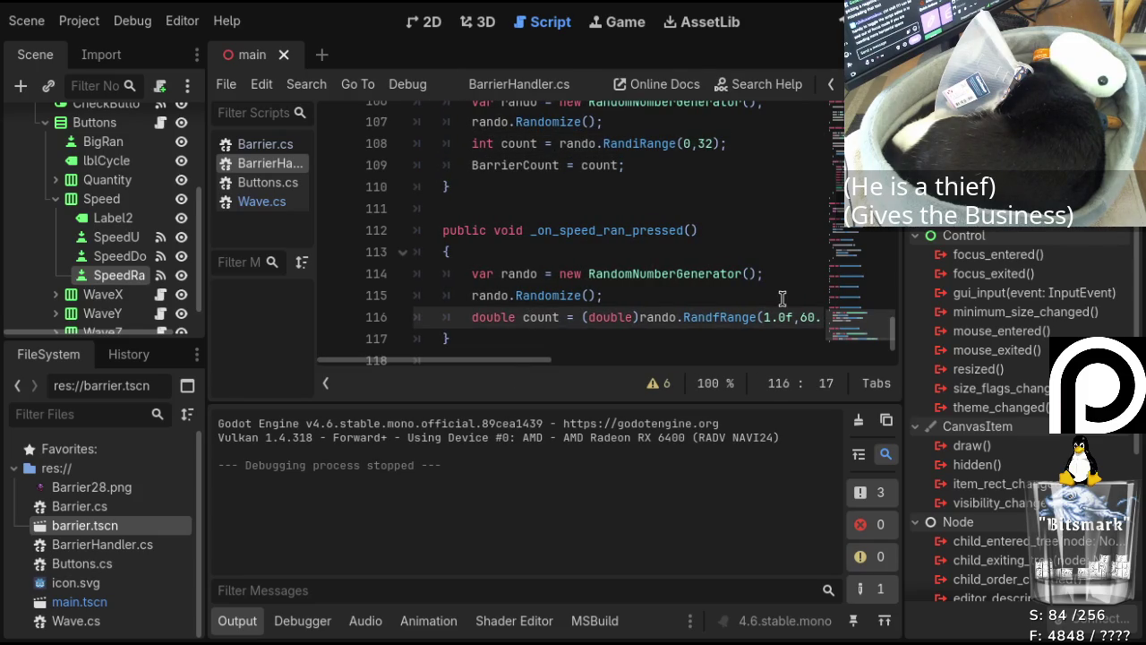
pyautogui.hotkey('ctrl', 'd')
pyautogui.press('BackSpace')
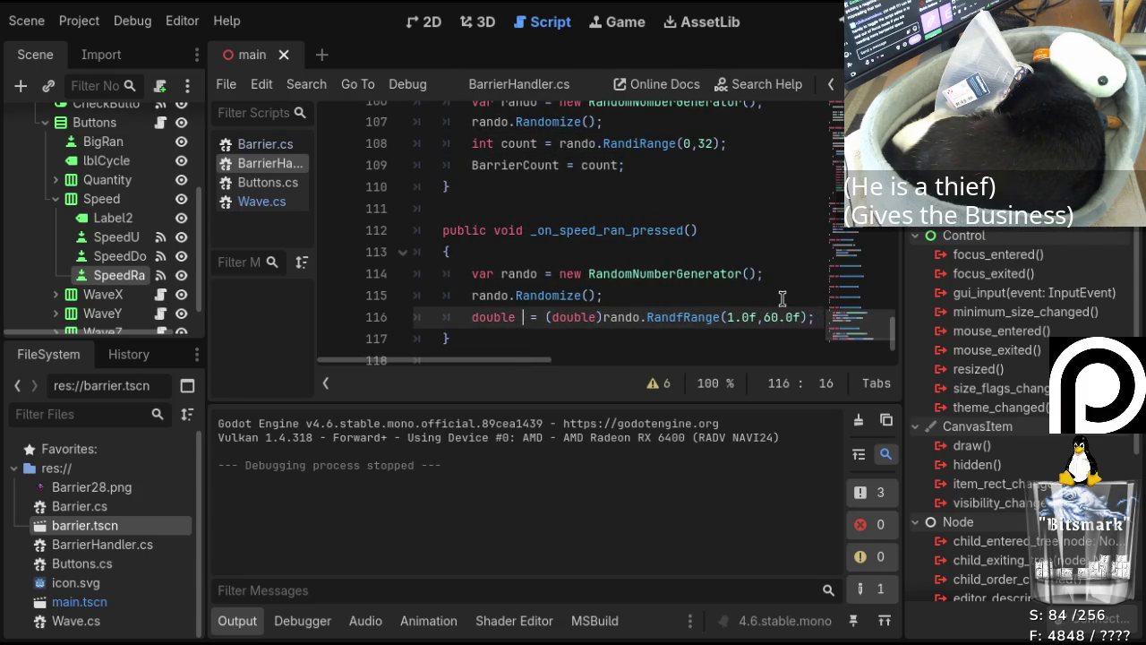
pyautogui.write('speed')
pyautogui.press('Down')
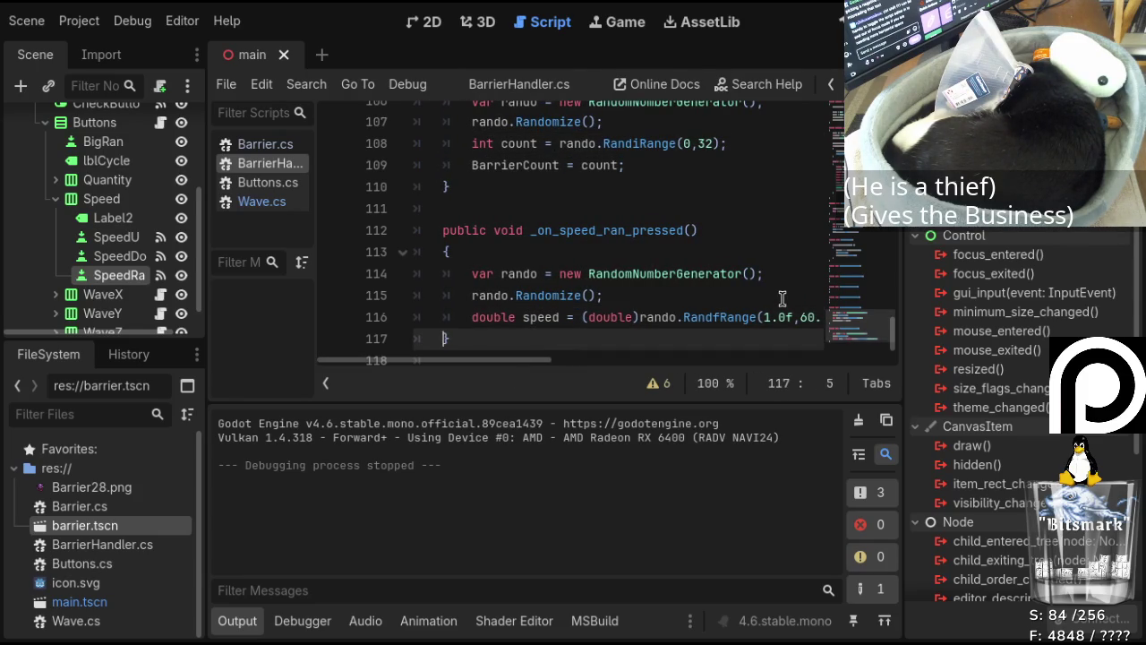
pyautogui.press('Return')
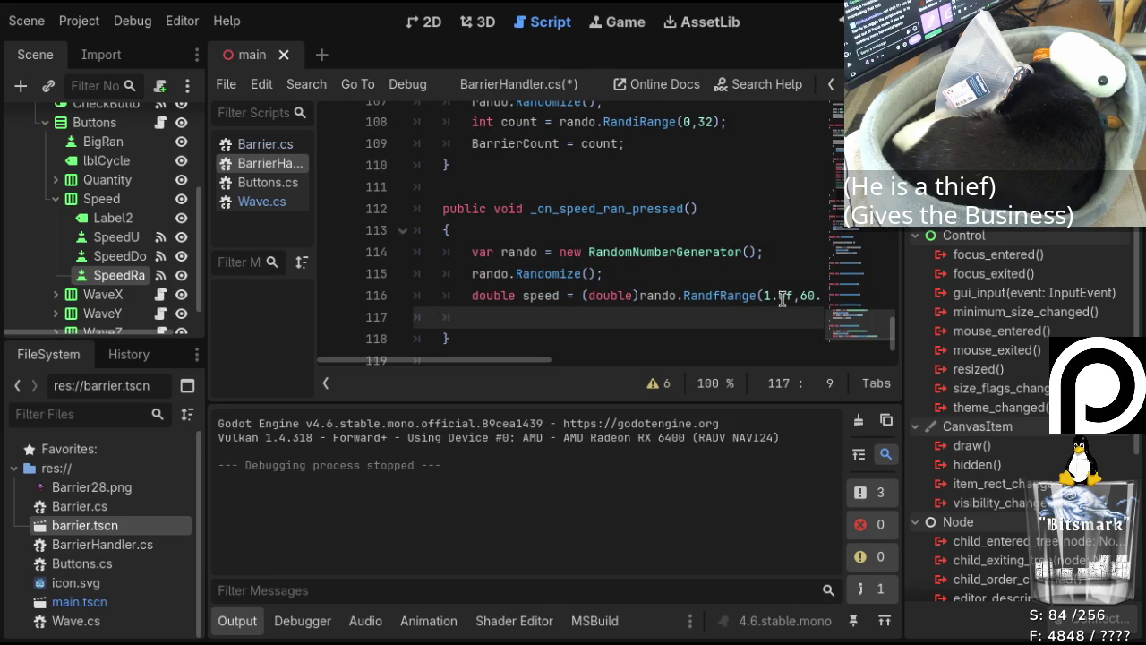
pyautogui.press('Up')
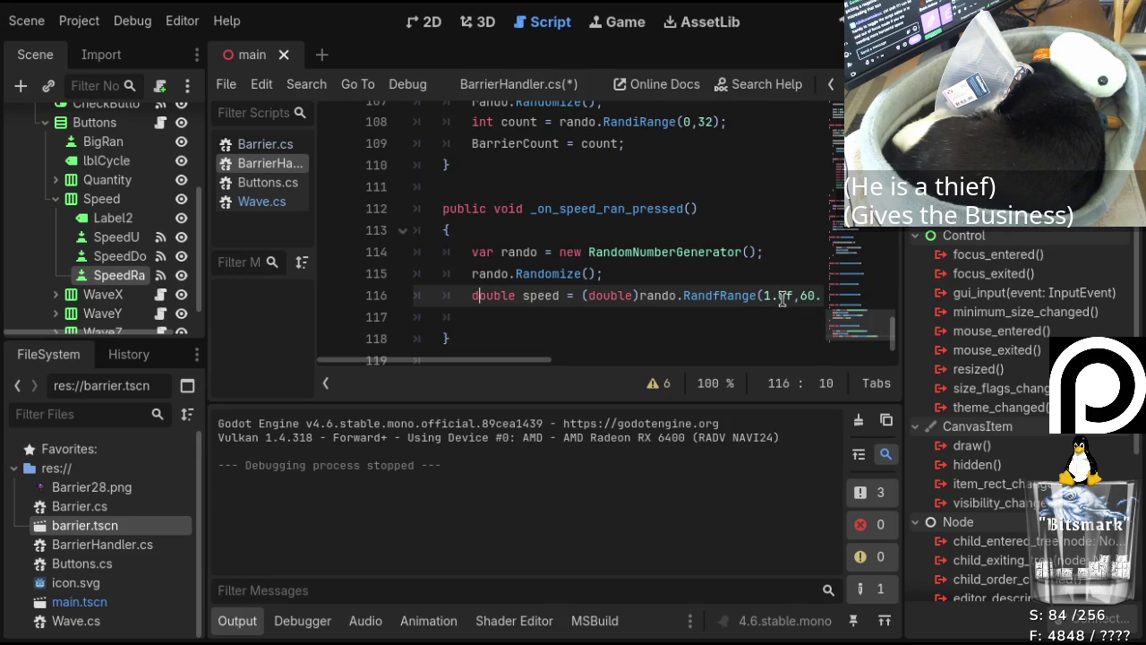
pyautogui.press('Delete')
pyautogui.press('Delete')
pyautogui.press('Delete')
pyautogui.press('Down')
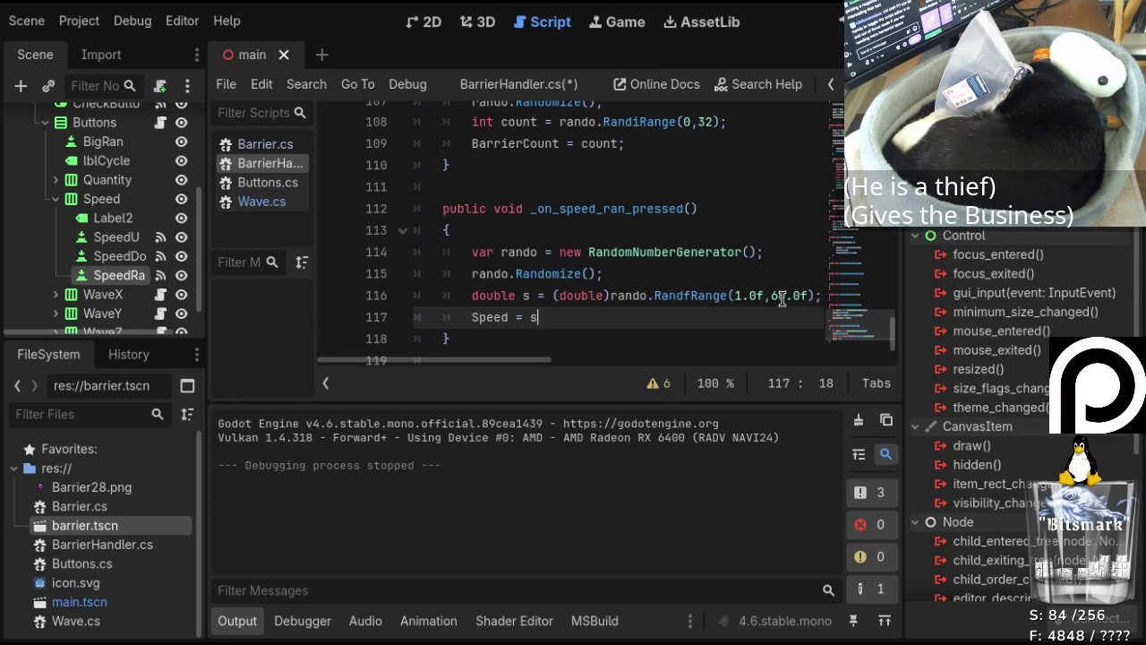
pyautogui.write(';')
# Save the script, then build and run the project.
pyautogui.hotkey('ctrl', 's')
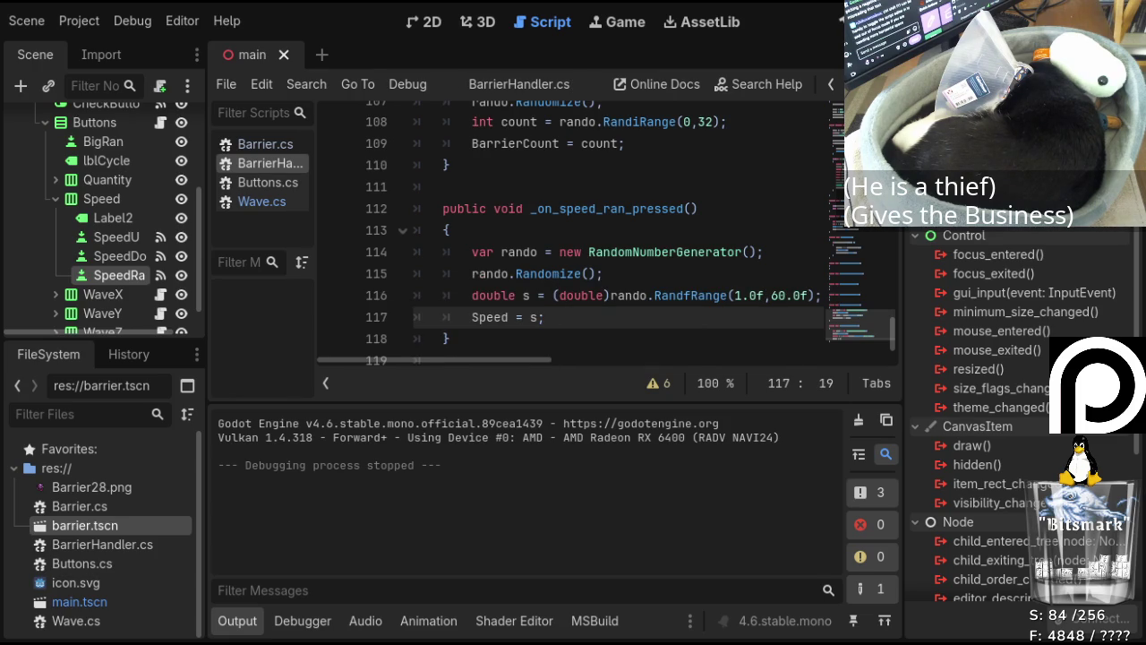
pyautogui.click(835, 32)
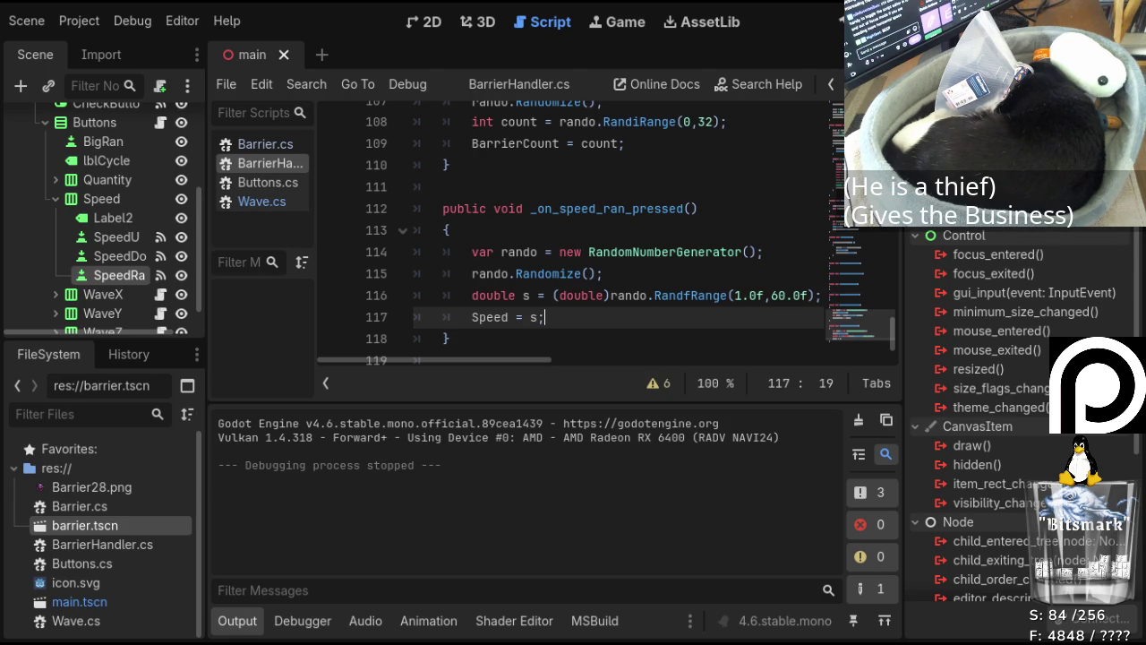
pyautogui.press('F5')
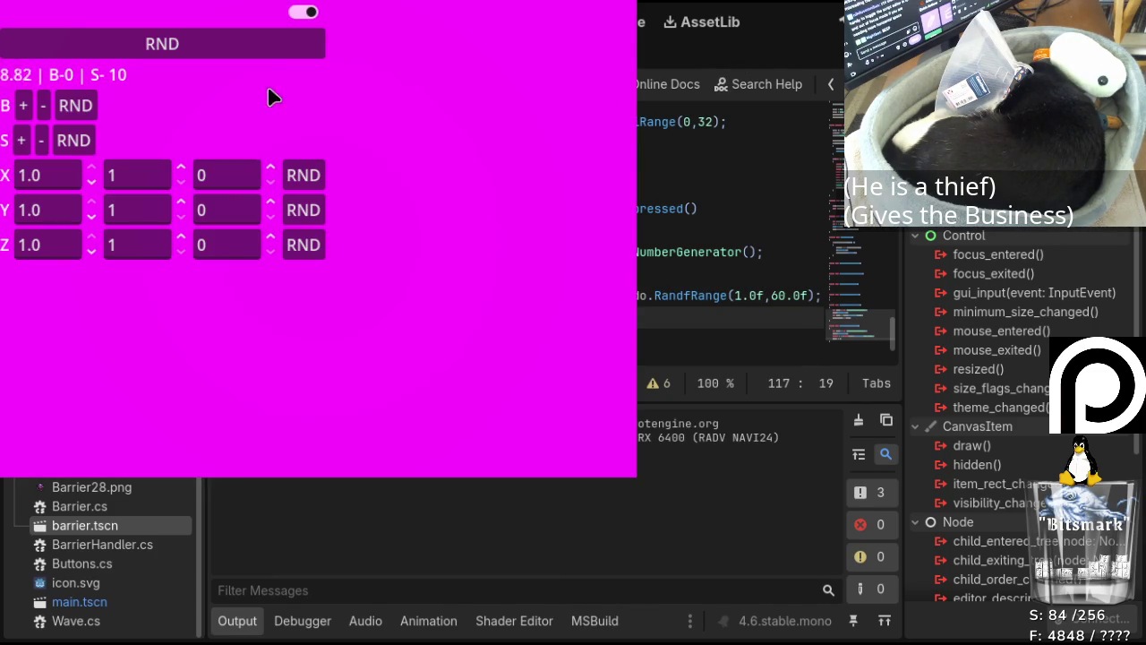
# In the running game, randomize the speed repeatedly, then randomize the barrier count.
pyautogui.click(87, 140)
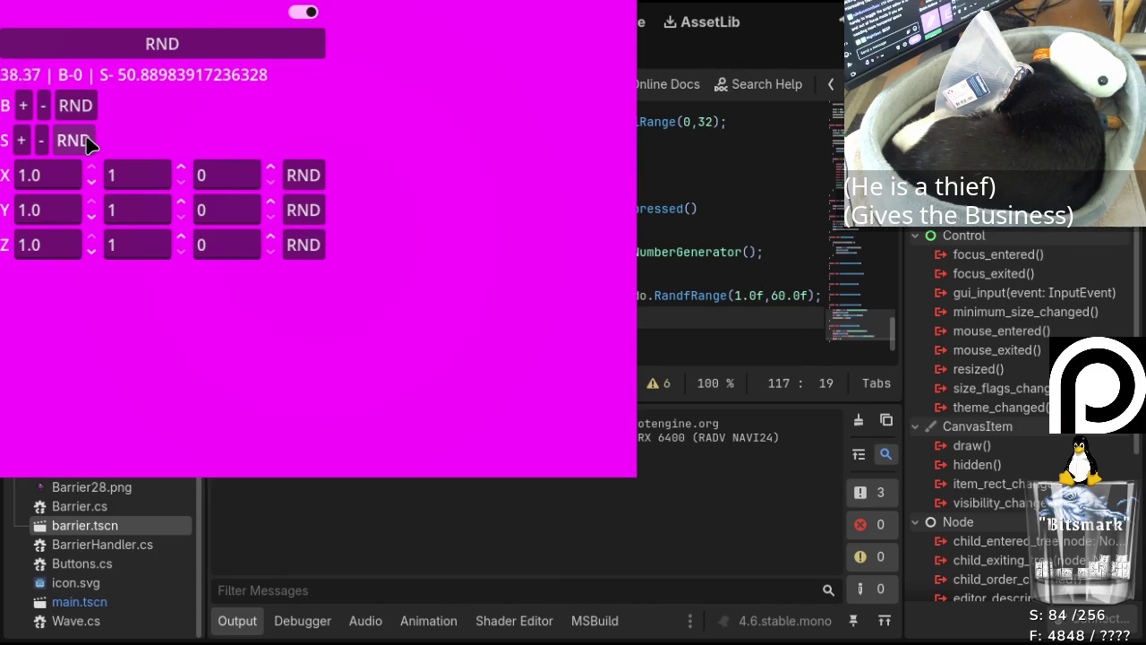
pyautogui.click(87, 140)
pyautogui.click(87, 140)
pyautogui.click(87, 140)
pyautogui.click(87, 139)
pyautogui.click(87, 140)
pyautogui.click(87, 139)
pyautogui.click(87, 139)
pyautogui.click(87, 140)
pyautogui.click(86, 140)
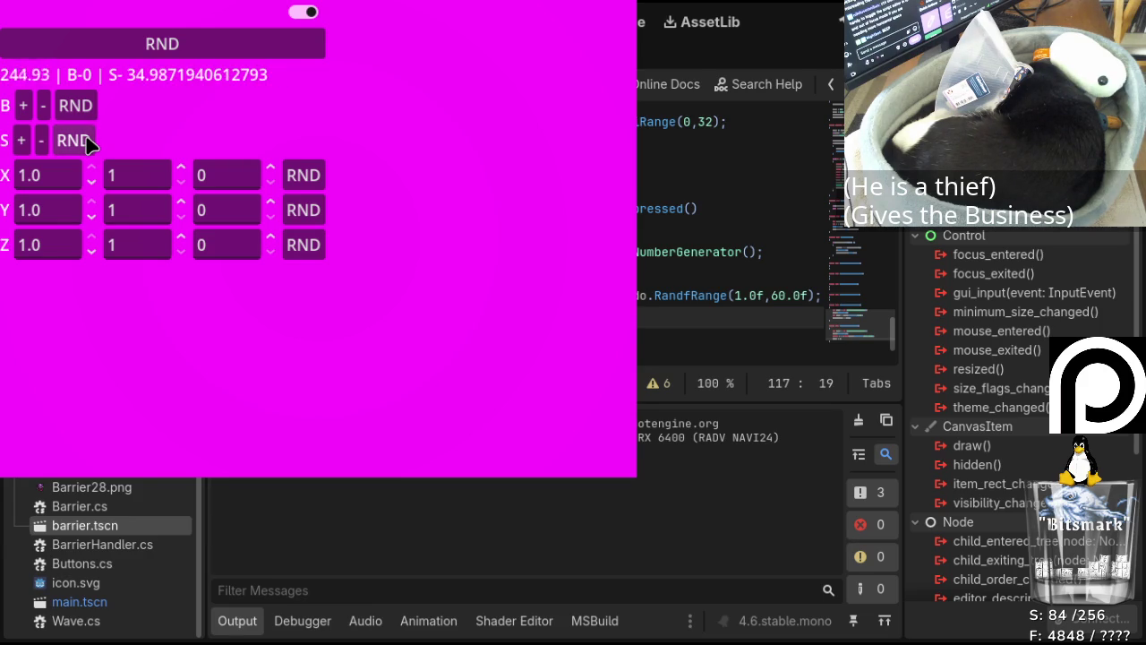
pyautogui.click(77, 105)
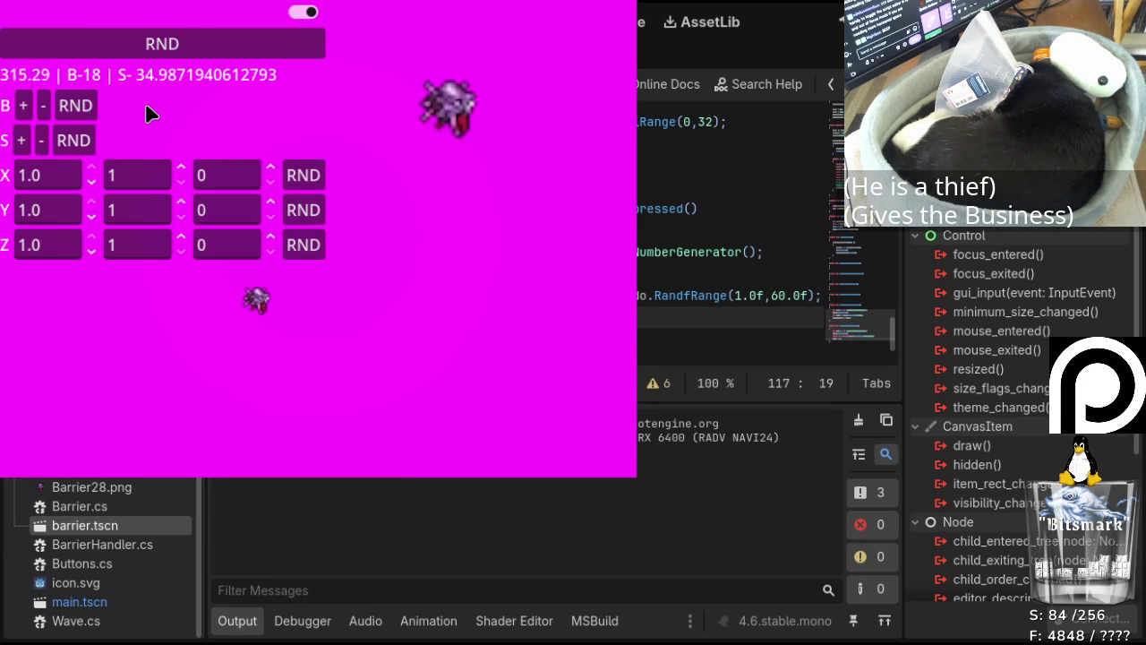
# Randomize the X, Y and Z wave rows, rerolling Z twice.
pyautogui.click(302, 174)
pyautogui.click(302, 209)
pyautogui.click(304, 248)
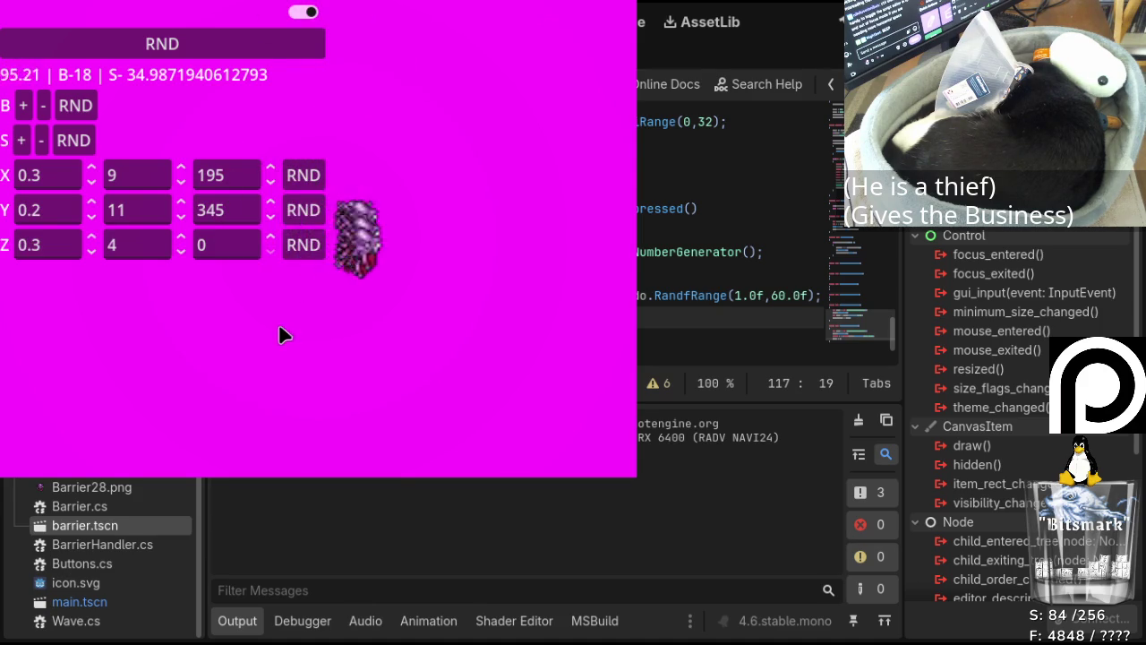
pyautogui.click(314, 255)
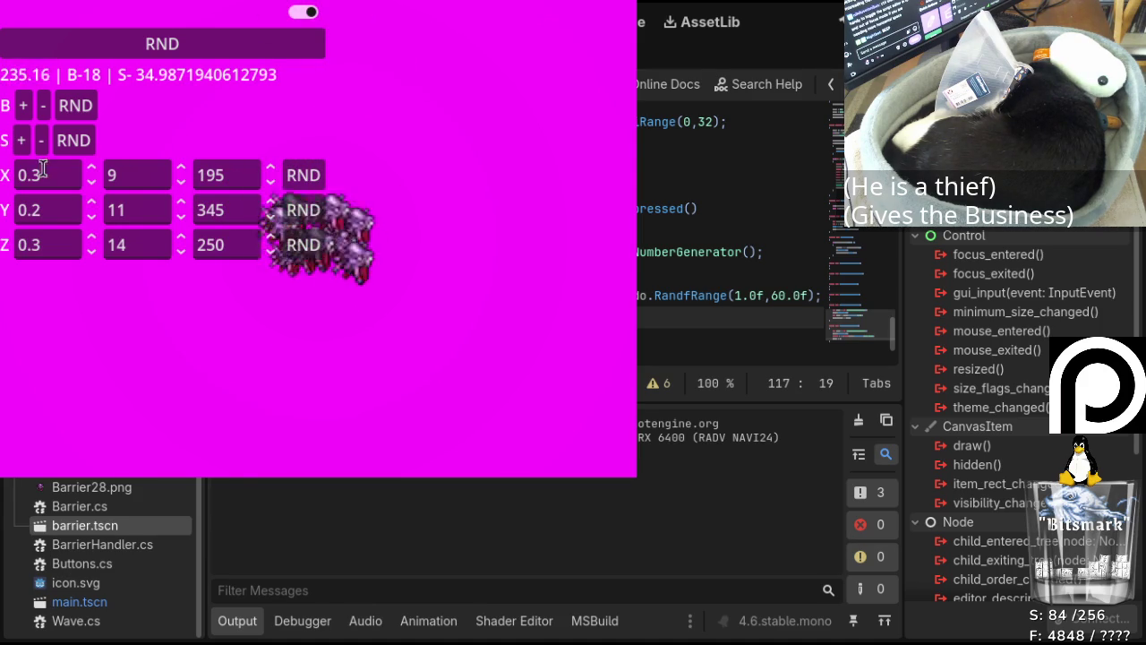
# Set the first X, Y and Z wave values to 0.9, 0.6 and 0.6.
pyautogui.doubleClick(90, 170)
pyautogui.tripleClick(90, 169)
pyautogui.click(90, 169)
pyautogui.doubleClick(90, 205)
pyautogui.click(90, 204)
pyautogui.click(90, 205)
pyautogui.click(90, 238)
pyautogui.click(91, 238)
pyautogui.click(90, 238)
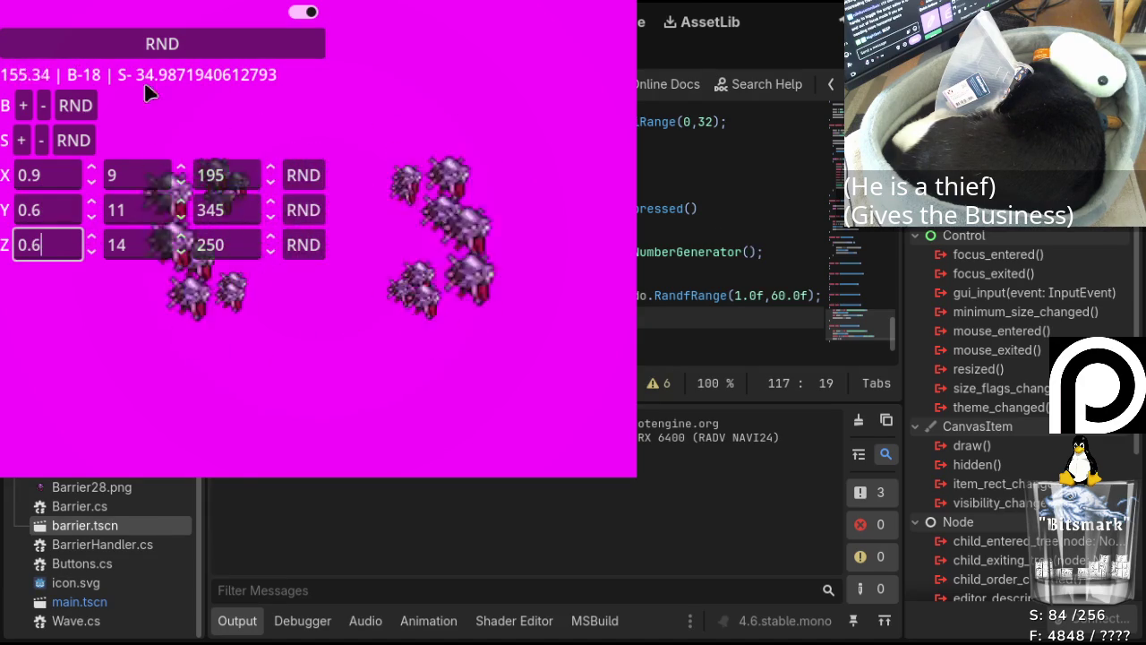
# Re-randomize the speed several times and the barrier count, reaching S-18.125452041625977 and B-11.
pyautogui.click(87, 140)
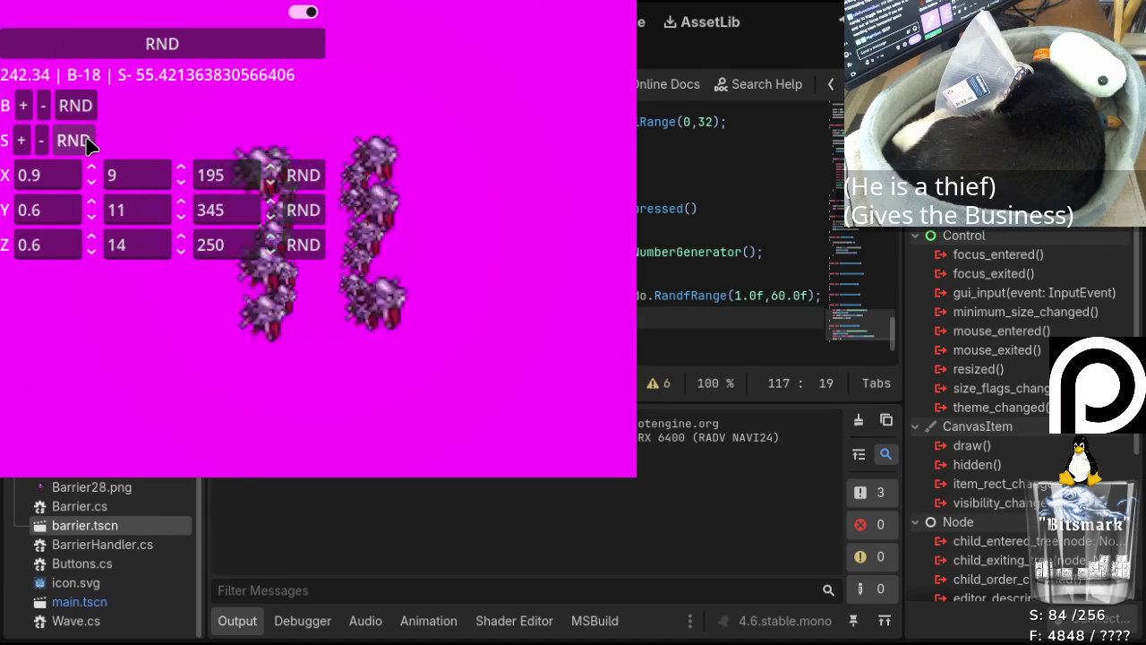
pyautogui.click(86, 141)
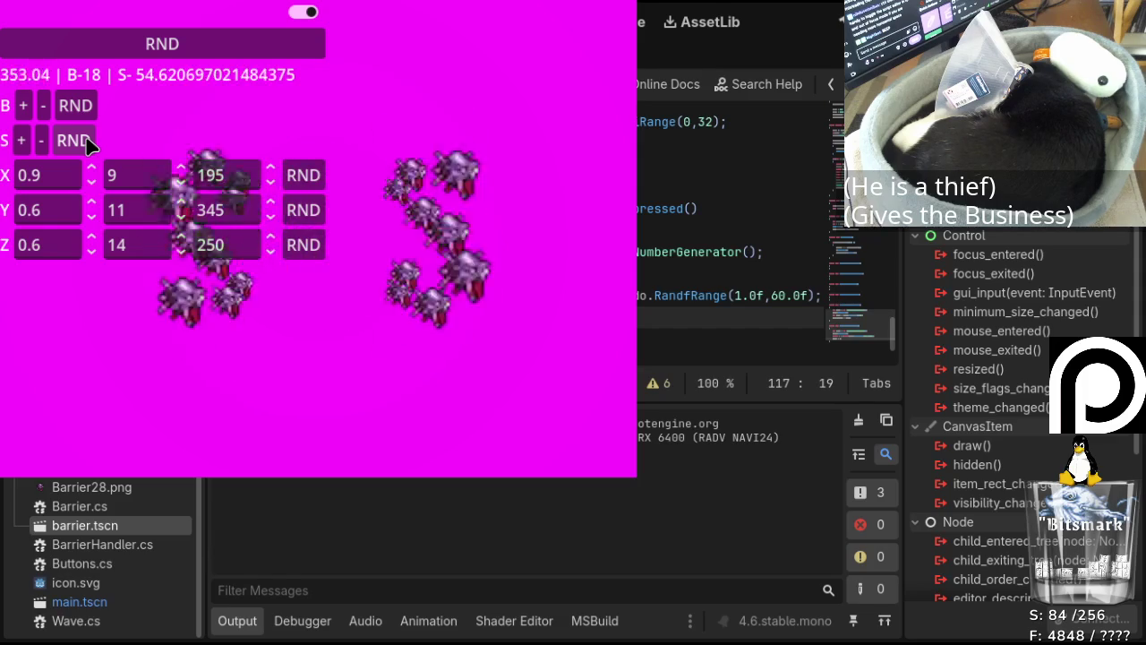
pyautogui.click(87, 141)
pyautogui.click(86, 141)
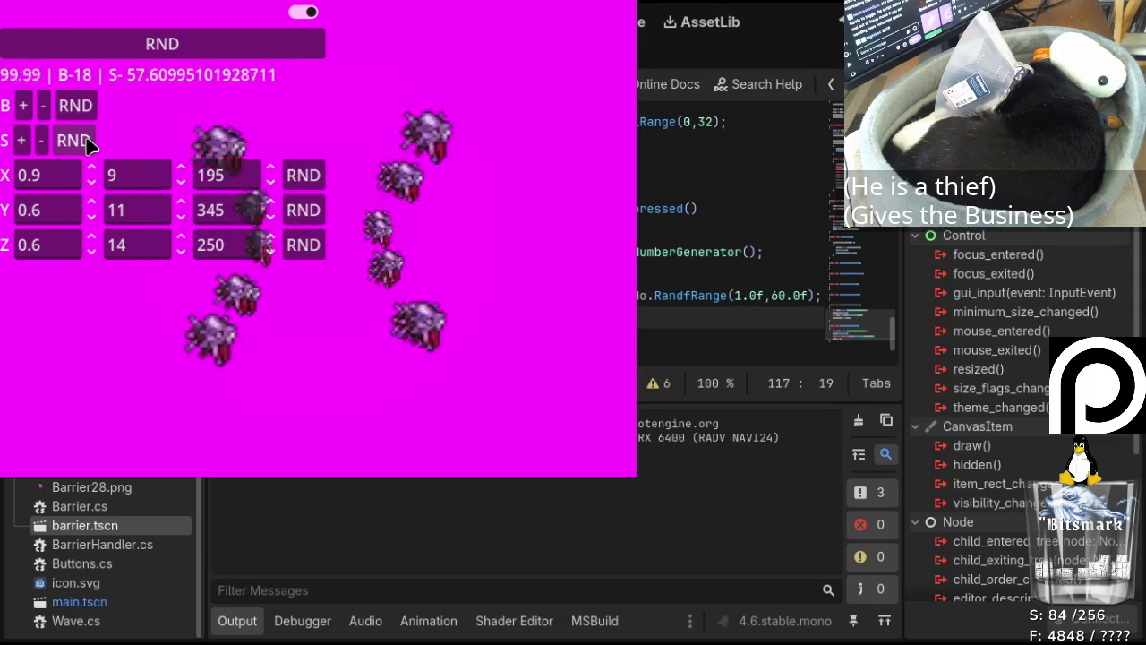
pyautogui.click(84, 143)
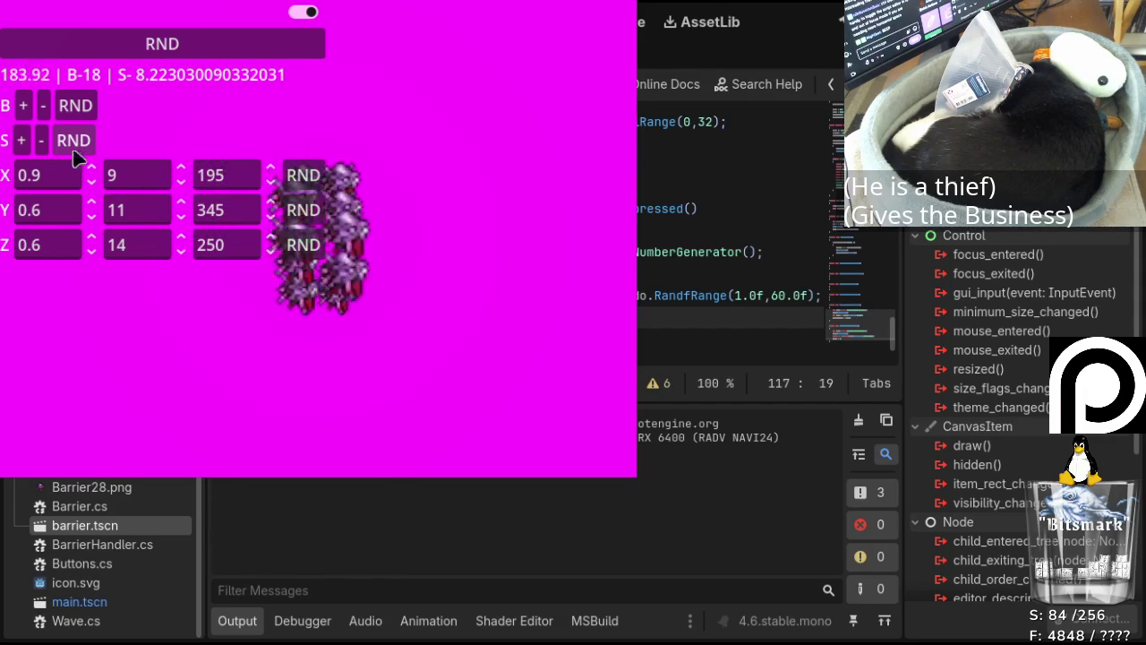
pyautogui.click(66, 147)
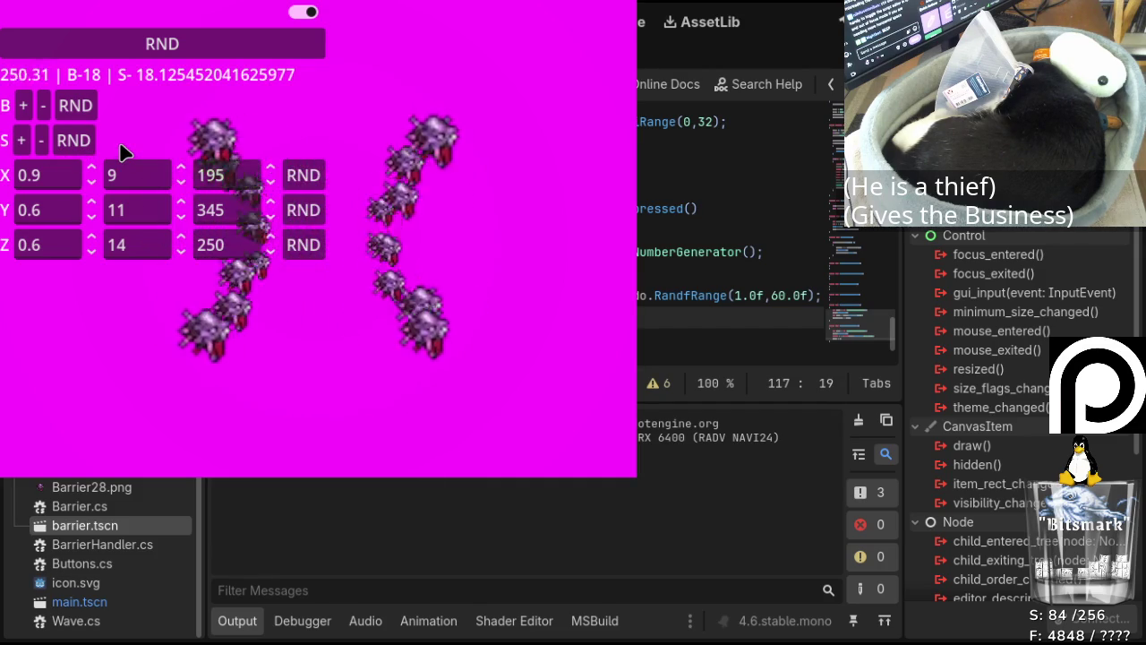
pyautogui.click(78, 106)
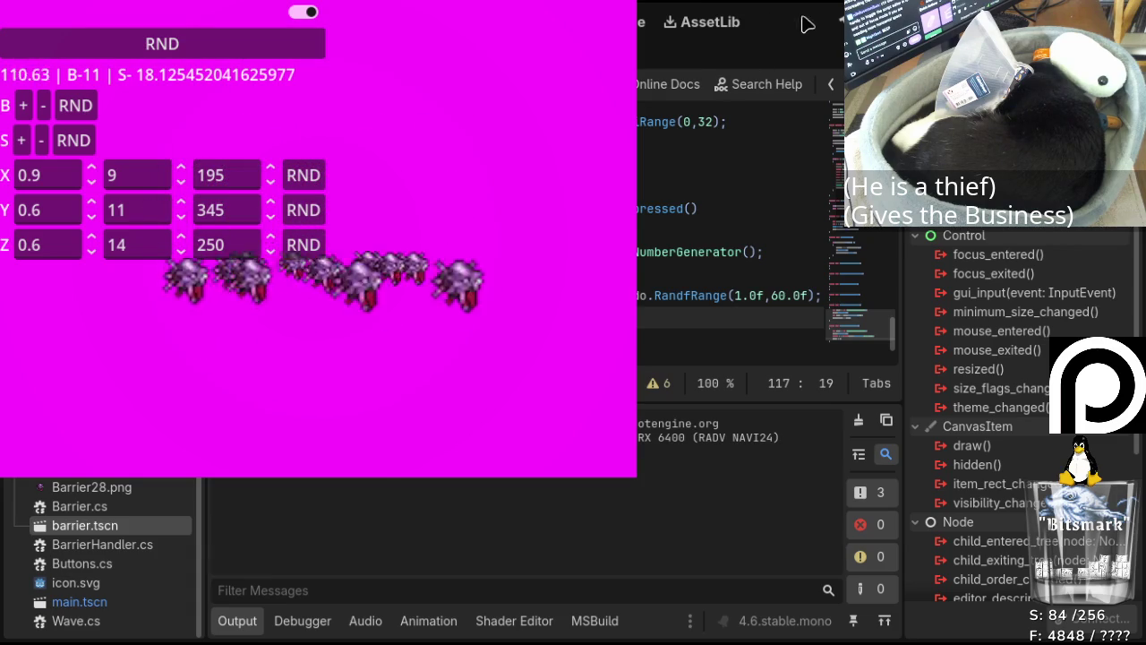
# Reroll the X, Y and Z wave rows several times in turn.
pyautogui.click(303, 175)
pyautogui.click(303, 209)
pyautogui.click(305, 248)
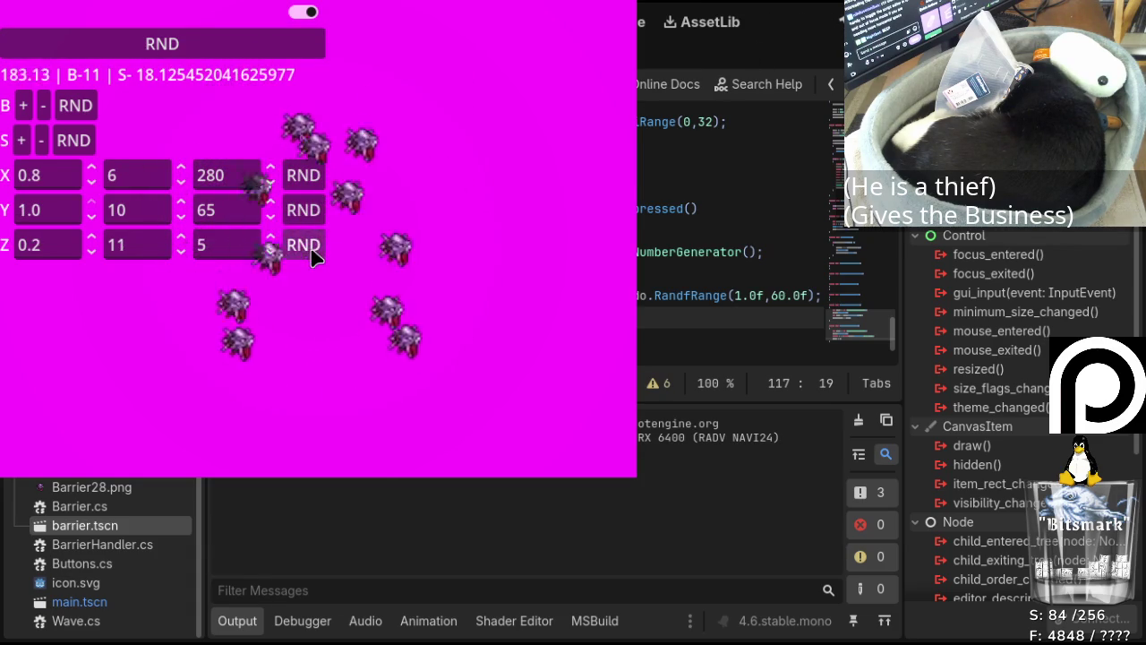
pyautogui.click(303, 174)
pyautogui.click(303, 215)
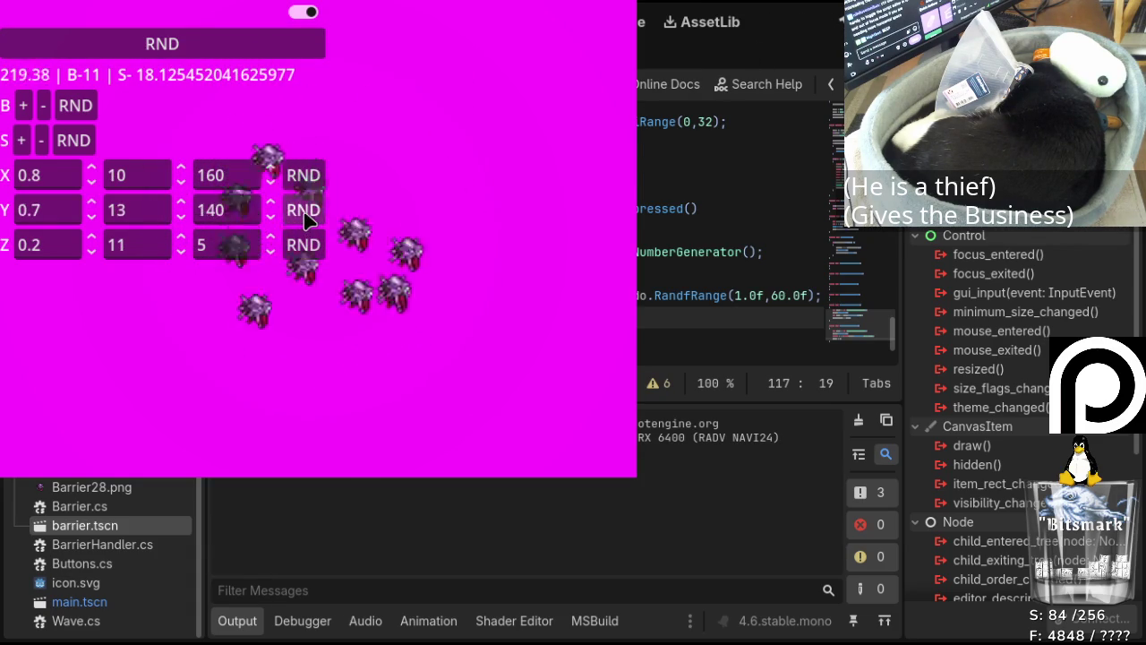
pyautogui.click(302, 245)
pyautogui.click(304, 174)
pyautogui.click(304, 174)
pyautogui.click(303, 211)
pyautogui.click(303, 248)
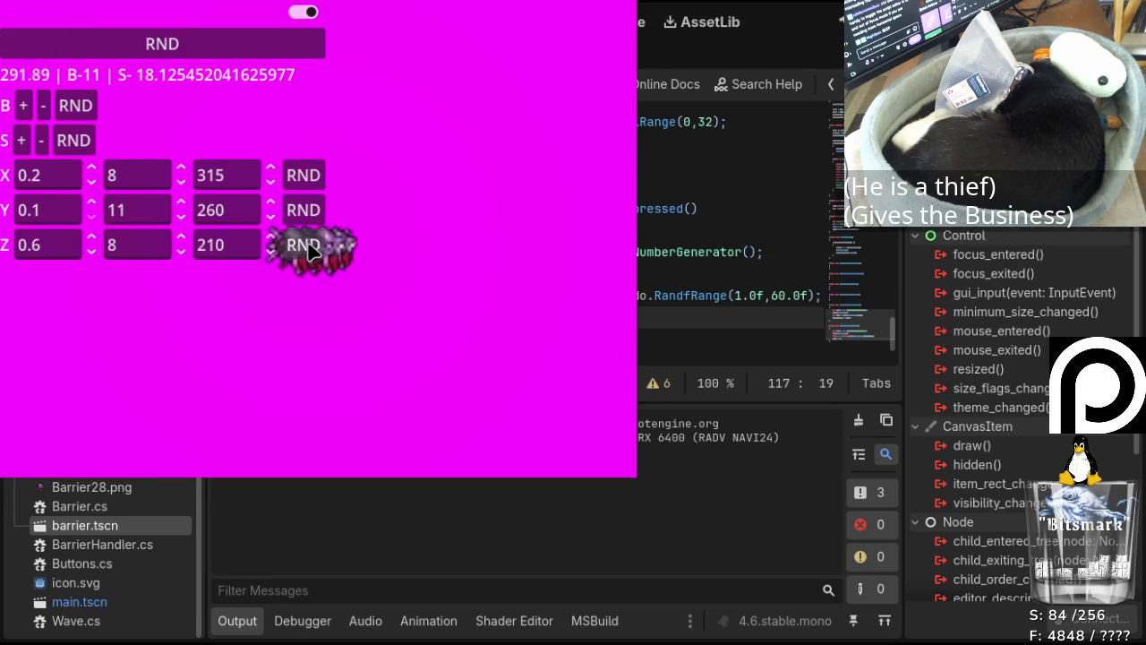
pyautogui.click(303, 174)
pyautogui.click(303, 211)
pyautogui.click(303, 244)
# Reroll X, Y and Z once more, then stop the running game.
pyautogui.click(303, 175)
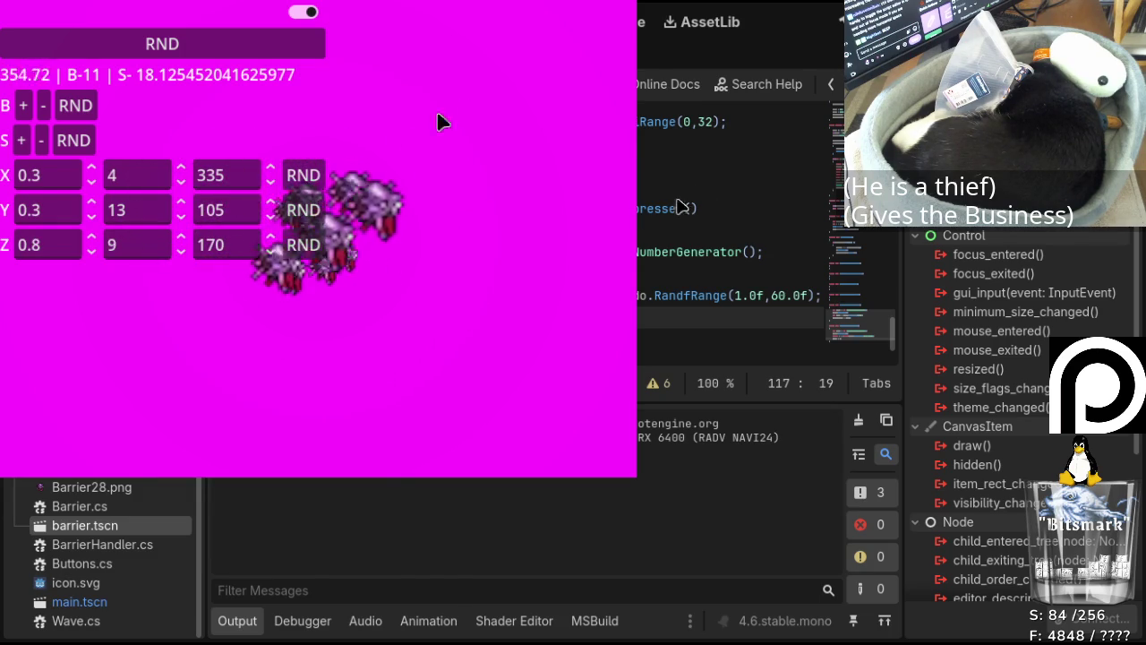
pyautogui.click(302, 210)
pyautogui.click(302, 246)
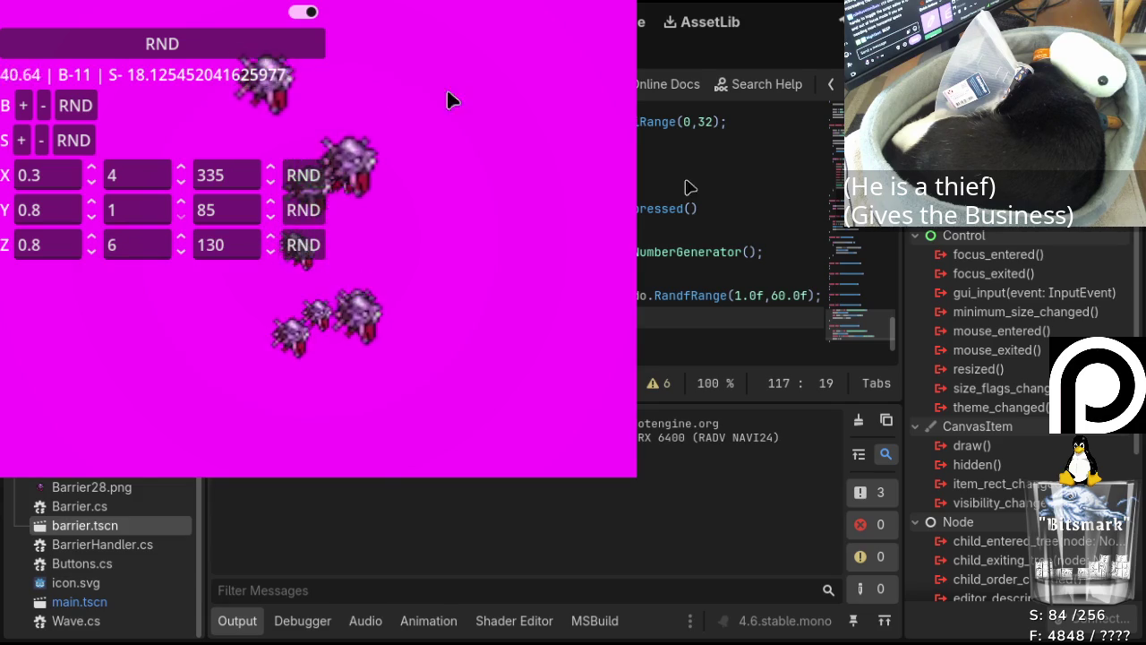
pyautogui.click(838, 31)
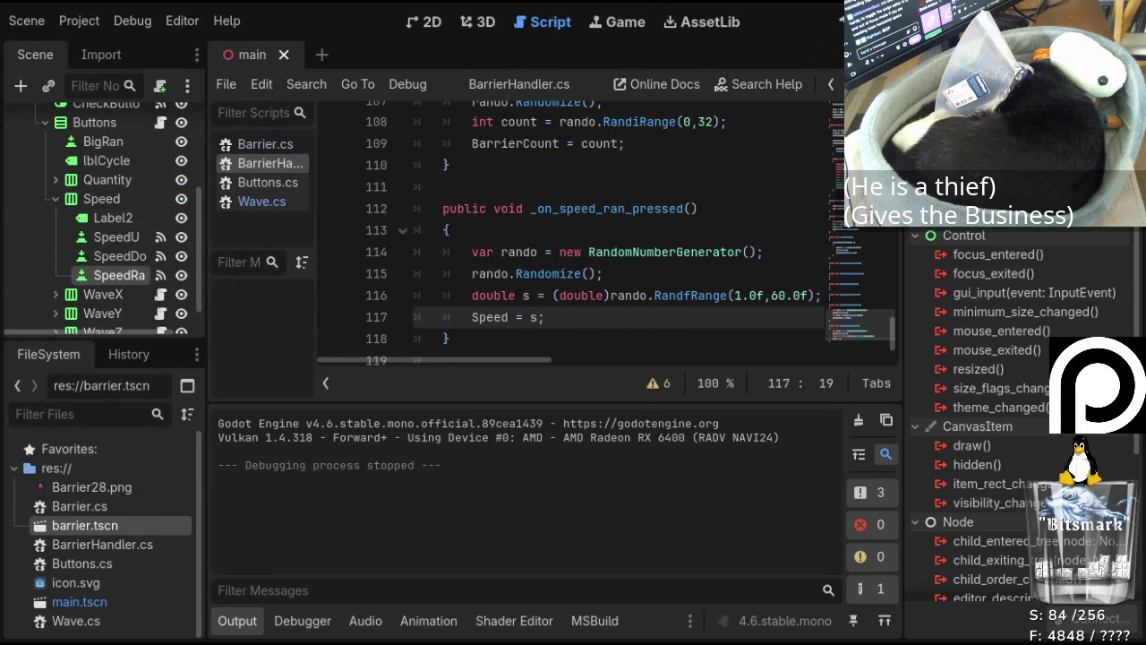
# Switch the right dock to the Inspector to see the SpeedRa button's properties.
pyautogui.click(940, 53)
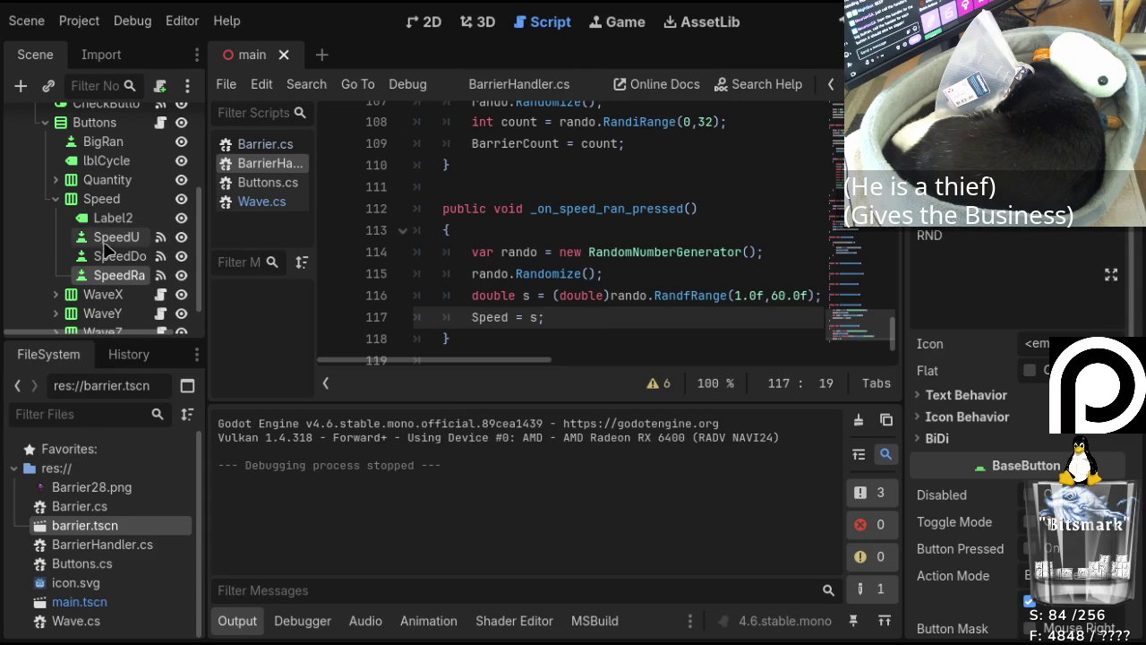
# Confirm BigRan's pressed signal to BarrierHandler as _on_big_ran_pressed, then select BarrierHandler.
pyautogui.scroll(5, 108, 248)
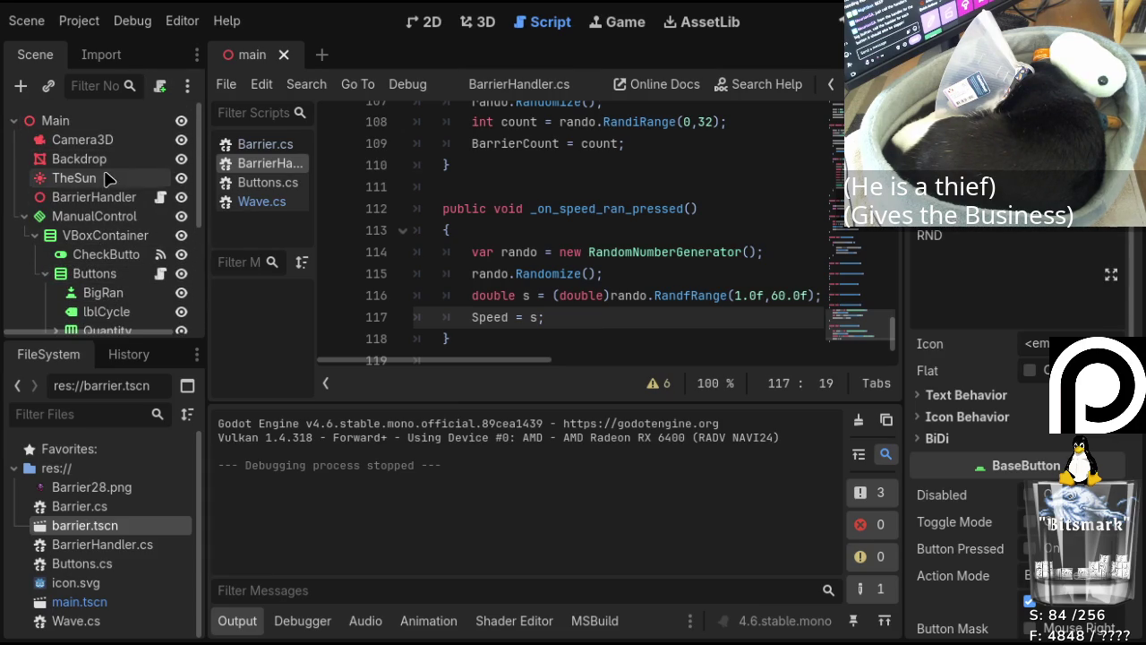
pyautogui.scroll(-1, 103, 215)
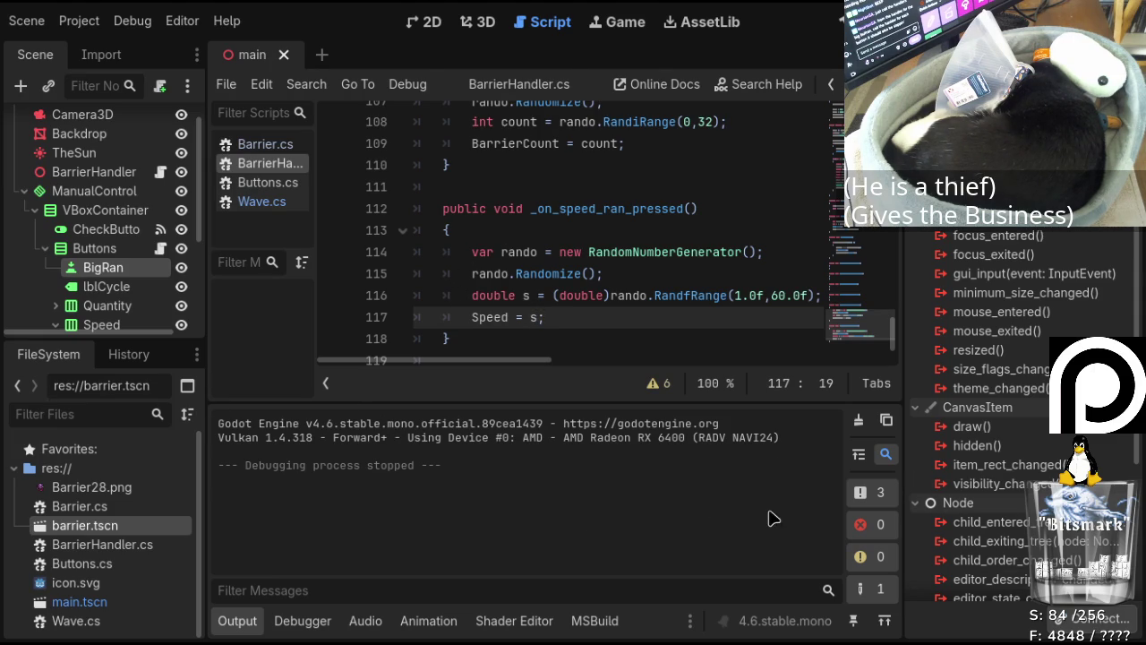
pyautogui.press('Return')
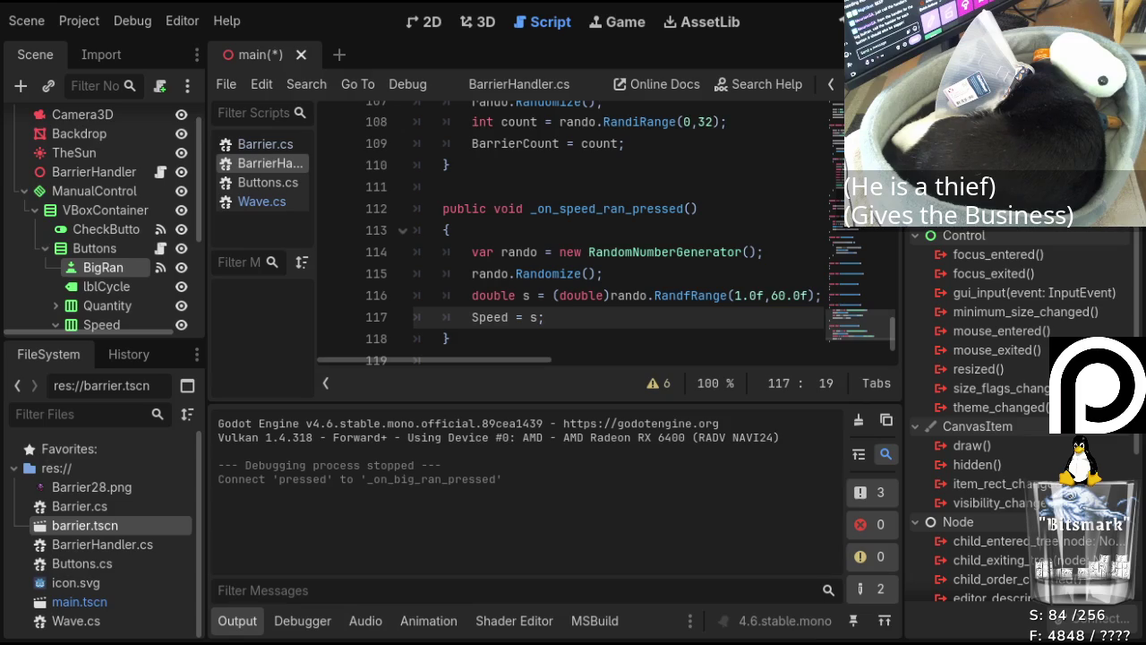
pyautogui.click(935, 54)
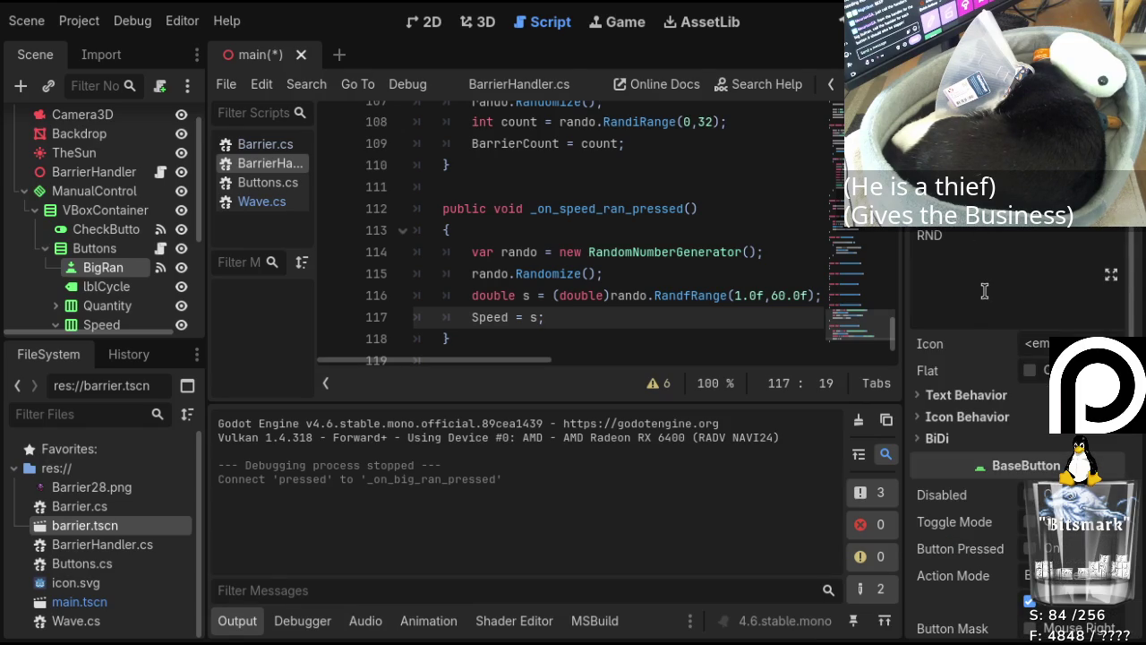
pyautogui.click(105, 172)
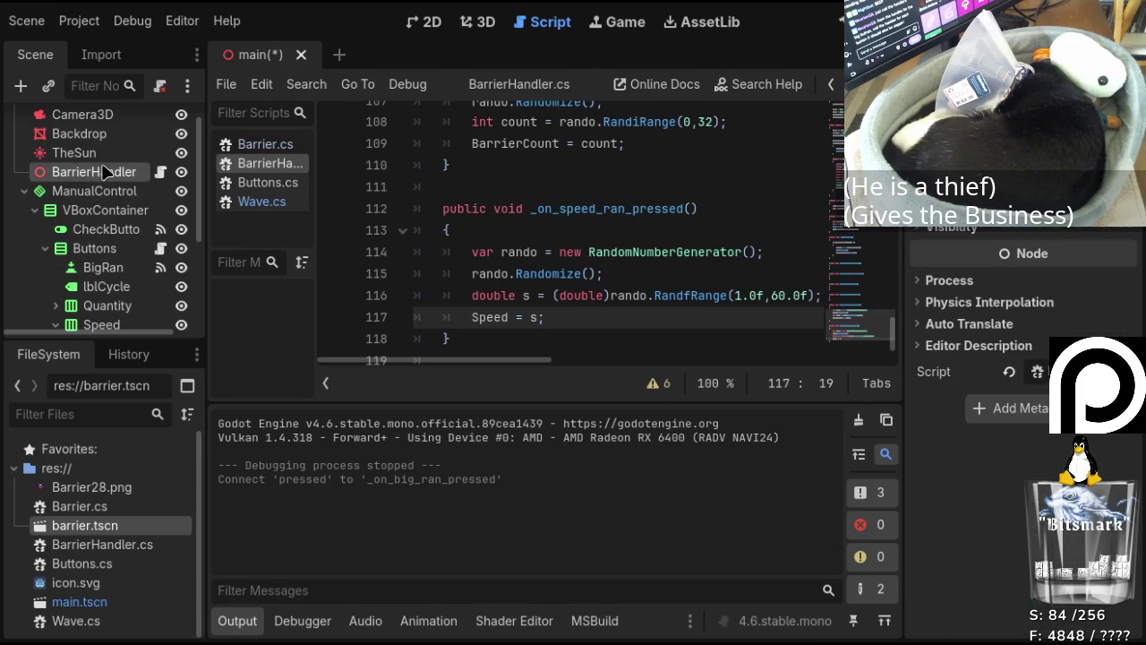
# Write public void _on_big_ran_pressed() with an empty { } body below _on_speed_ran_pressed.
pyautogui.scroll(-1, 550, 222)
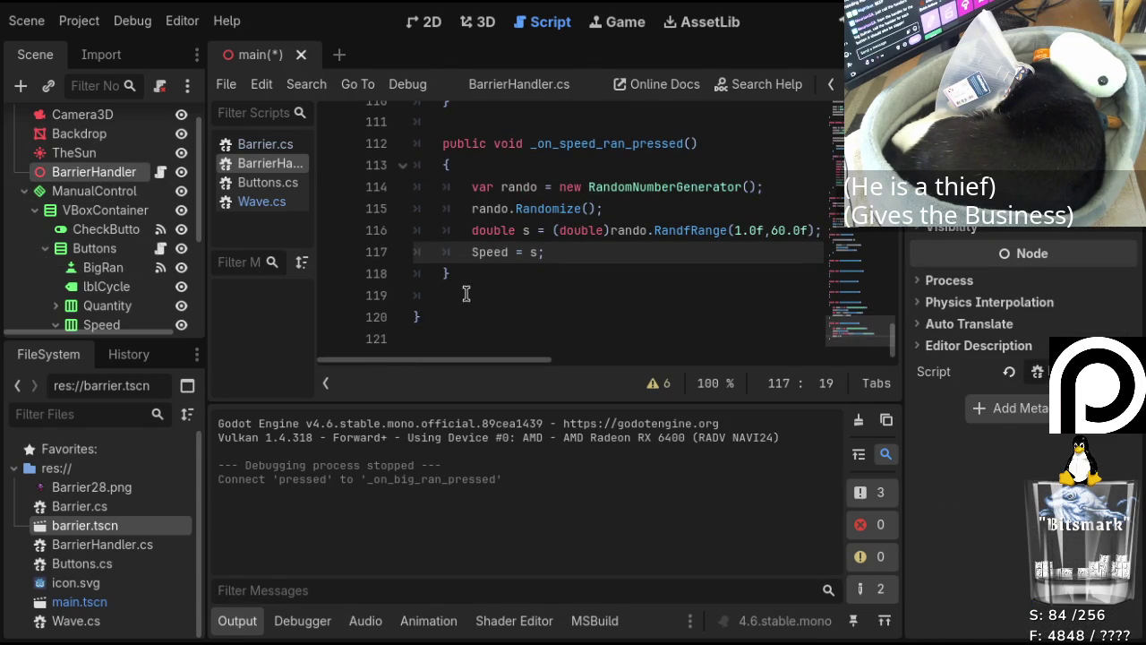
pyautogui.click(466, 293)
pyautogui.press('Return')
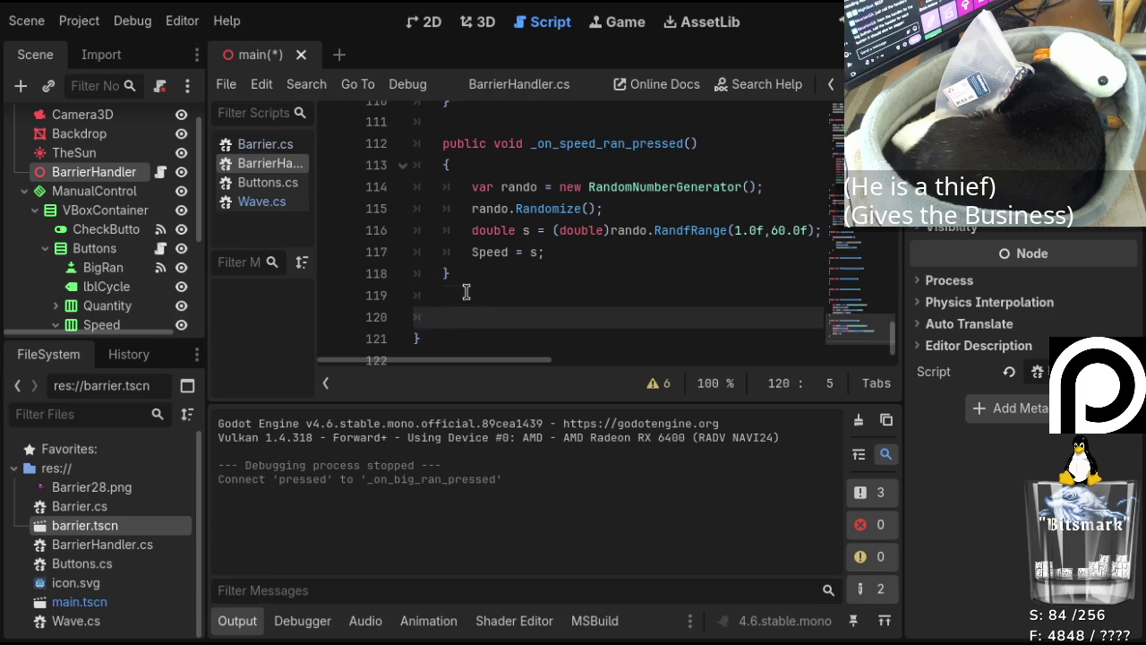
pyautogui.write('public void')
pyautogui.write('_on_big_ran_pressed')
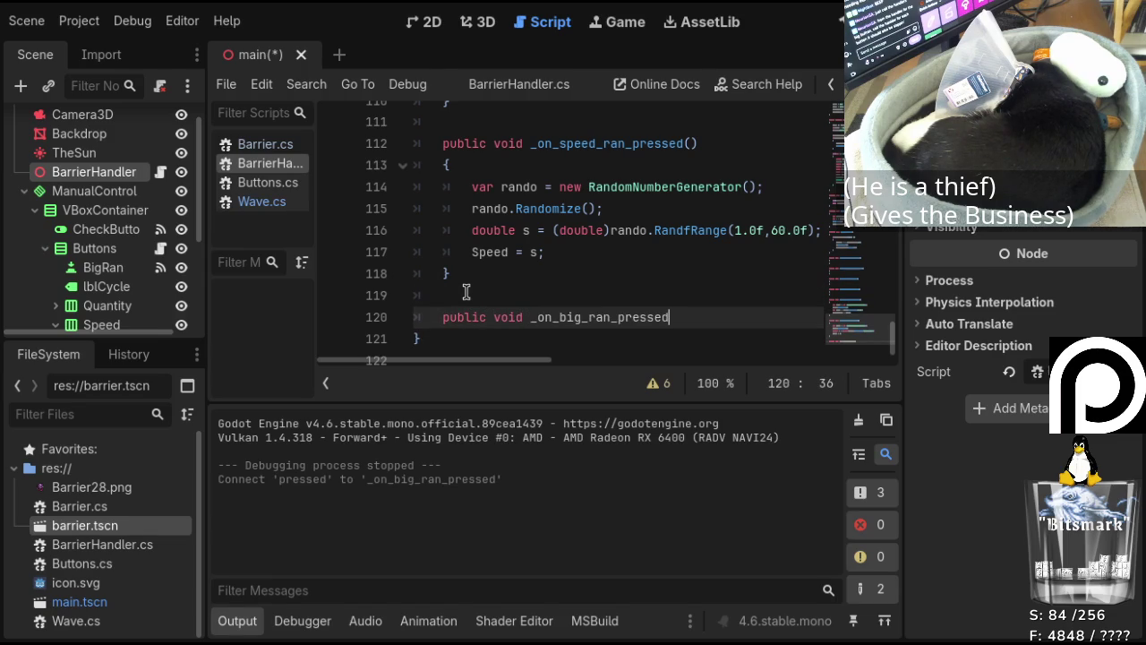
pyautogui.write('()')
pyautogui.press('Return')
pyautogui.write('{')
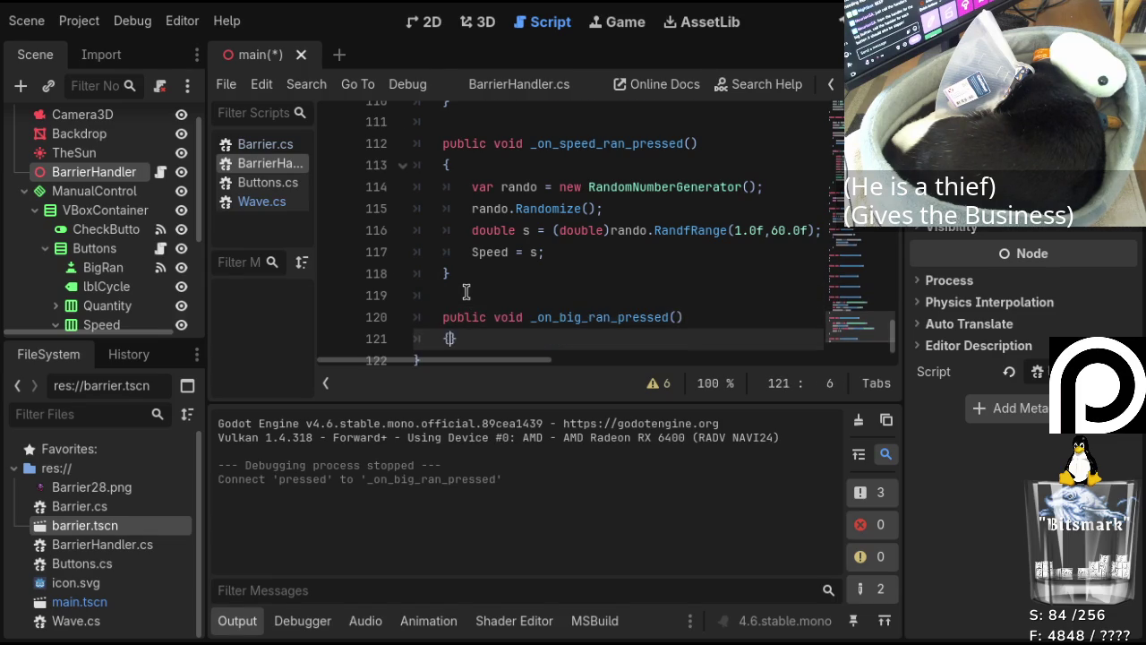
pyautogui.press('Return')
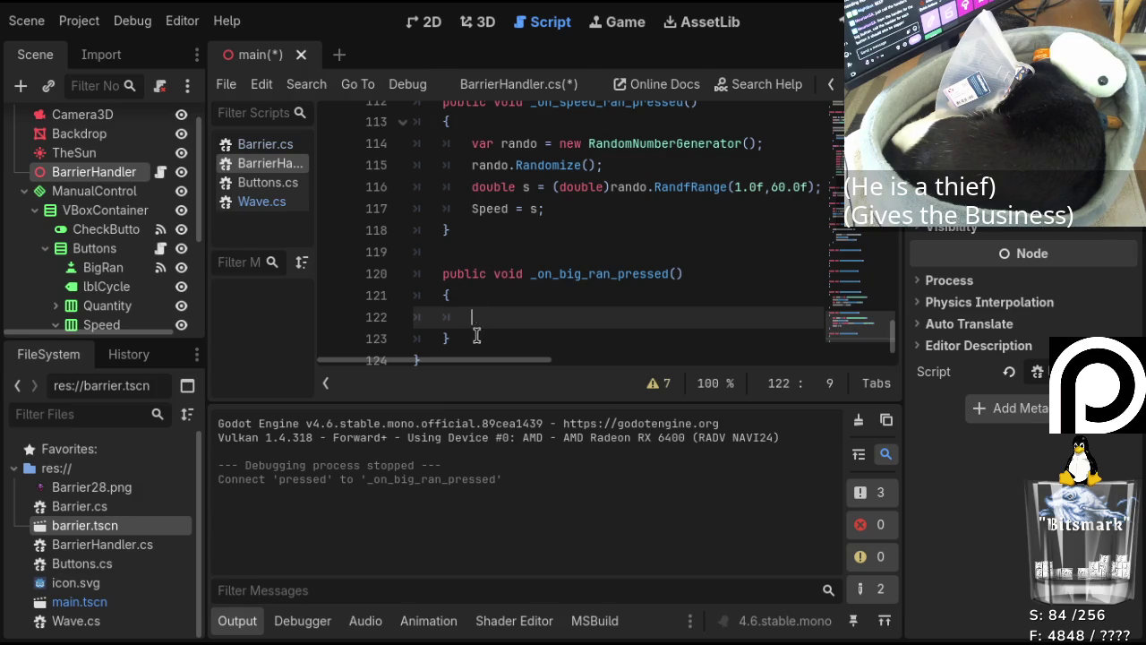
pyautogui.scroll(1, 554, 251)
pyautogui.scroll(-1, 554, 251)
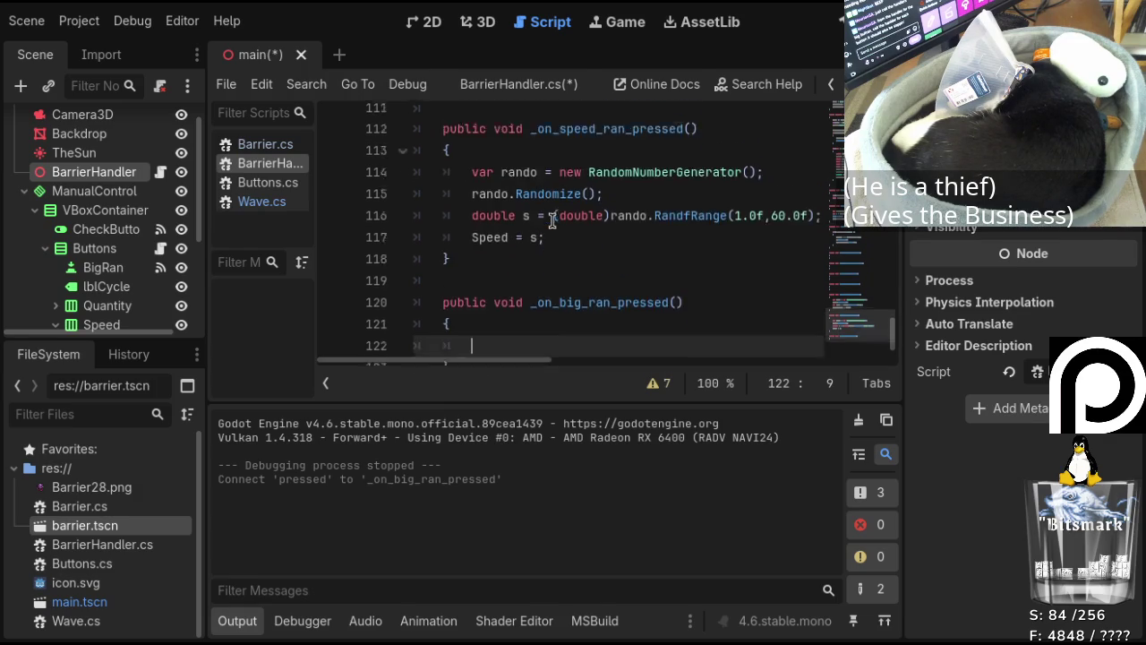
pyautogui.scroll(8, 550, 217)
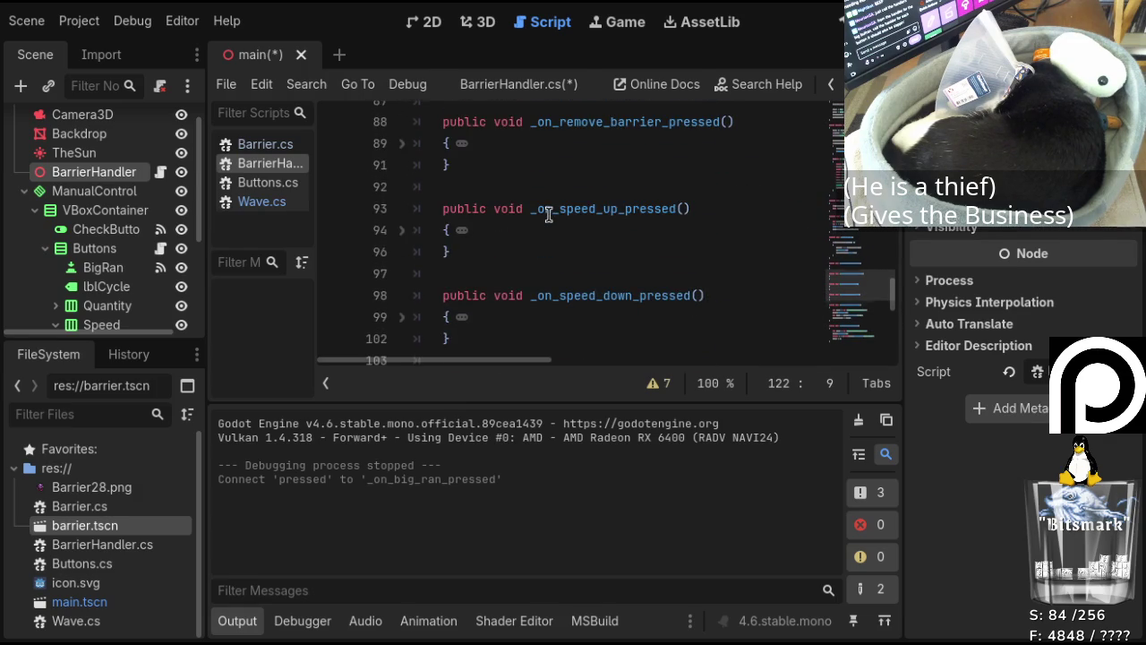
pyautogui.scroll(-6, 549, 215)
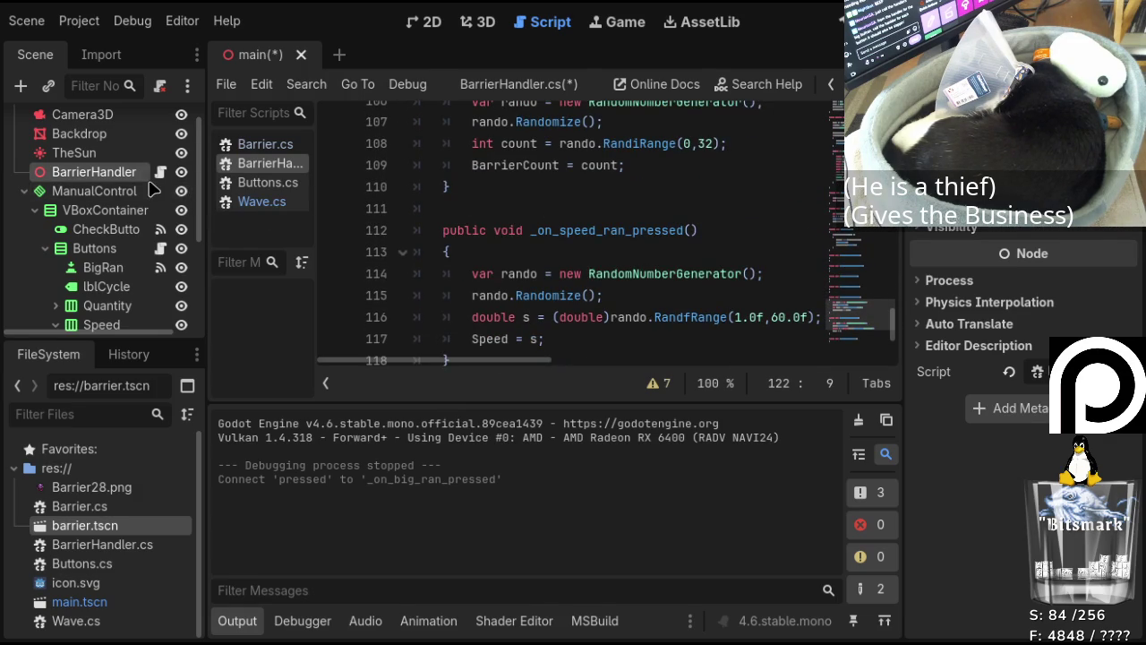
pyautogui.scroll(-5, 148, 197)
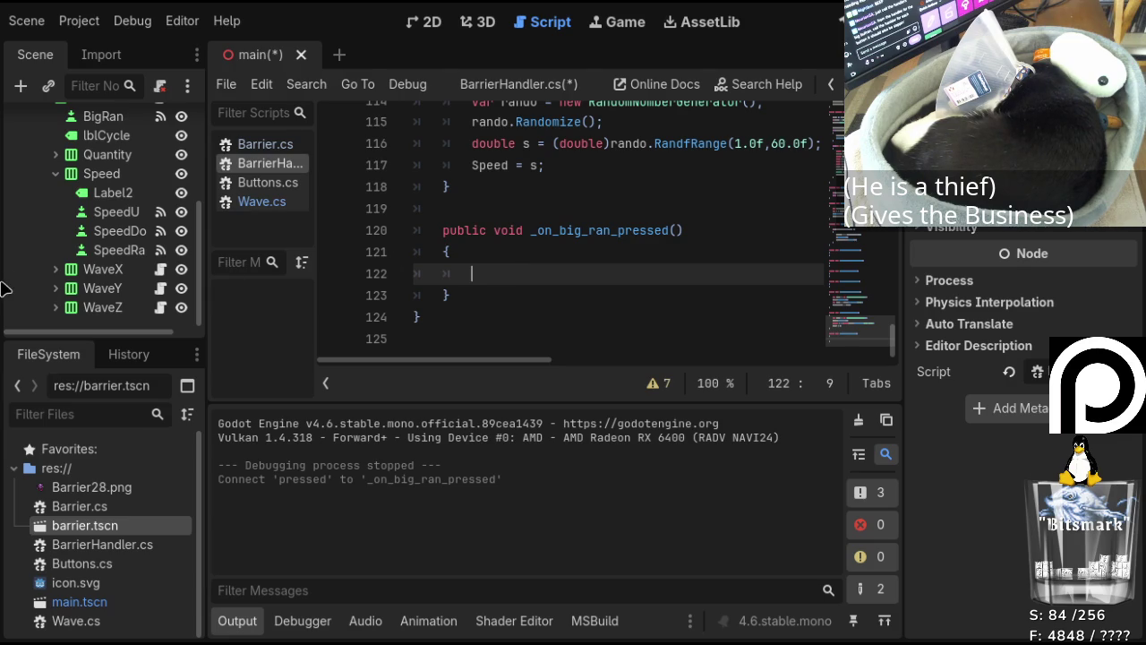
# Insert a call to _on_barrier_ran_pressed inside the _on_big_ran_pressed body.
pyautogui.click(57, 269)
pyautogui.scroll(1, 596, 254)
pyautogui.scroll(-1, 596, 254)
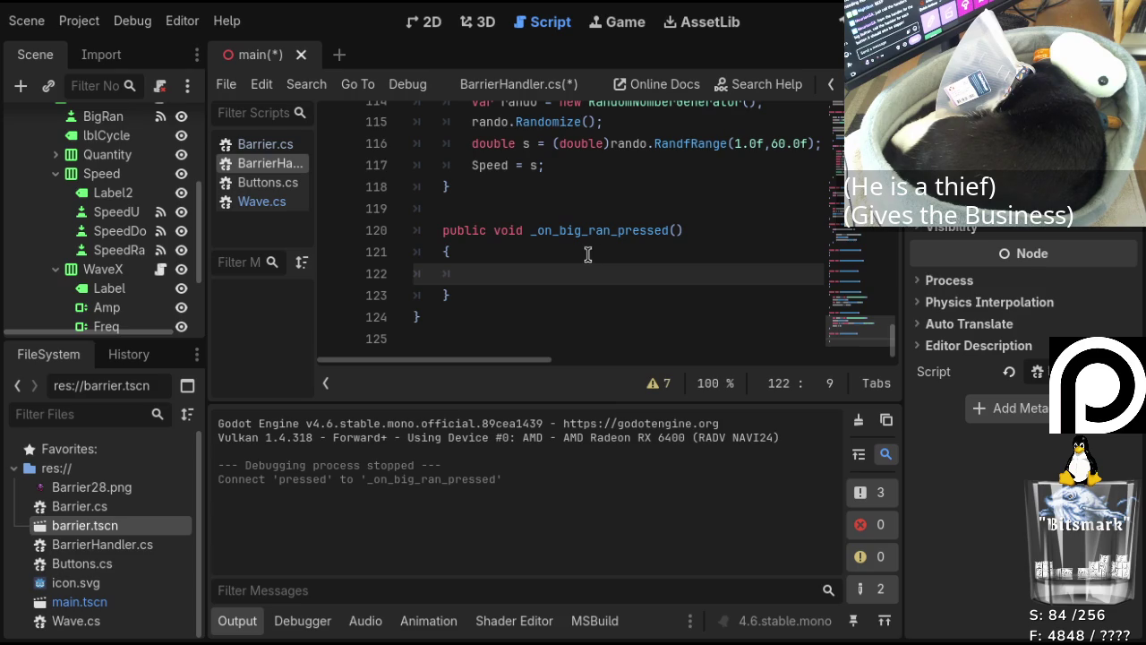
pyautogui.scroll(1, 170, 181)
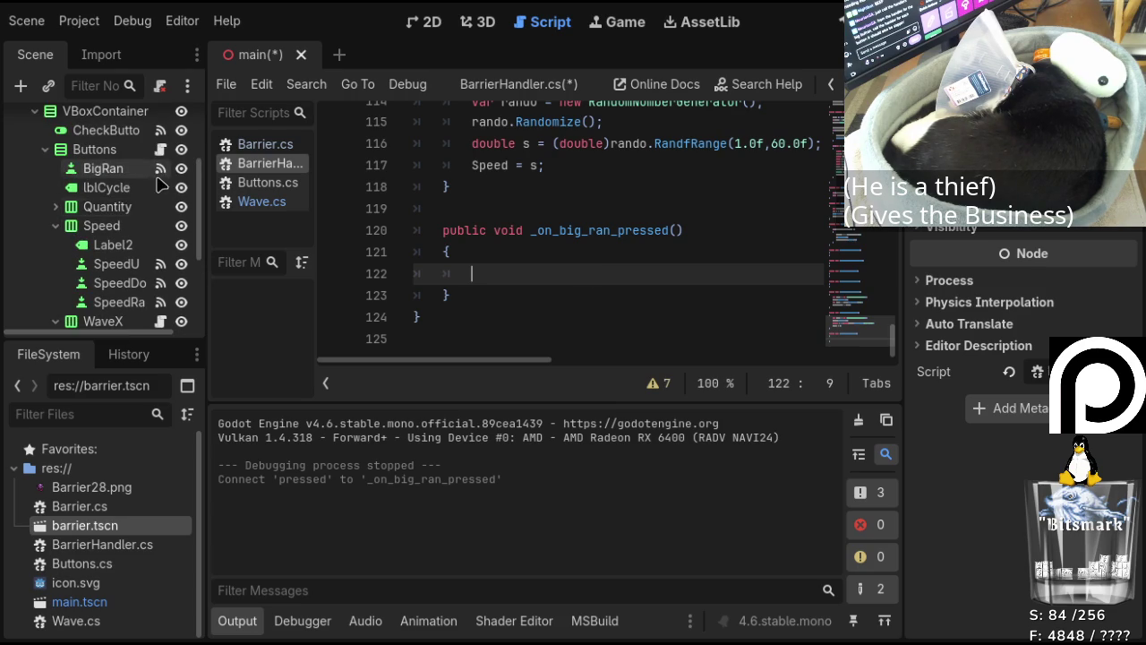
pyautogui.scroll(1, 152, 179)
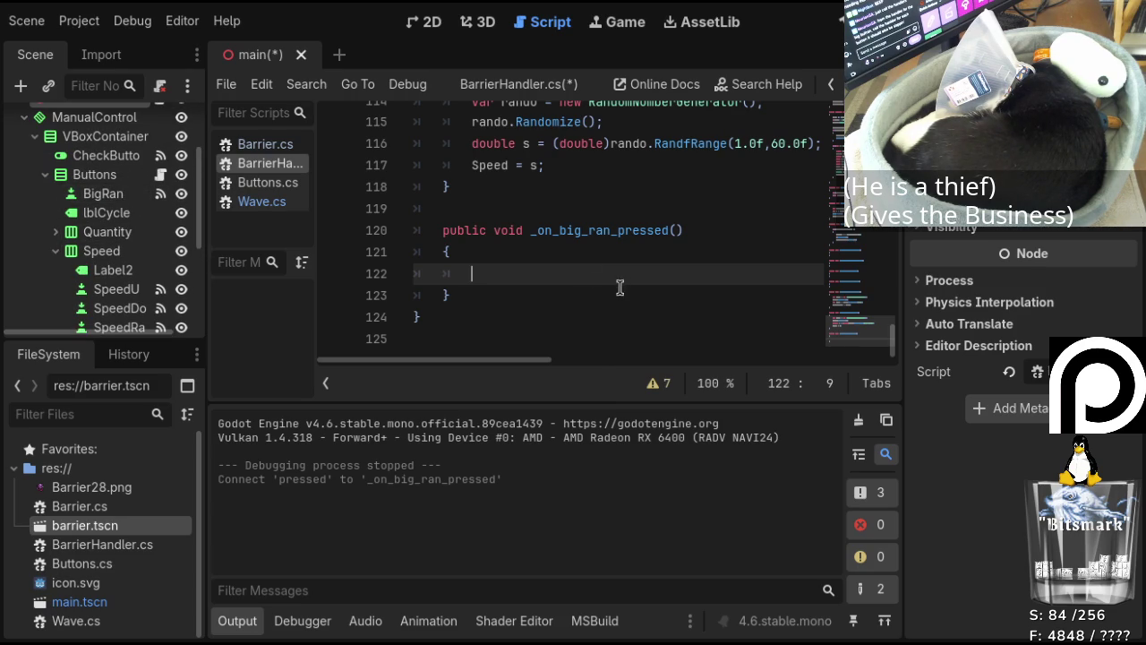
pyautogui.scroll(5, 587, 272)
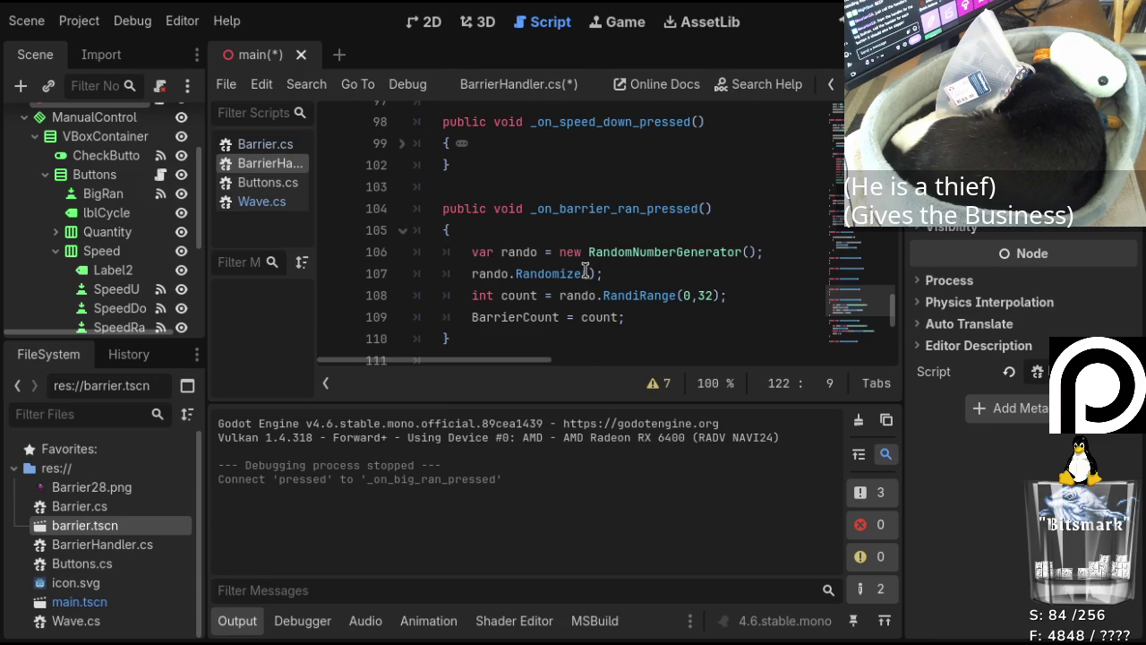
pyautogui.scroll(-1, 588, 273)
pyautogui.moveTo(531, 143); pyautogui.dragTo(710, 141)
pyautogui.hotkey('ctrl', 'c')
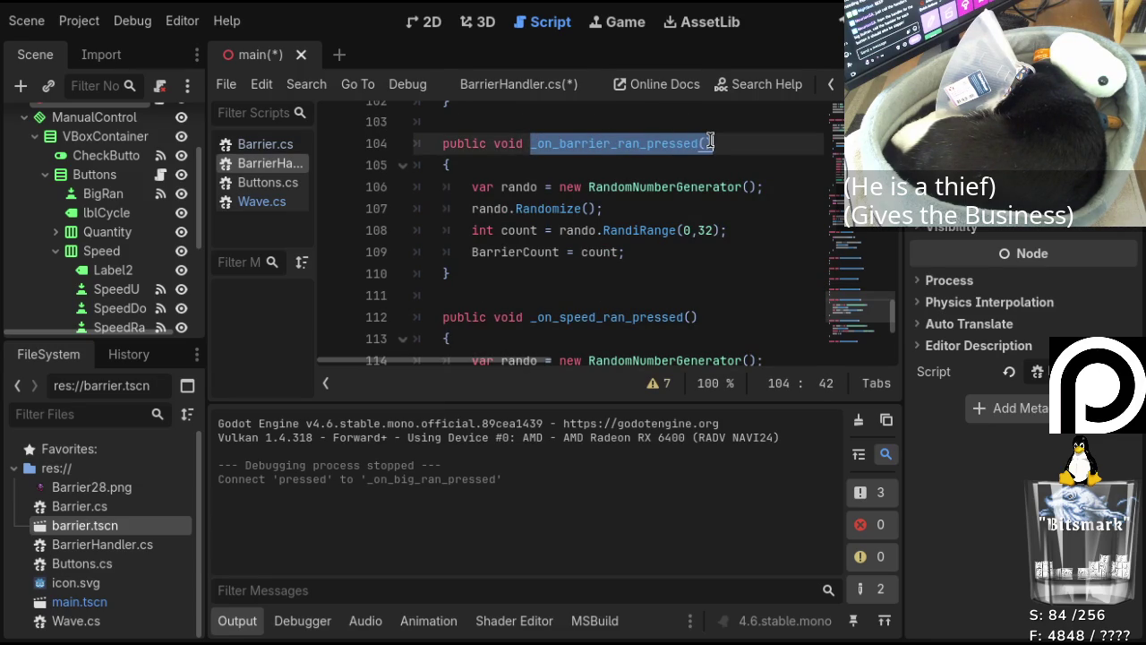
pyautogui.scroll(-4, 591, 206)
pyautogui.click(556, 268)
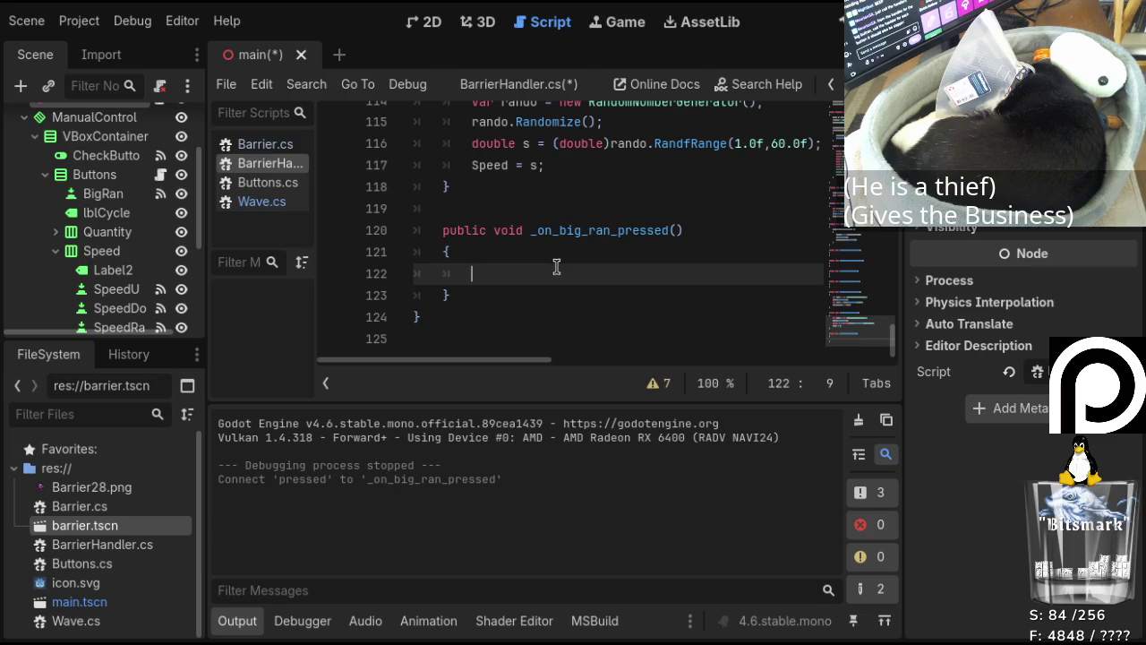
pyautogui.hotkey('ctrl', 'v')
pyautogui.press('Return')
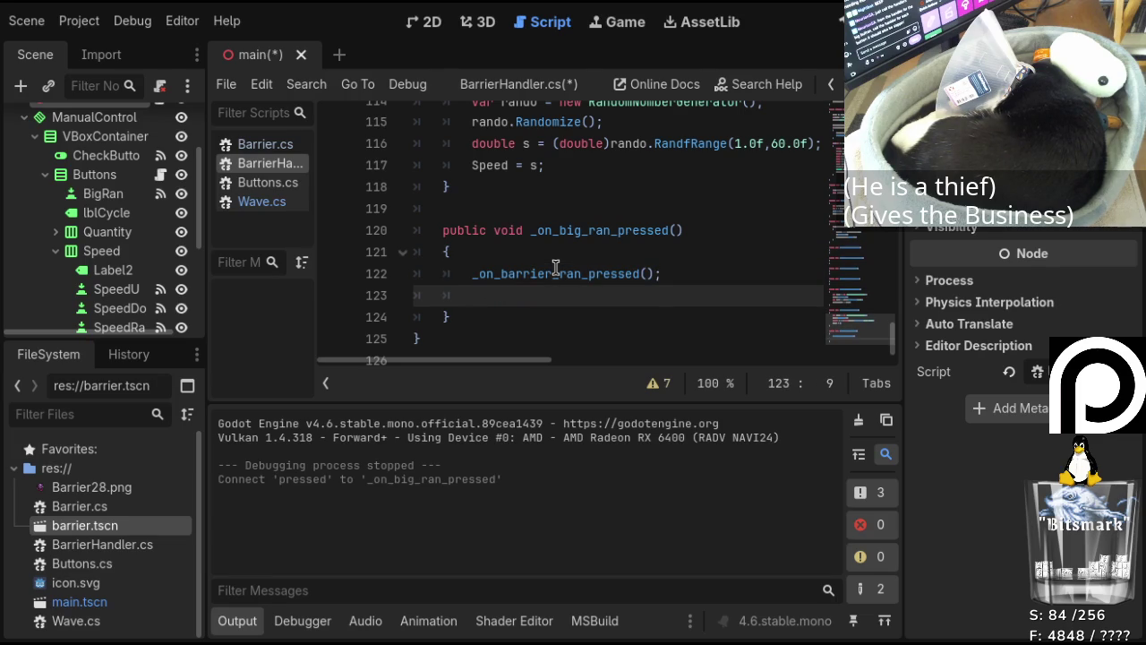
# Add a _on_speed_ran_pressed() call on the next line.
pyautogui.scroll(3, 556, 269)
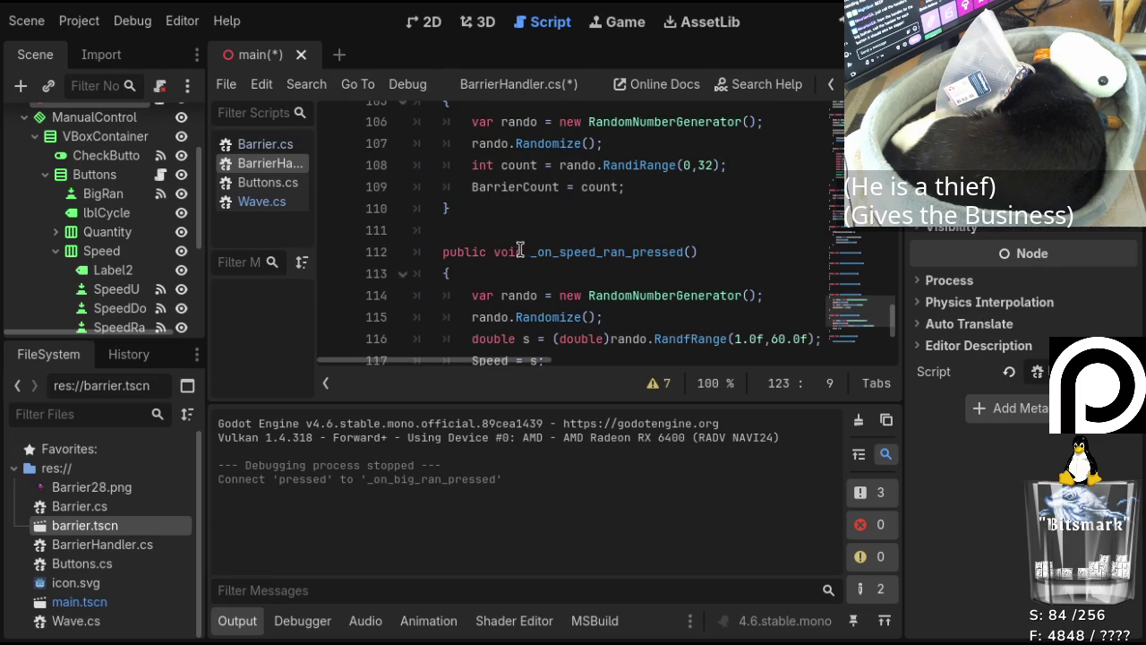
pyautogui.moveTo(530, 252); pyautogui.dragTo(697, 255)
pyautogui.hotkey('ctrl', 'c')
pyautogui.scroll(-3, 661, 242)
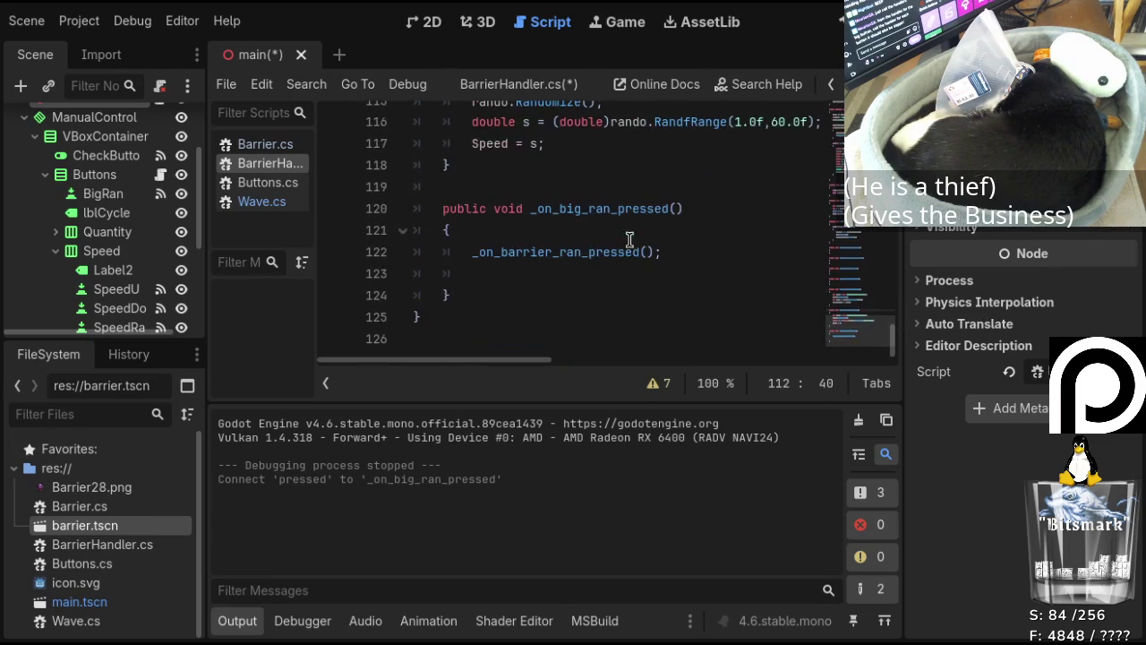
pyautogui.click(538, 273)
pyautogui.hotkey('ctrl', 'v')
pyautogui.write(')')
pyautogui.press('Return')
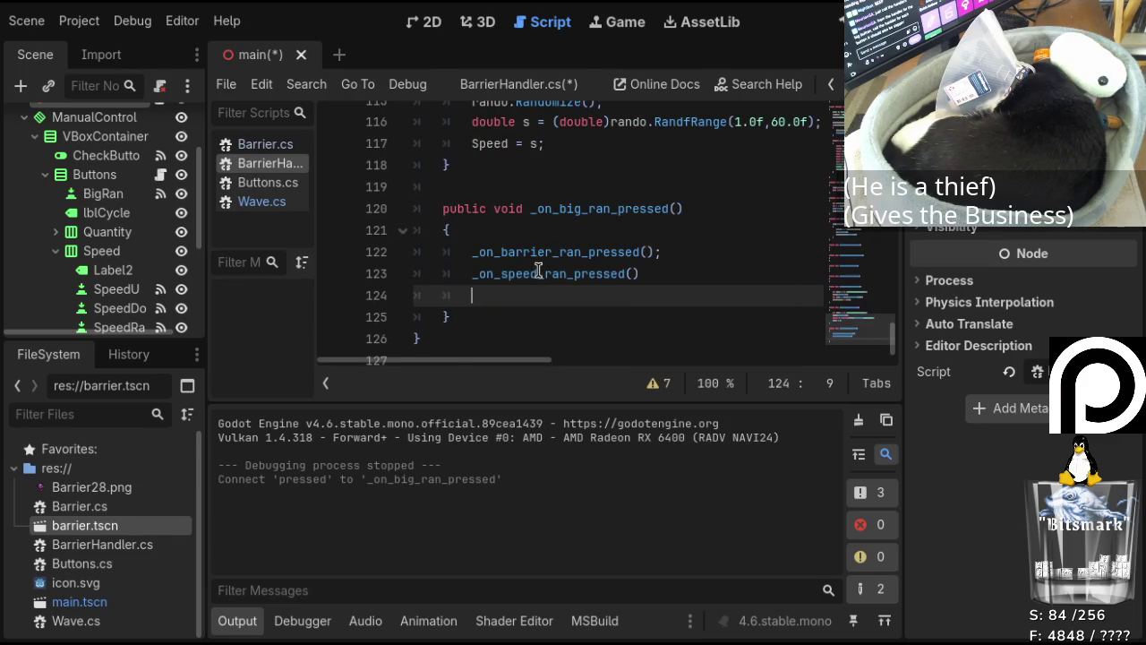
pyautogui.press('Return')
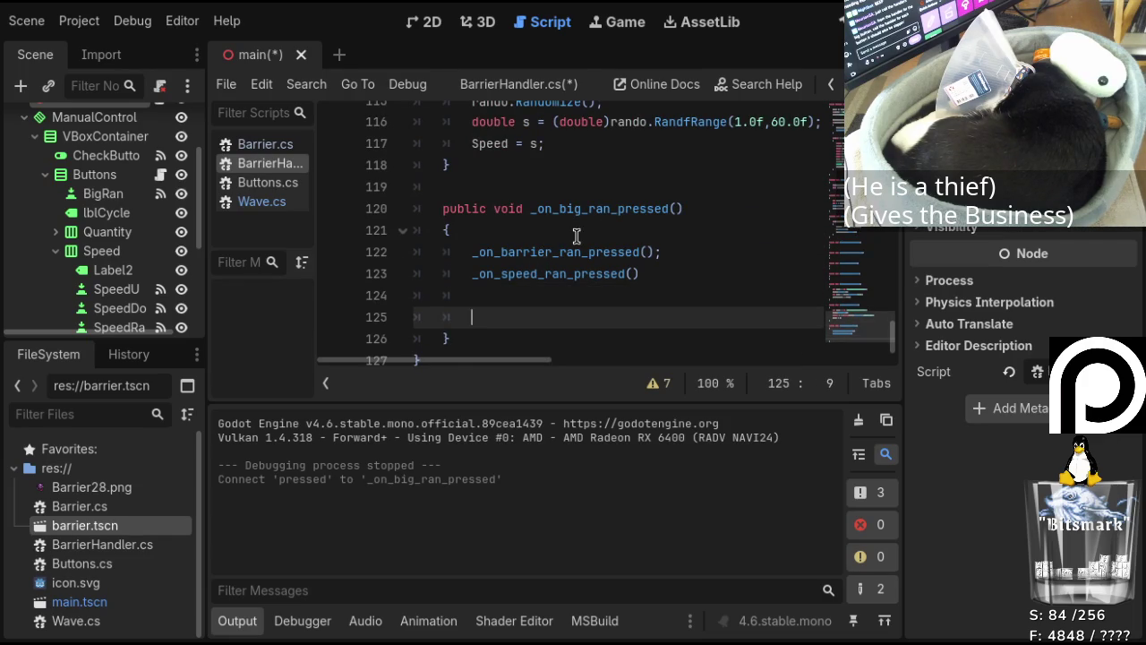
# Start a GetNode<Wave>("WaveX") lookup on line 125.
pyautogui.write('Get')
pyautogui.write('Node')
pyautogui.write('<')
pyautogui.write('Burro')
pyautogui.press('BackSpace')
pyautogui.press('BackSpace')
pyautogui.press('BackSpace')
pyautogui.write('tton>')
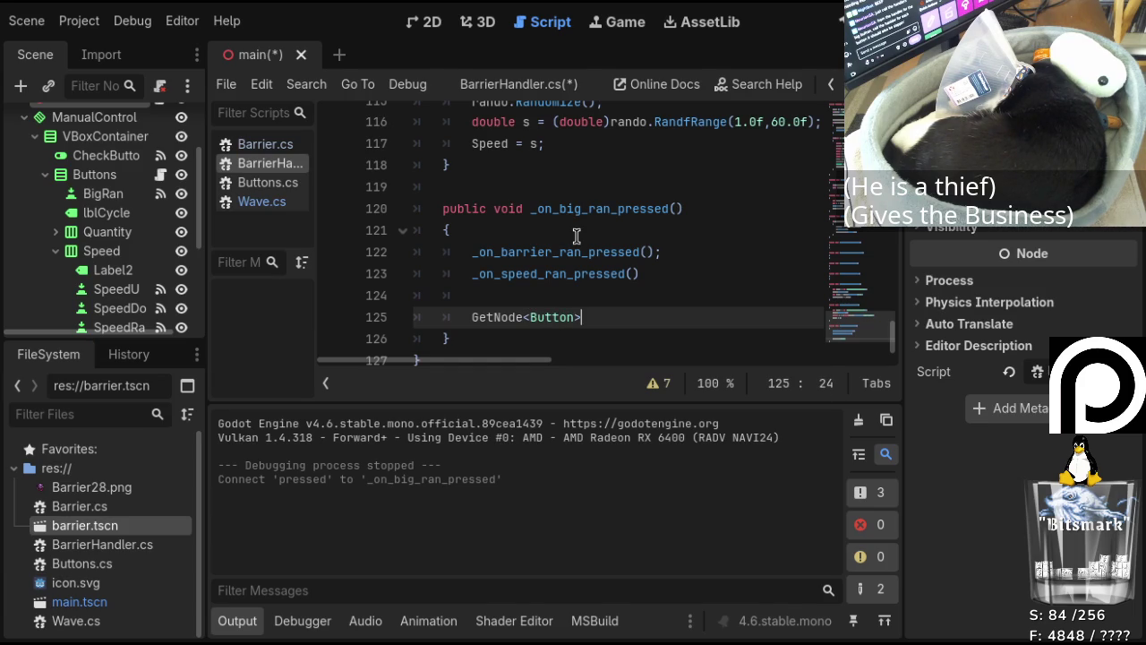
pyautogui.scroll(-2, 110, 235)
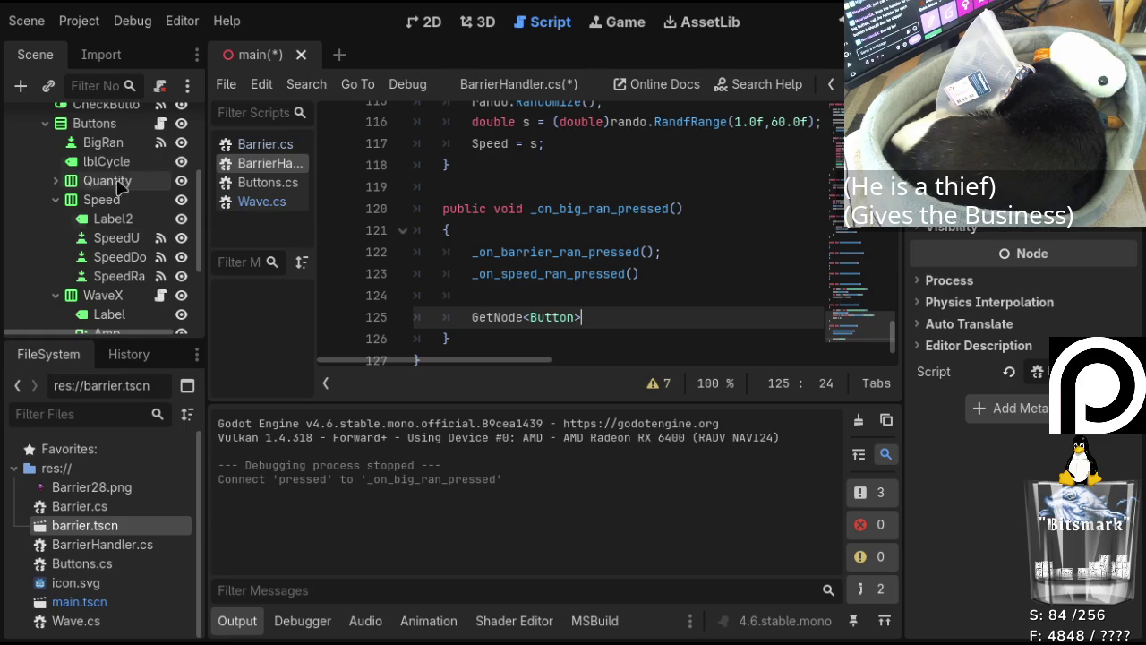
pyautogui.scroll(-2, 117, 237)
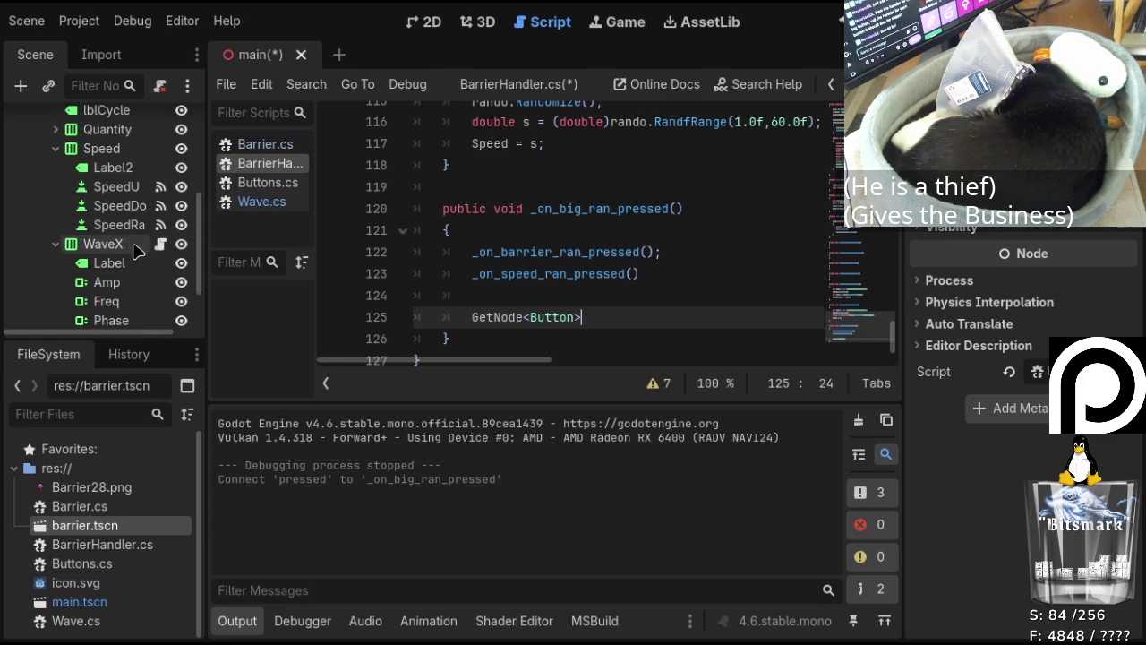
pyautogui.click(136, 246)
pyautogui.moveTo(530, 317); pyautogui.dragTo(581, 317)
pyautogui.write('Wave>')
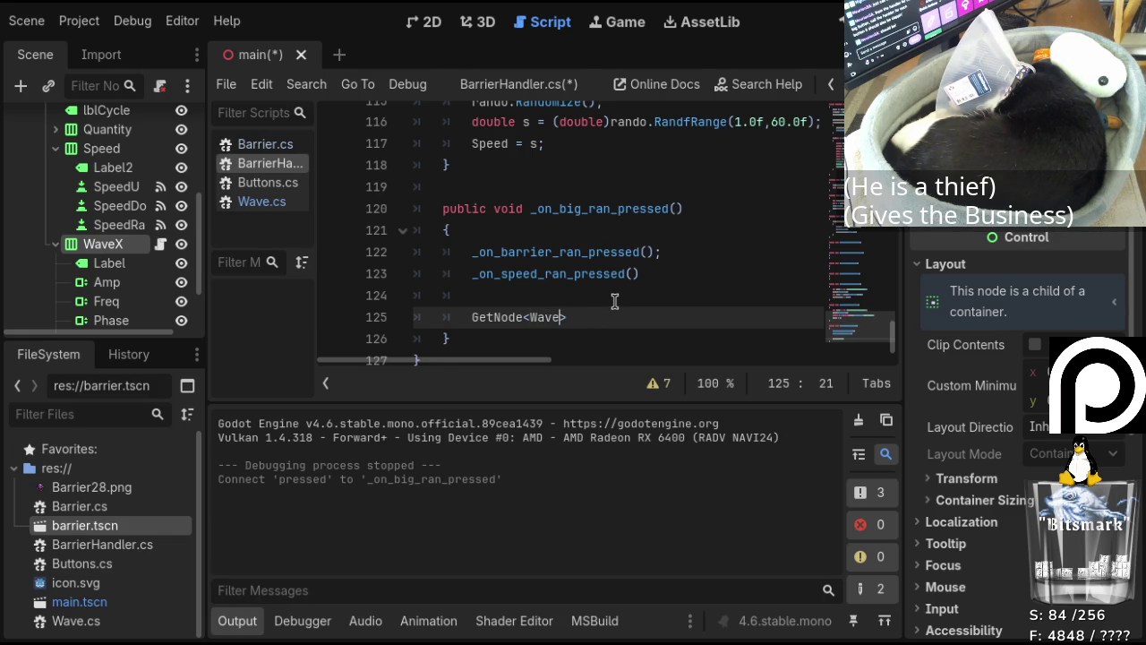
pyautogui.write('("')
pyautogui.write('Wave')
pyautogui.write('X')
# Replace WaveX with the node path ../ManualControl/VBoxContainer/Buttons/WaveX.
pyautogui.scroll(2, 116, 214)
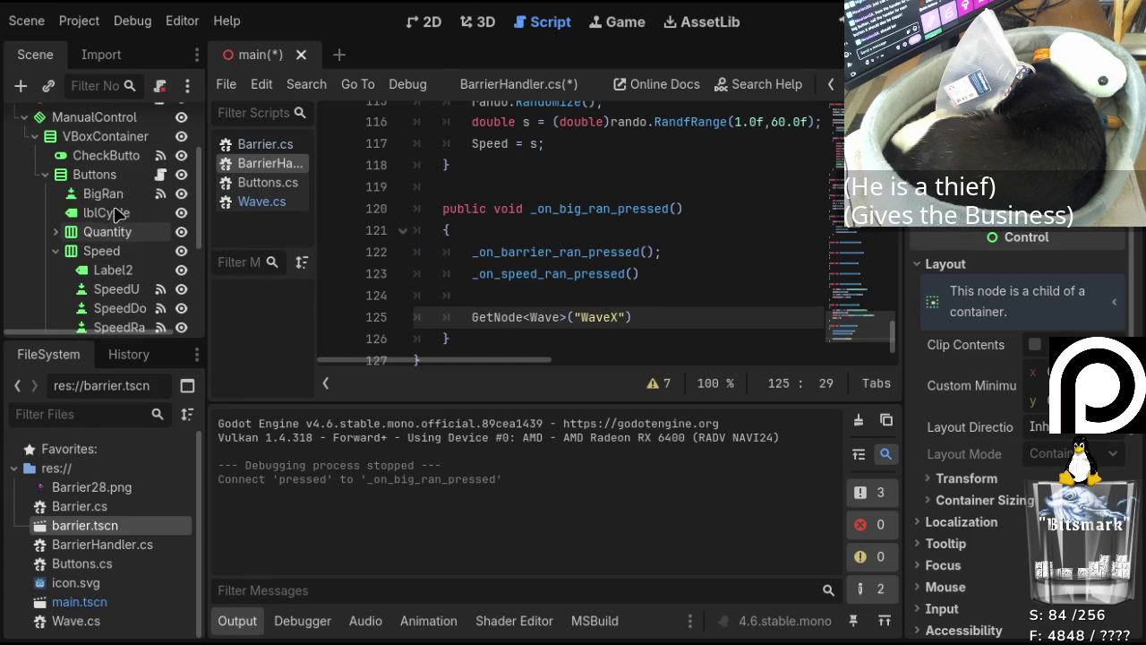
pyautogui.scroll(-3, 121, 210)
pyautogui.scroll(2, 126, 203)
pyautogui.scroll(1, 125, 202)
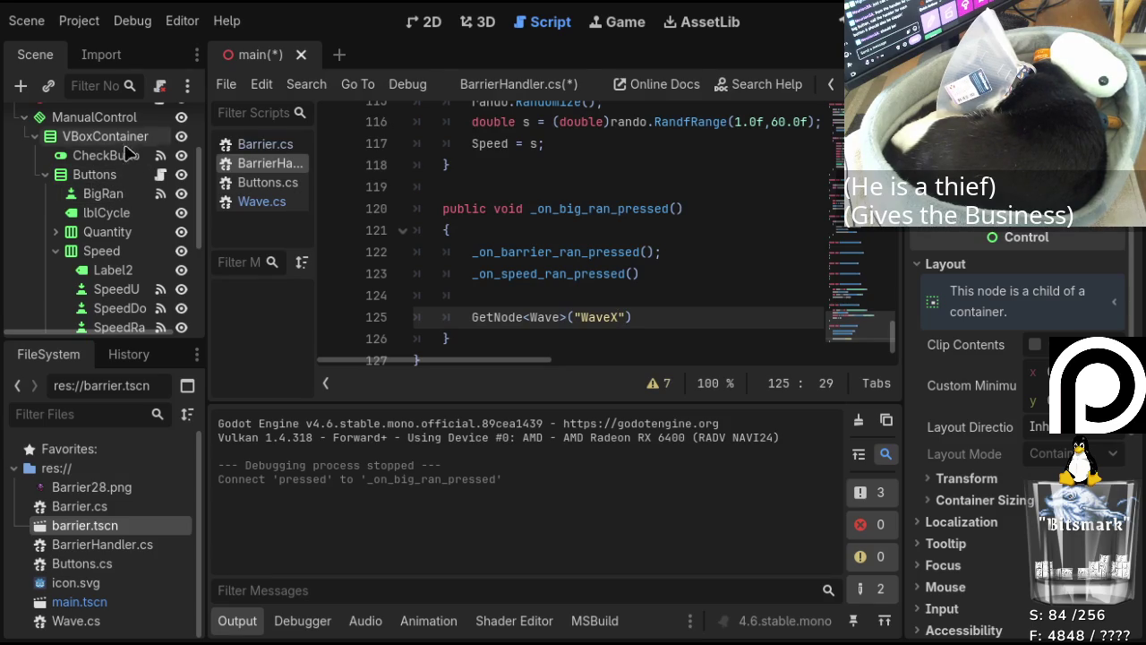
pyautogui.scroll(-4, 123, 224)
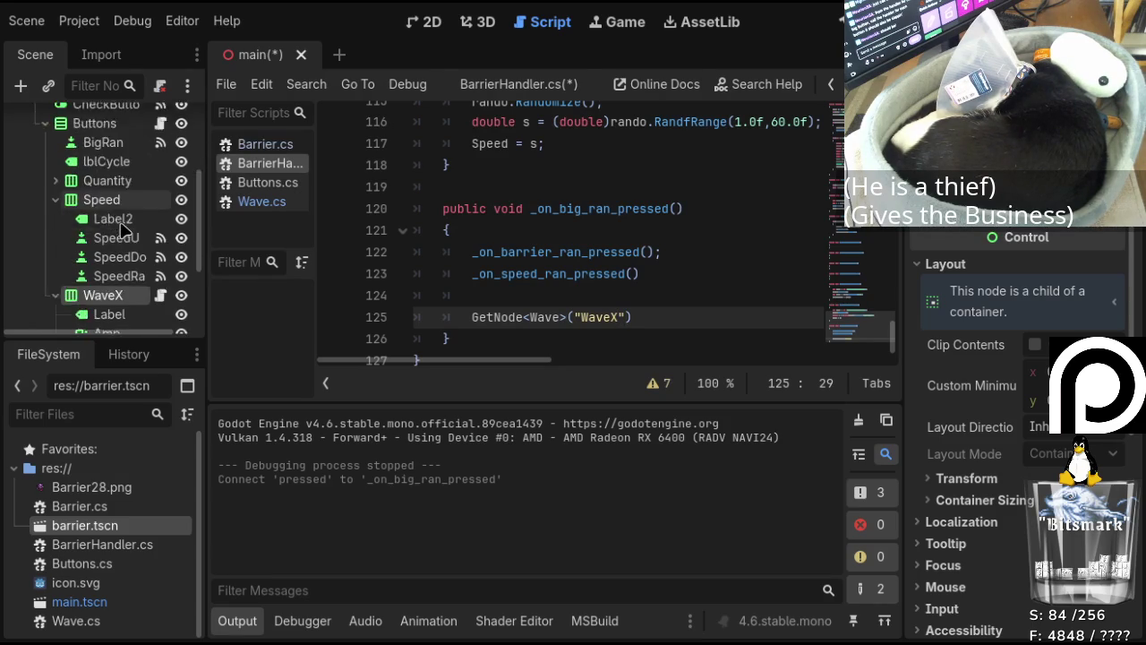
pyautogui.scroll(-1, 124, 229)
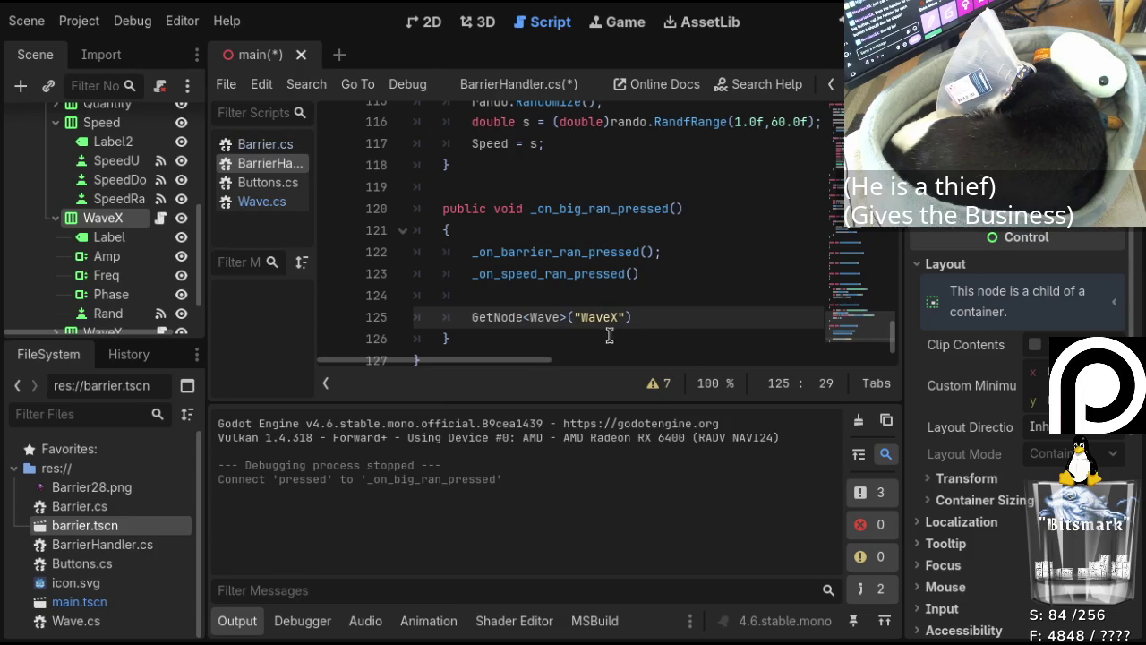
pyautogui.click(585, 316)
pyautogui.moveTo(581, 317); pyautogui.dragTo(617, 317)
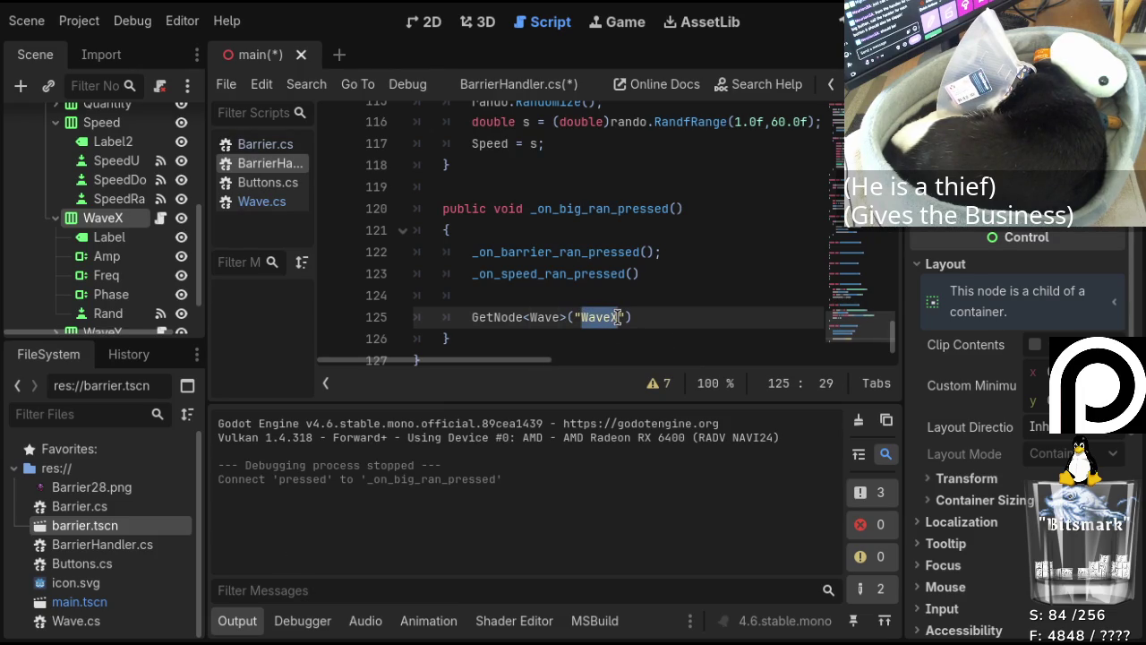
pyautogui.hotkey('ctrl', 'v')
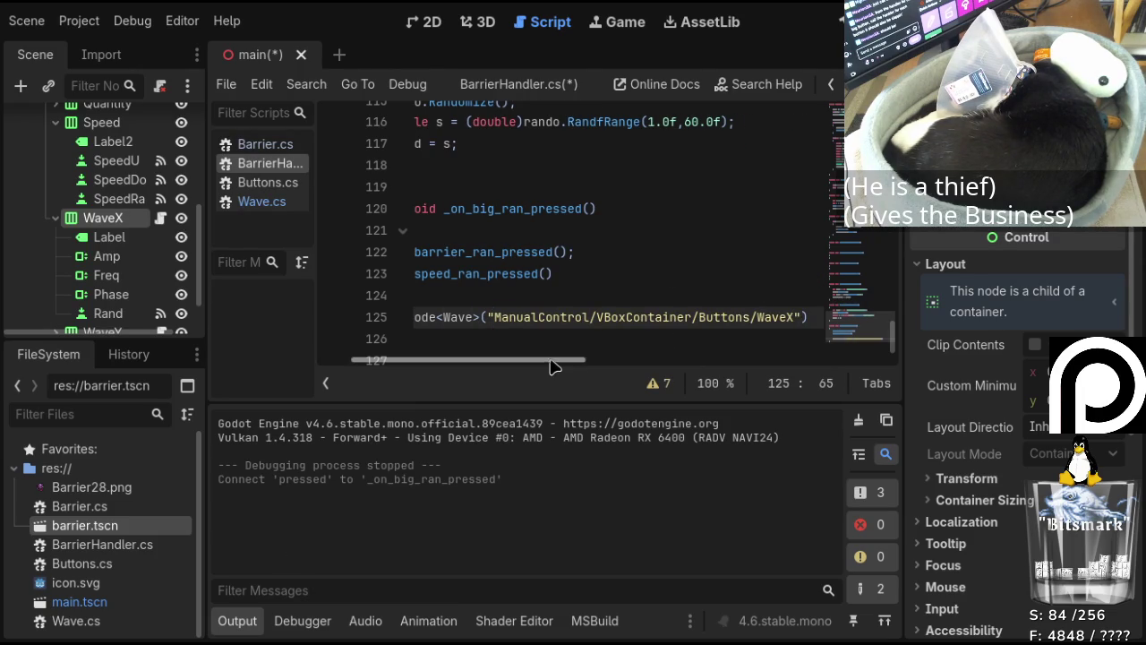
pyautogui.click(488, 317)
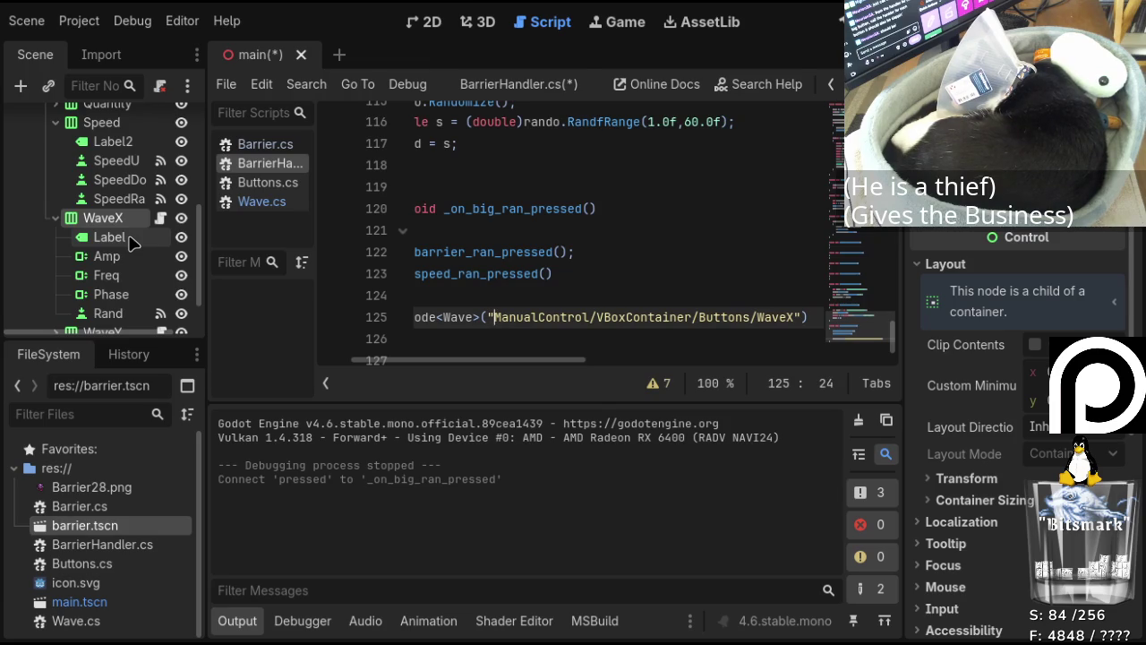
pyautogui.scroll(6, 129, 242)
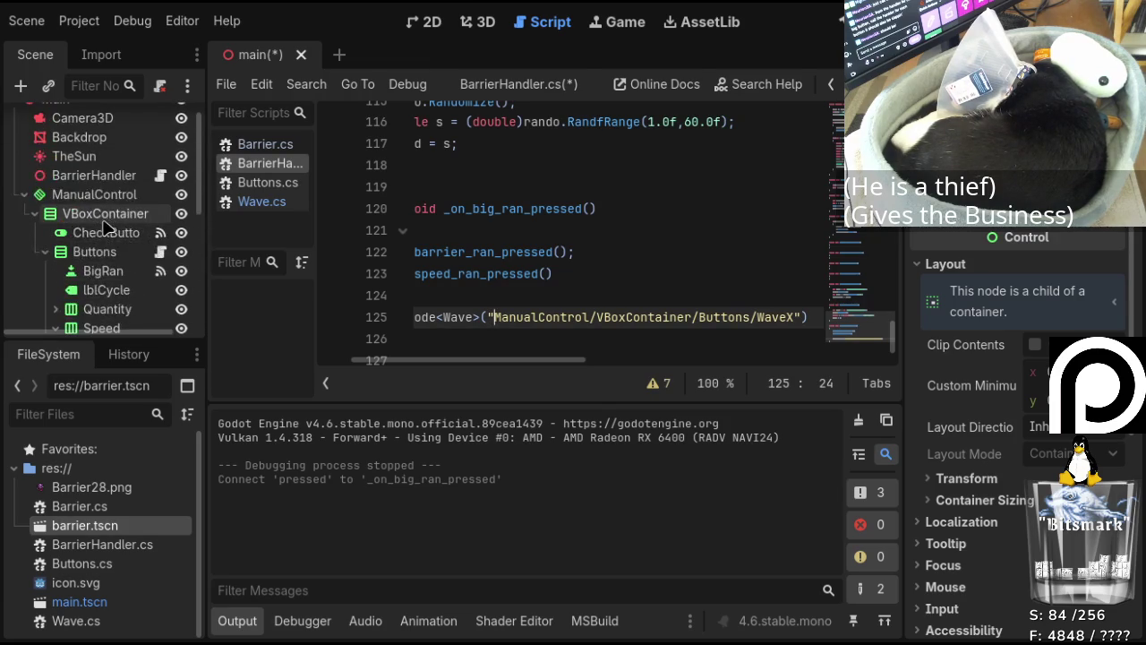
pyautogui.scroll(1, 98, 236)
pyautogui.scroll(-4, 99, 236)
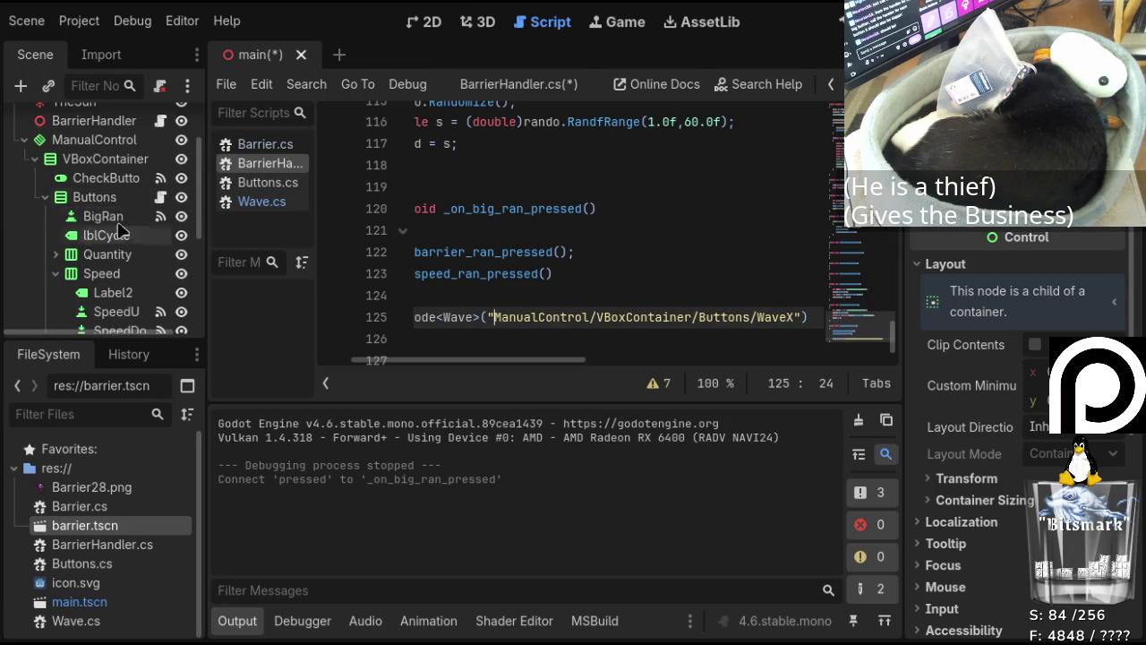
pyautogui.write('../')
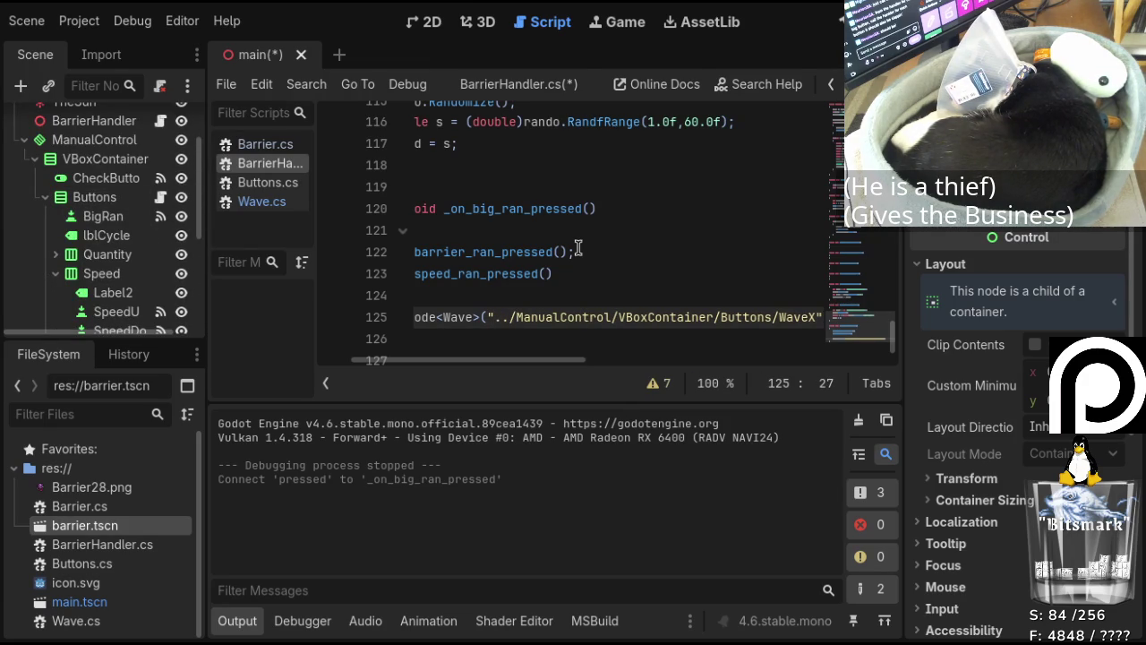
# Open Wave.cs from the script list.
pyautogui.moveTo(511, 359)
pyautogui.mouseDown()
pyautogui.moveTo(637, 362)
pyautogui.moveTo(626, 374)
pyautogui.mouseUp()
pyautogui.hscroll(-3, 626, 369)
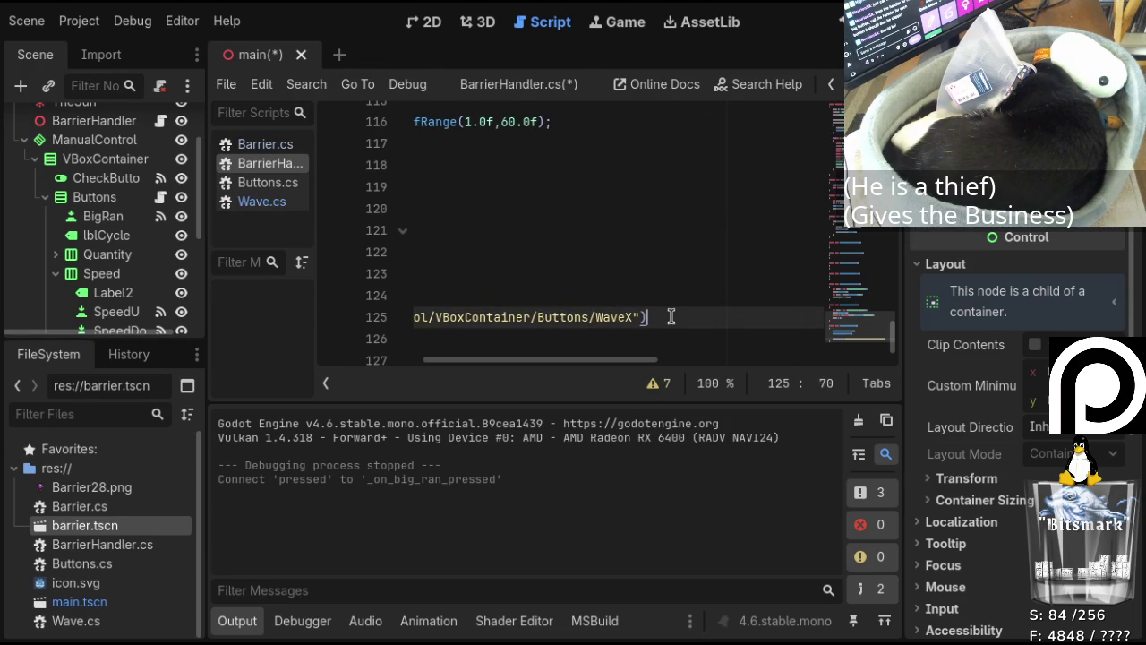
pyautogui.scroll(-4, 106, 243)
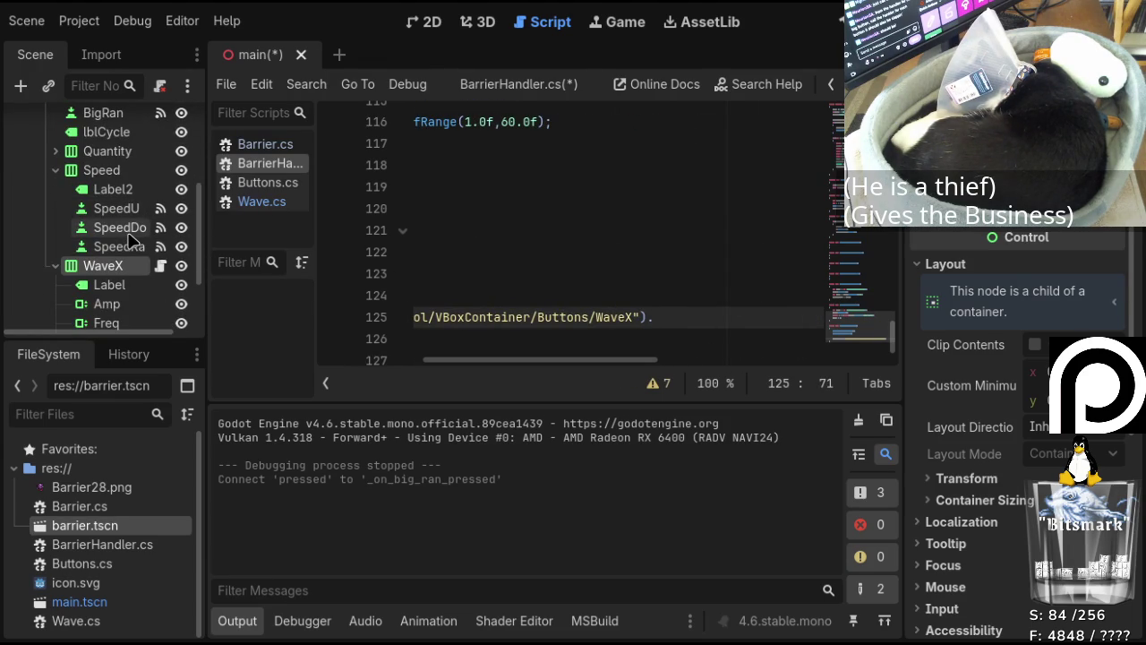
pyautogui.click(257, 204)
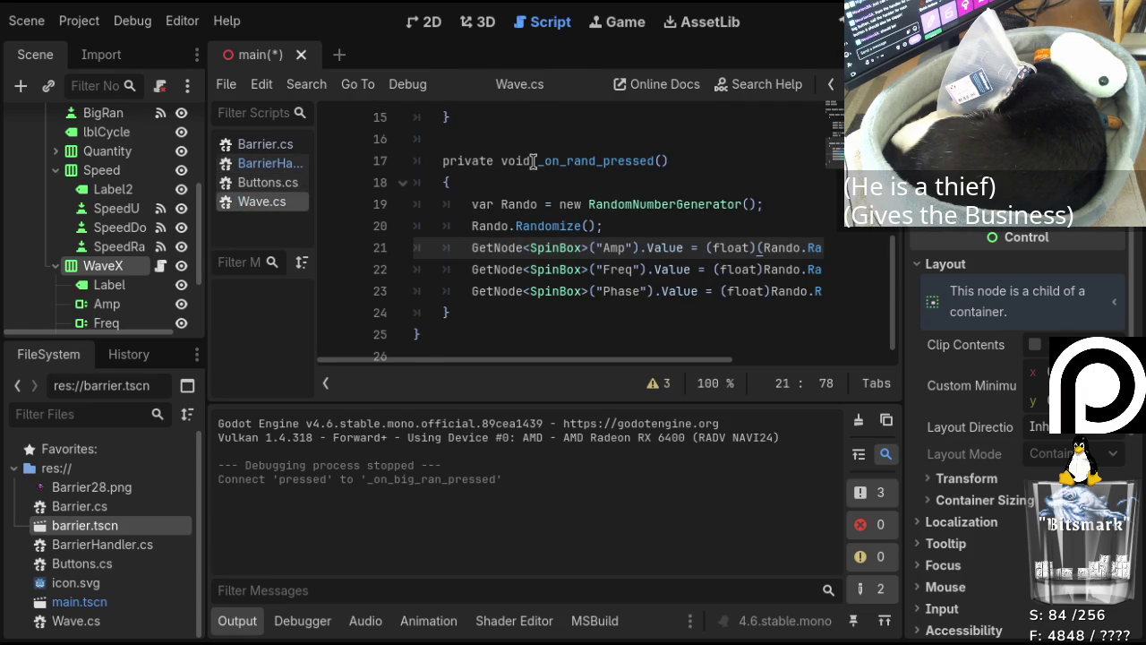
# Change _on_rand_pressed on line 17 from private to public.
pyautogui.moveTo(538, 161); pyautogui.dragTo(684, 165)
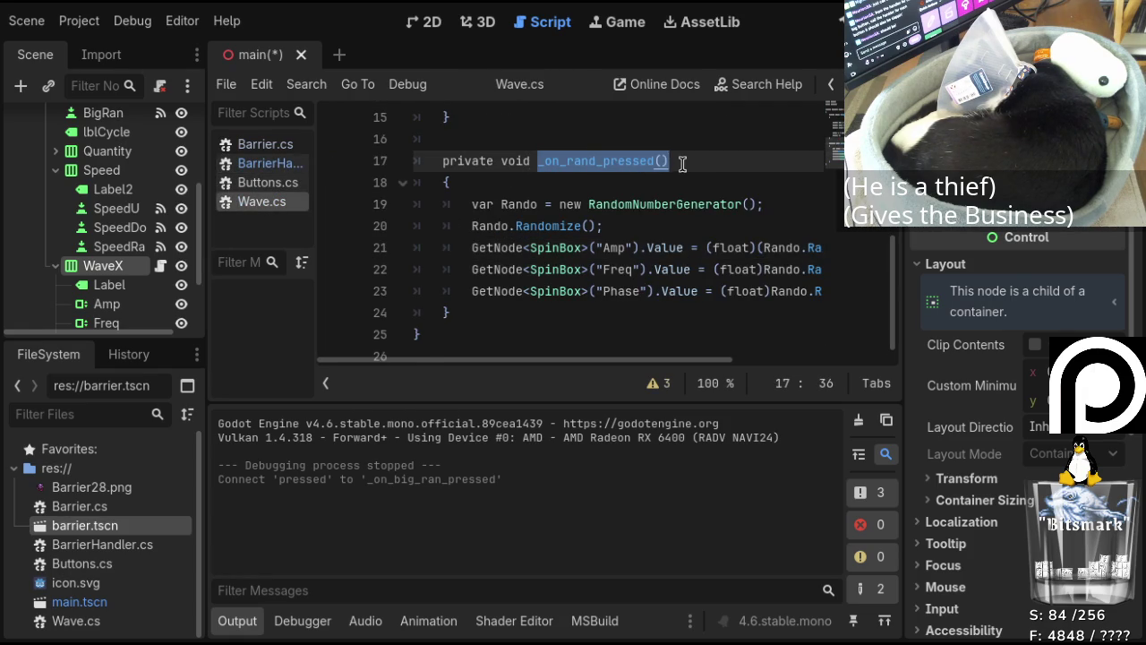
pyautogui.click(495, 163)
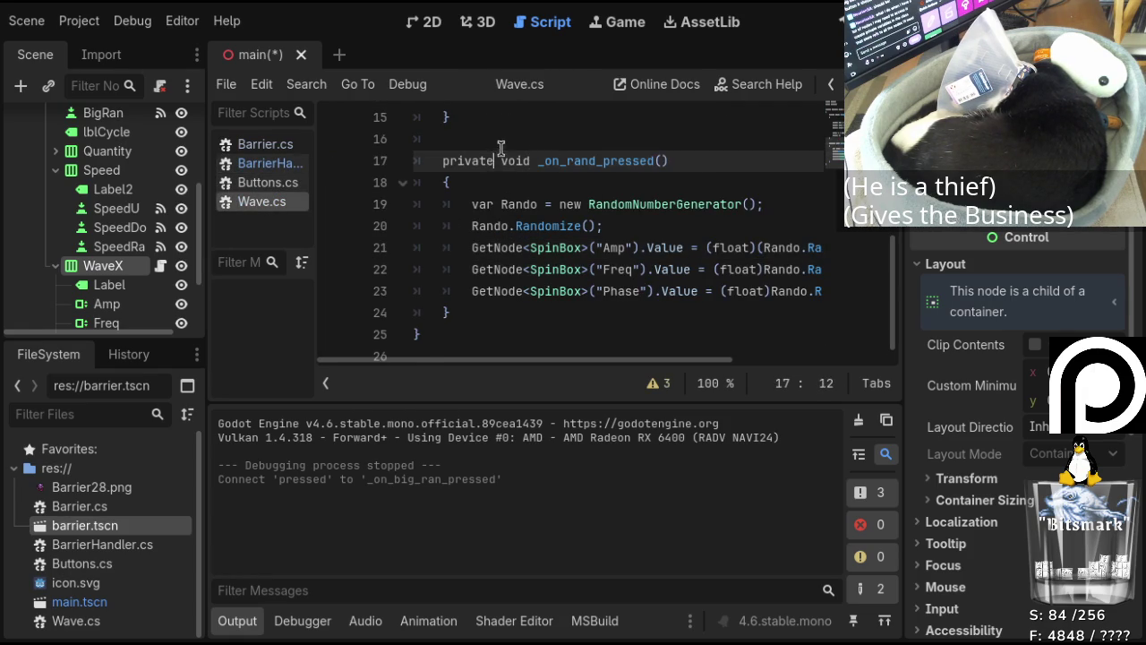
pyautogui.moveTo(443, 160); pyautogui.dragTo(495, 161)
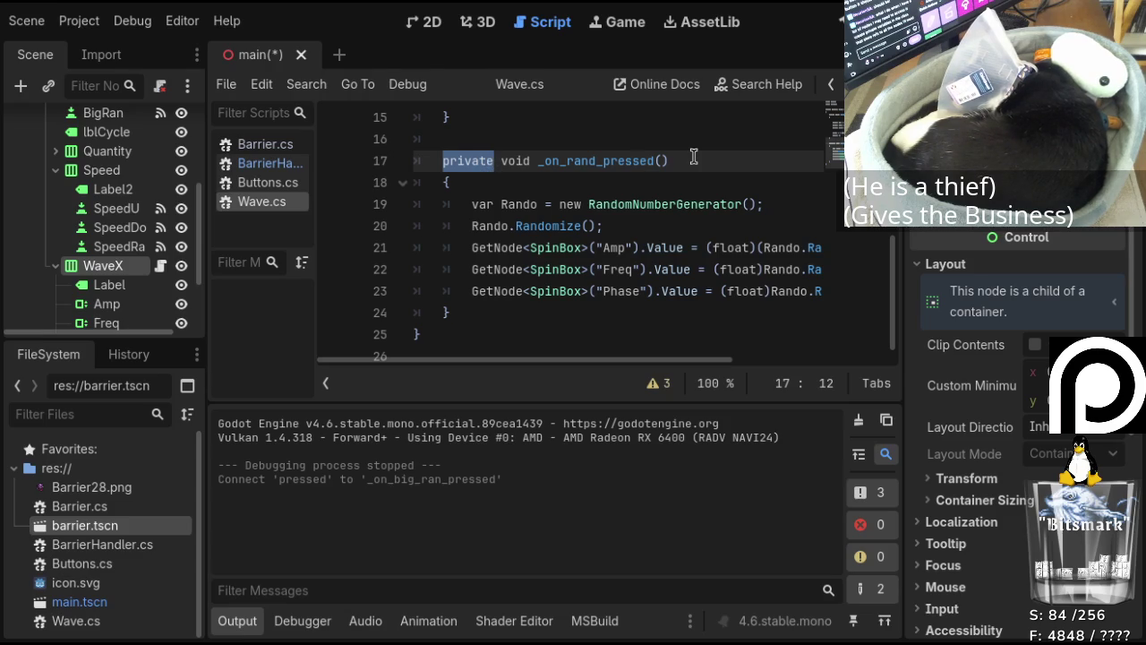
pyautogui.write('public')
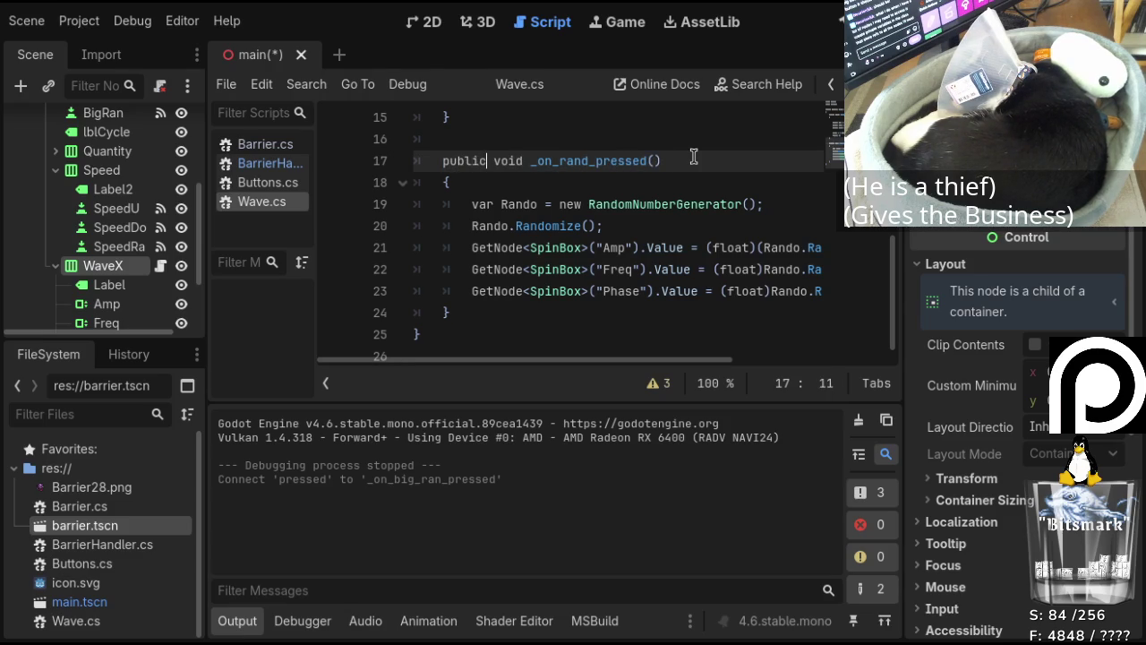
# Save Wave.cs and return to BarrierHandler.cs.
pyautogui.click(693, 157)
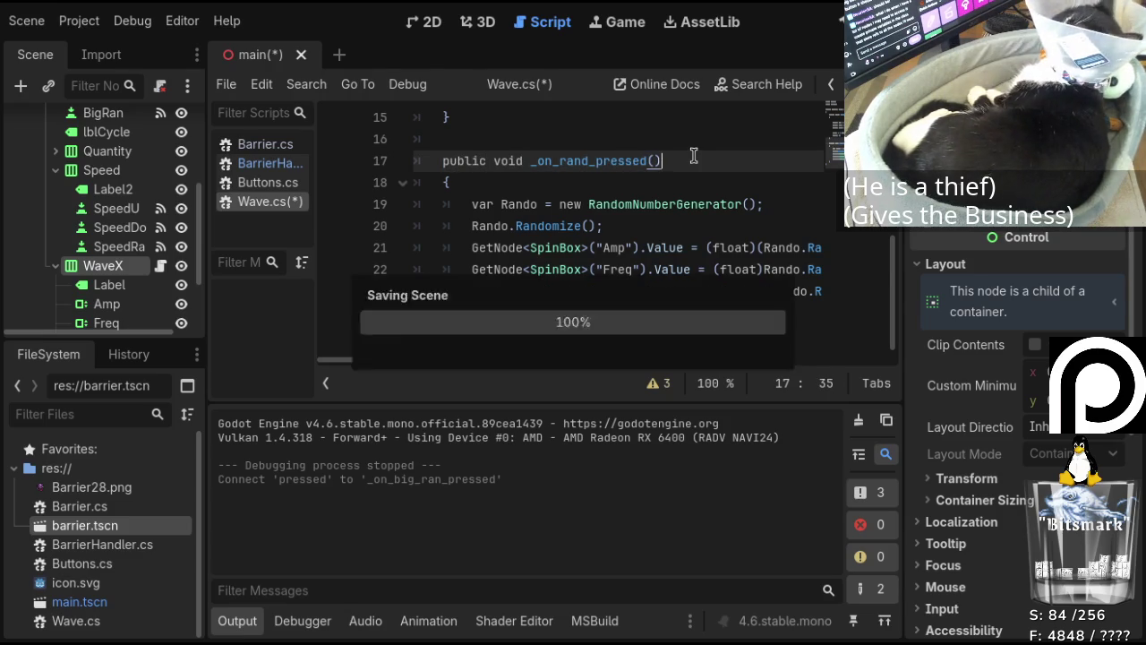
pyautogui.hotkey('ctrl', 's')
pyautogui.click(279, 164)
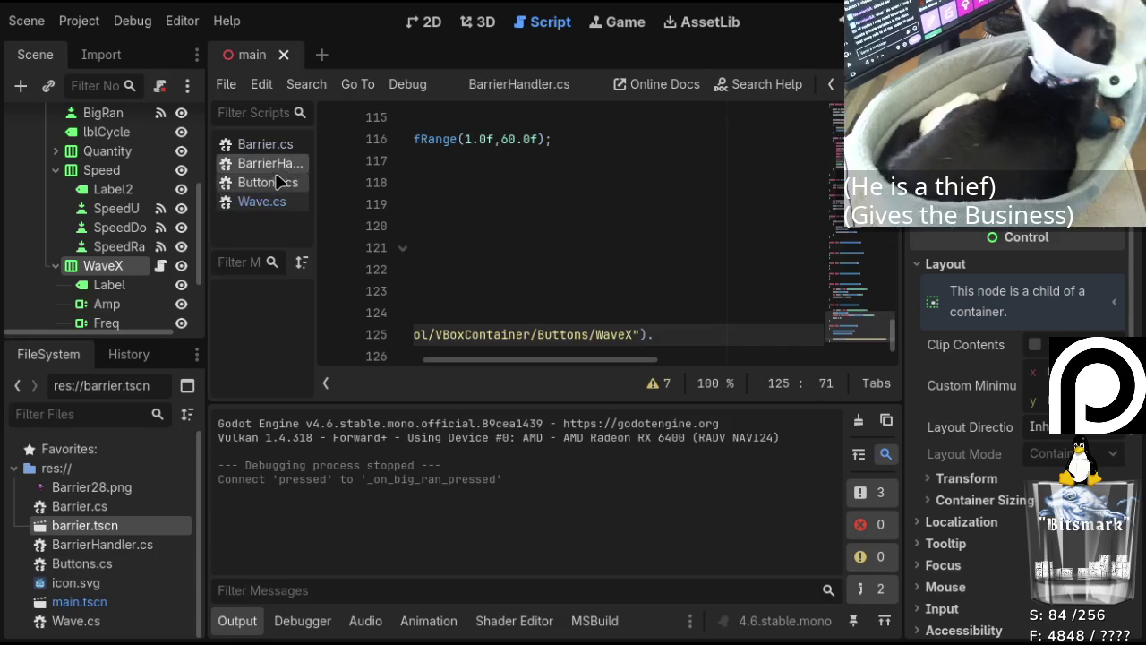
# Append _on_rand_pressed(); to the WaveX GetNode call on line 125.
pyautogui.write('_on_rand_pressed()')
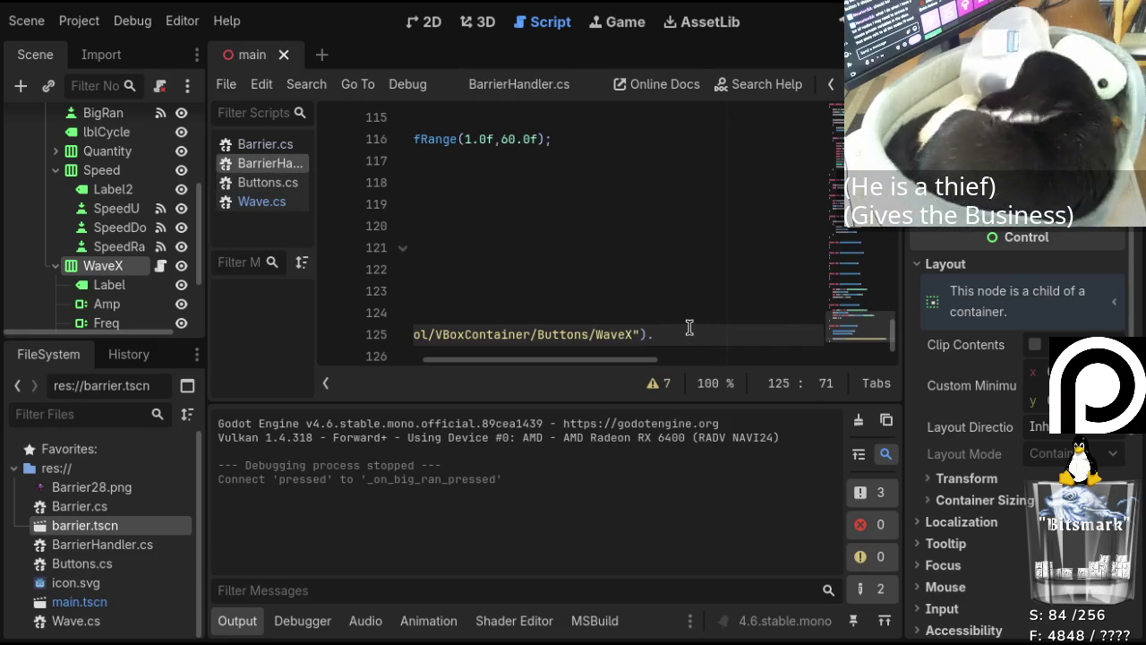
pyautogui.write(';')
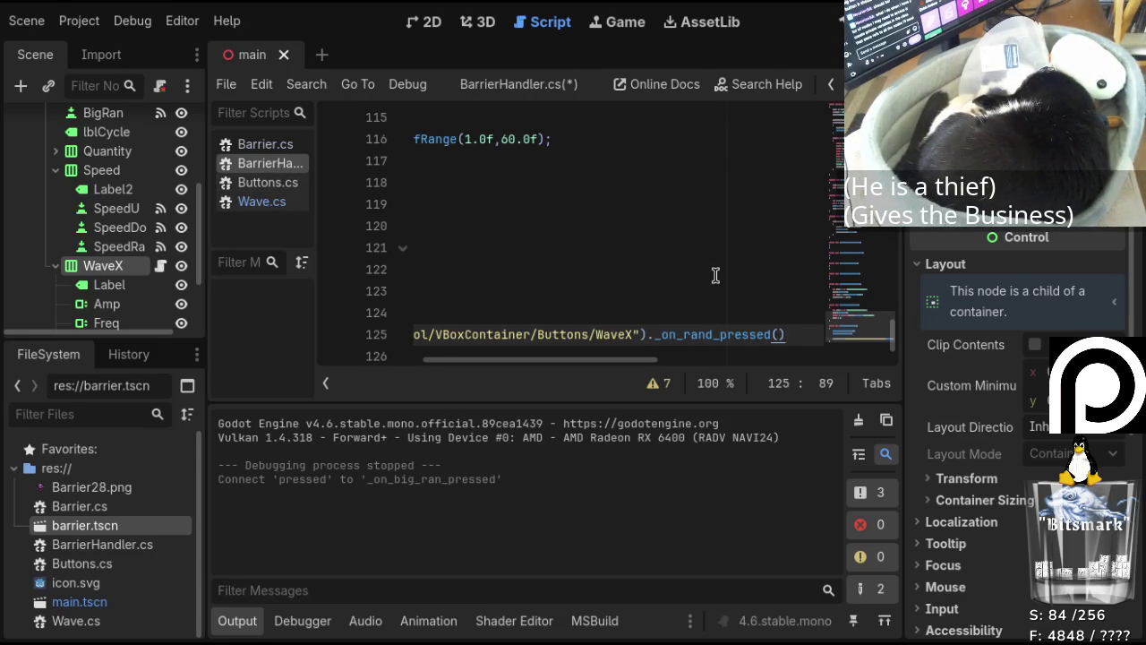
pyautogui.press('Return')
pyautogui.scroll(-3, 573, 277)
pyautogui.moveTo(530, 361); pyautogui.dragTo(505, 365)
pyautogui.moveTo(472, 252); pyautogui.dragTo(474, 269)
# Duplicate the WaveX GetNode call line twice below it.
pyautogui.click(477, 271)
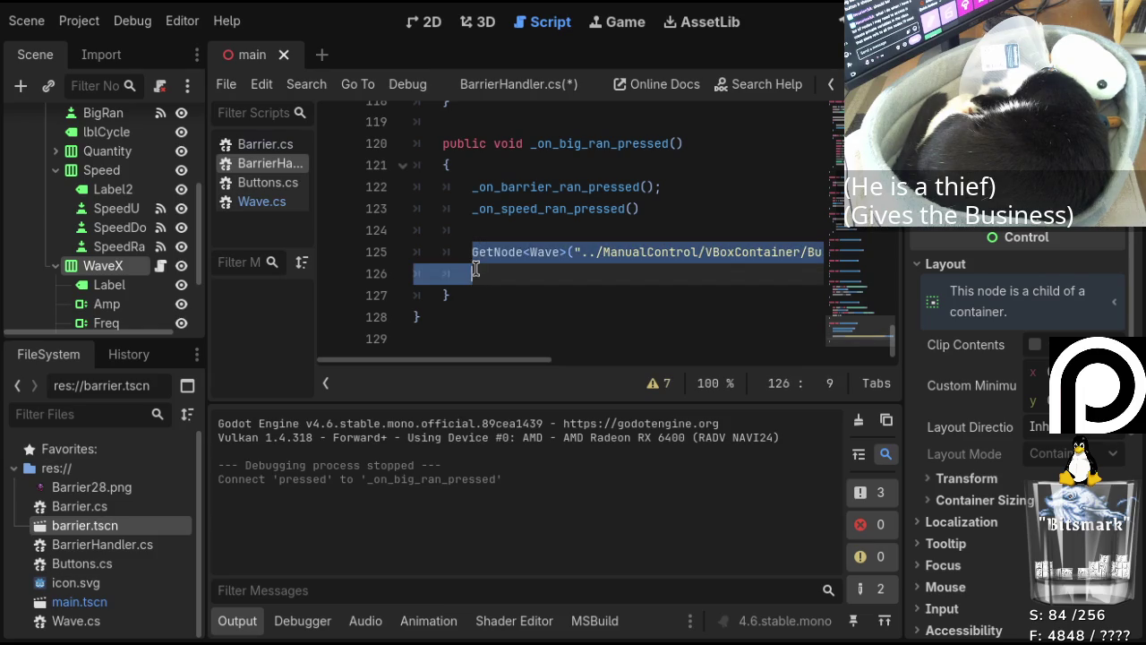
pyautogui.hotkey('ctrl', 'c')
pyautogui.click(481, 267)
pyautogui.hotkey('ctrl', 'v')
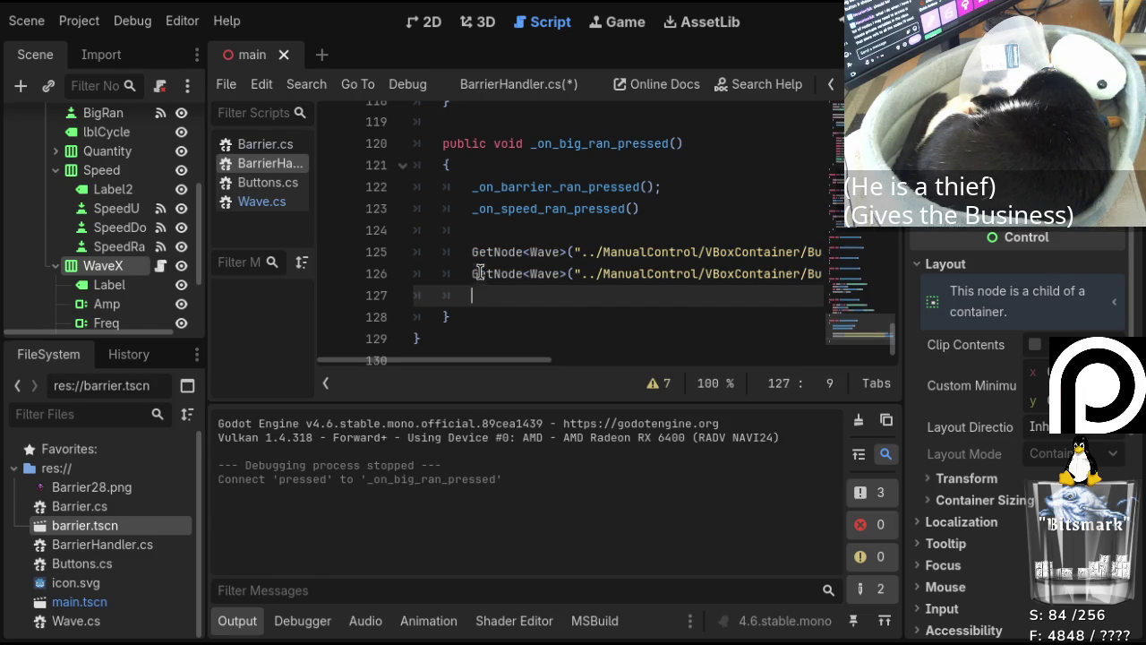
pyautogui.hotkey('ctrl', 'v')
# Change the two copied lines to target WaveY and WaveZ.
pyautogui.moveTo(548, 365); pyautogui.dragTo(637, 366)
pyautogui.click(668, 273)
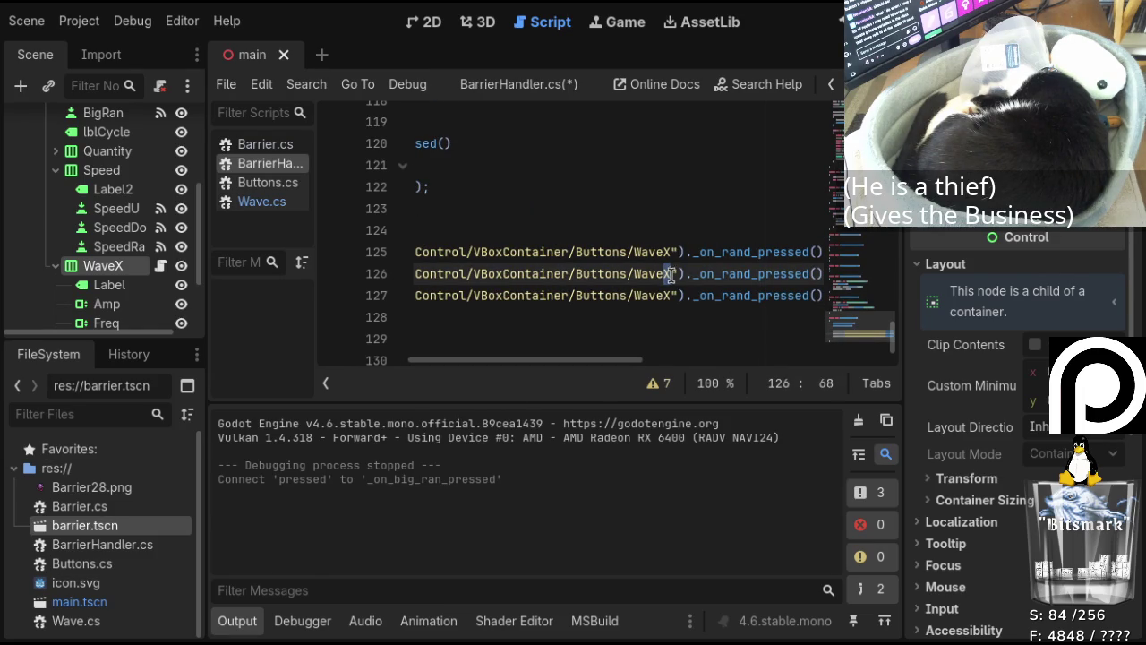
pyautogui.click(670, 273)
pyautogui.click(668, 295)
pyautogui.write('Z')
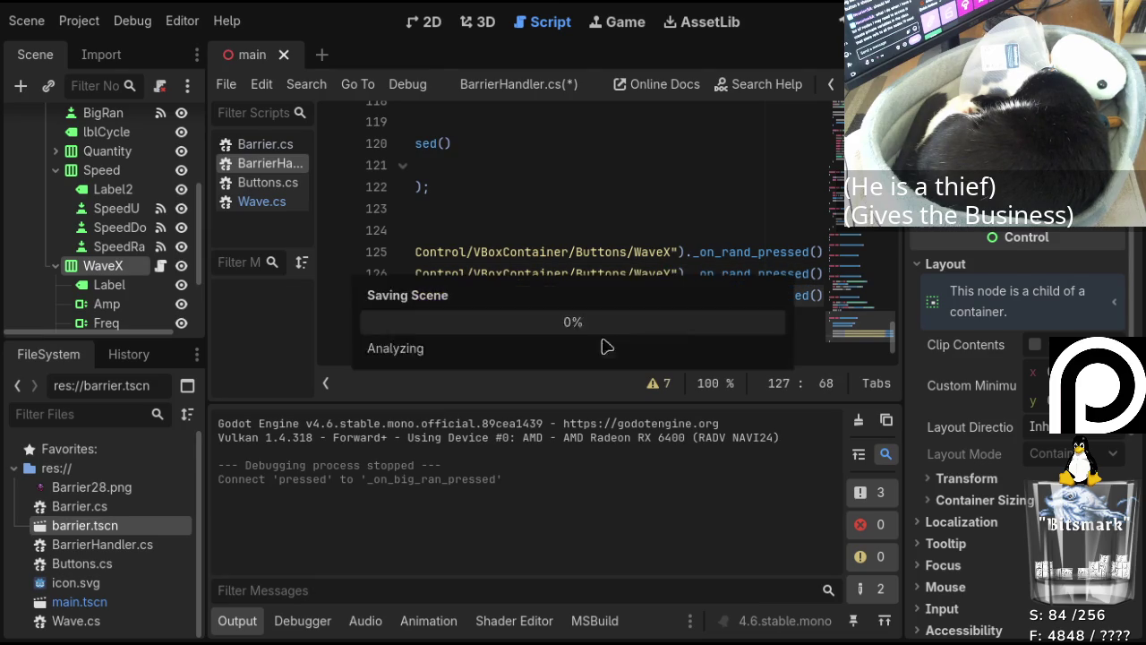
# Build, fix the missing semicolon on line 123, and rebuild the project.
pyautogui.press('F5')
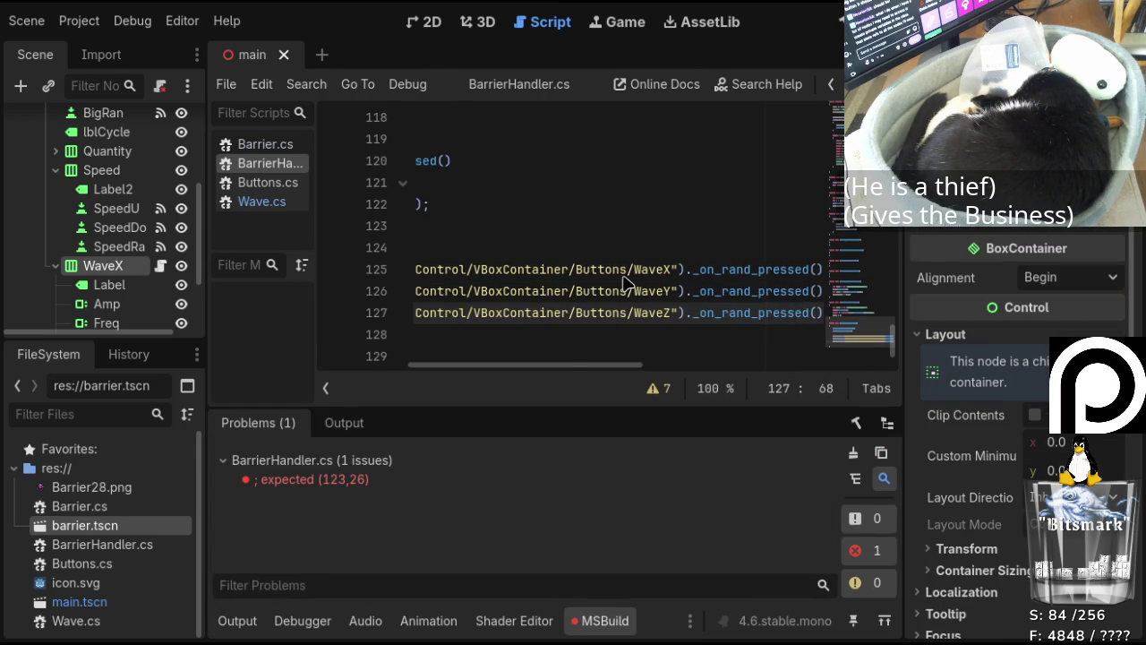
pyautogui.doubleClick(394, 487)
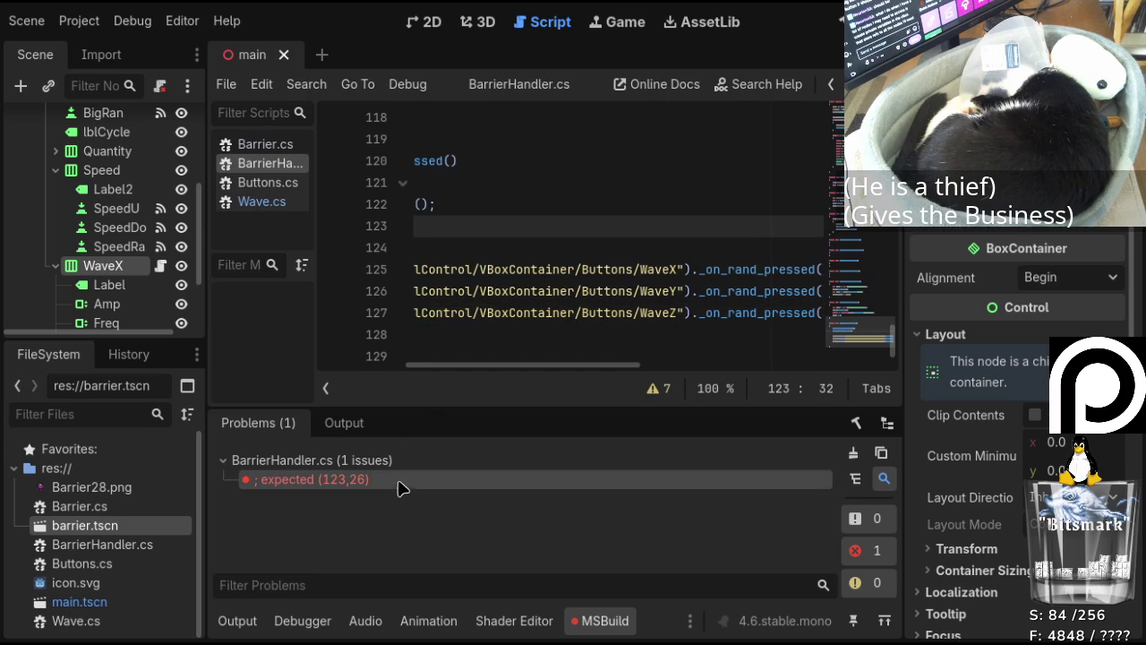
pyautogui.moveTo(567, 365); pyautogui.dragTo(439, 369)
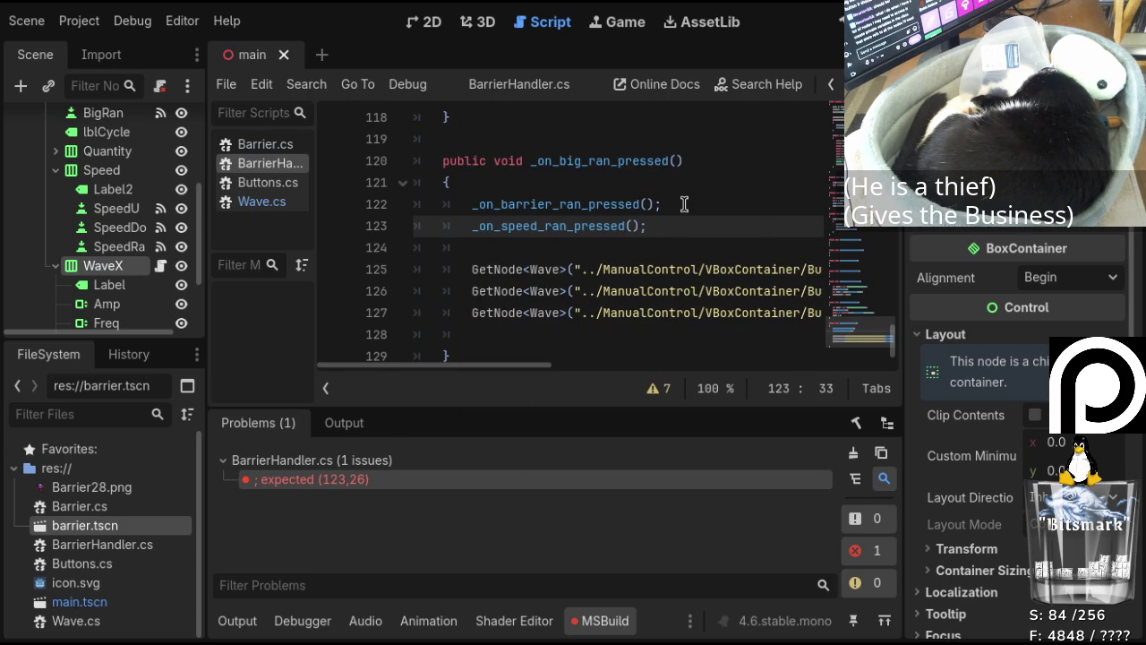
pyautogui.press('F5')
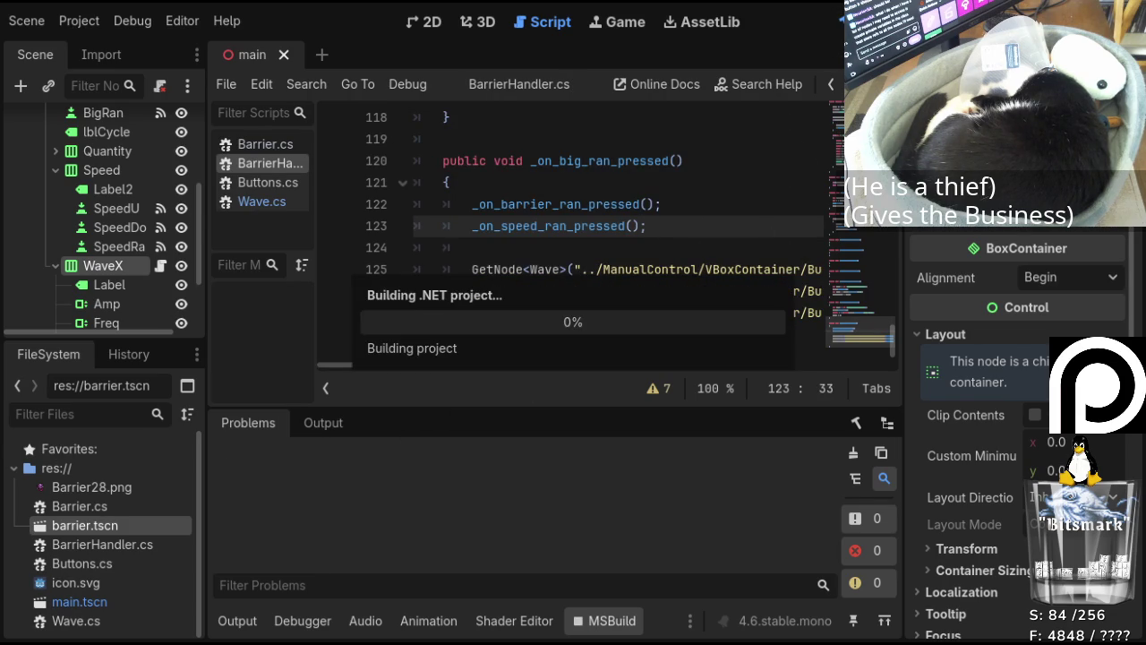